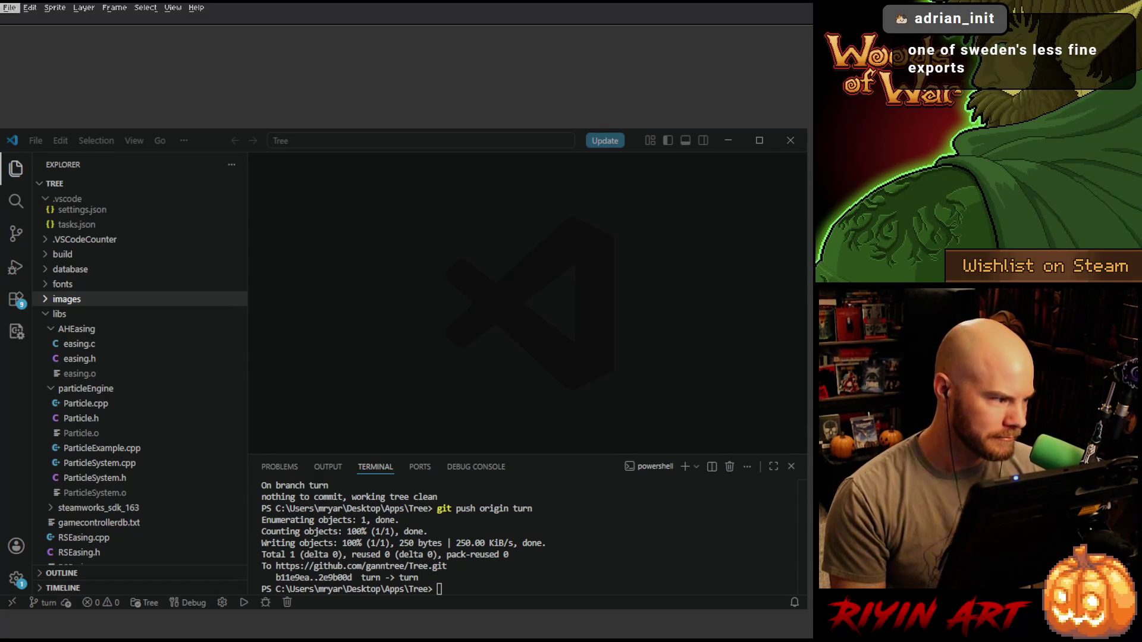
- Open the dragon_fire sprite file through the File menu's Open dialog
left_click(10, 8)
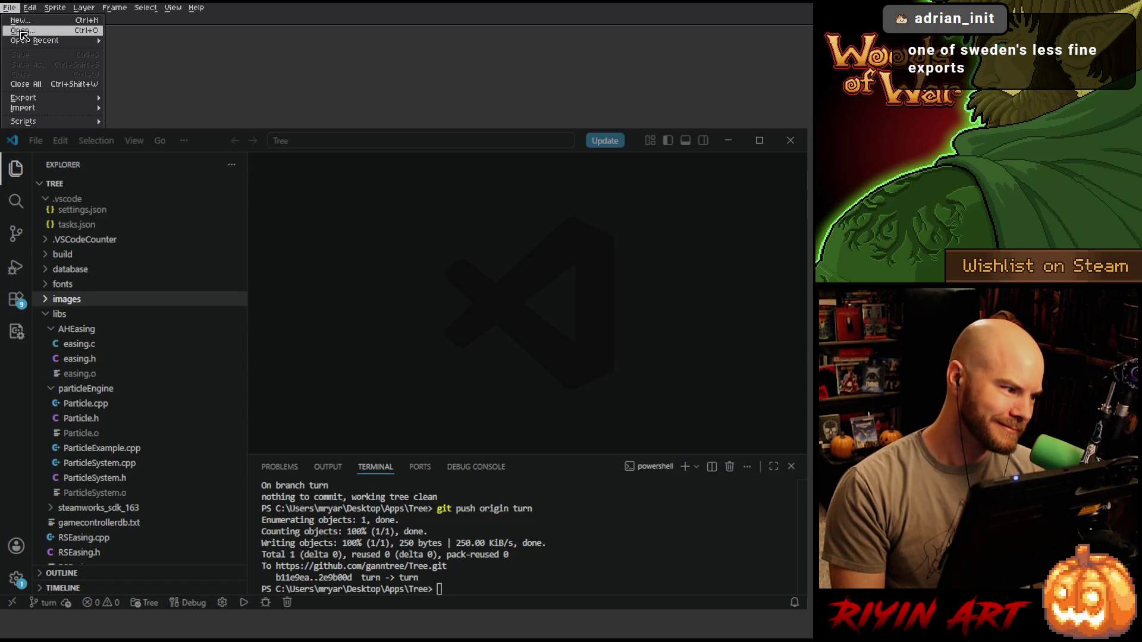
left_click(22, 36)
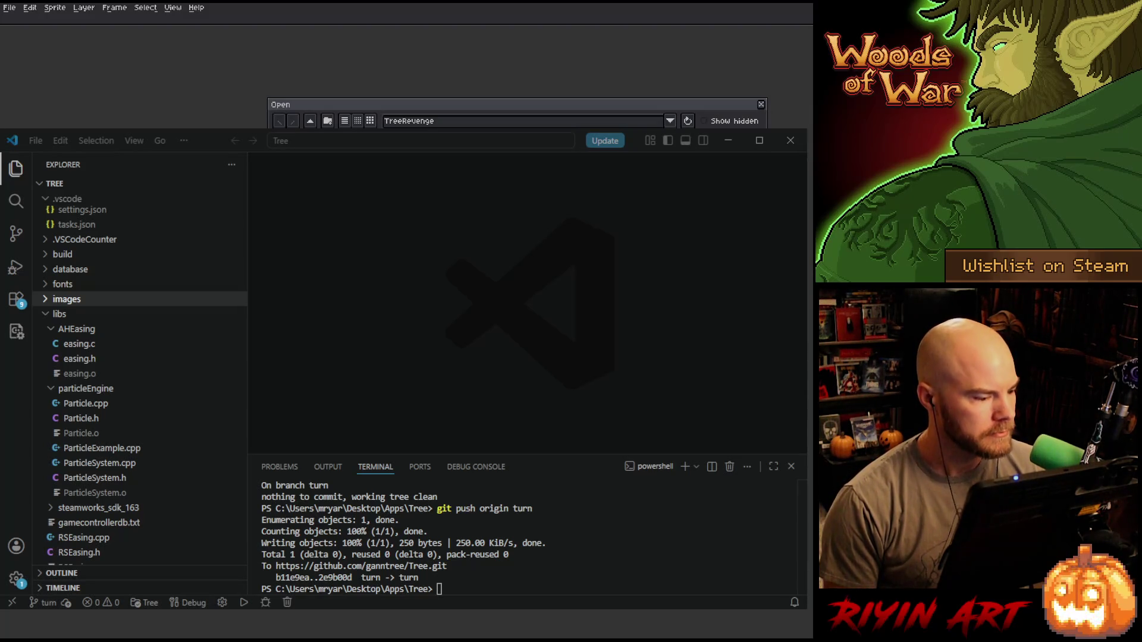
key("Return")
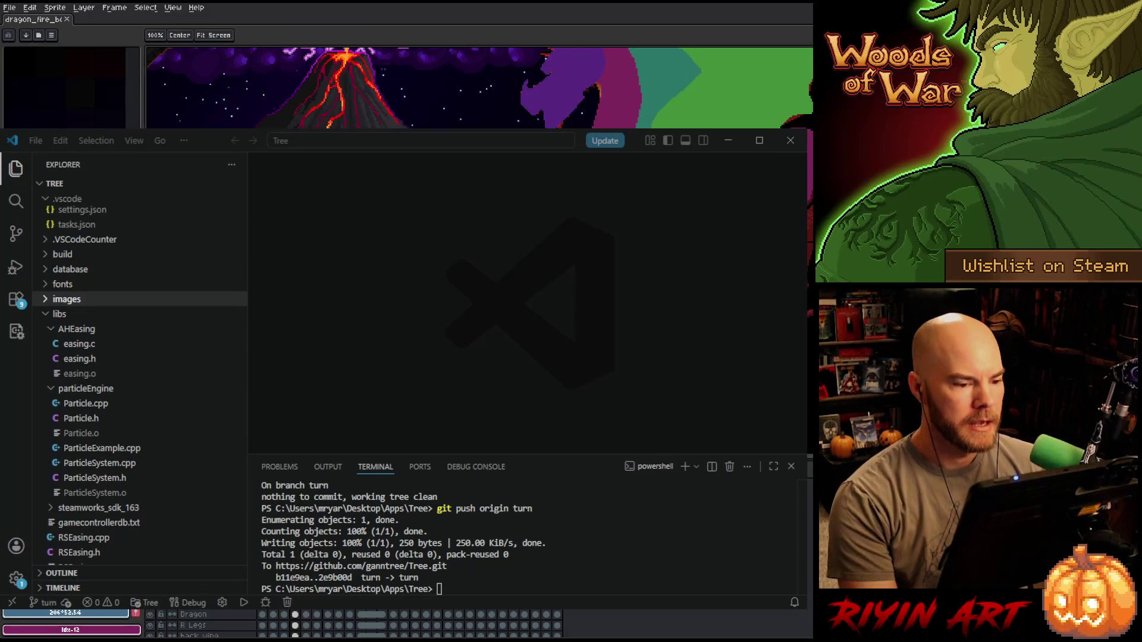
scroll(479, 88, "up", 3)
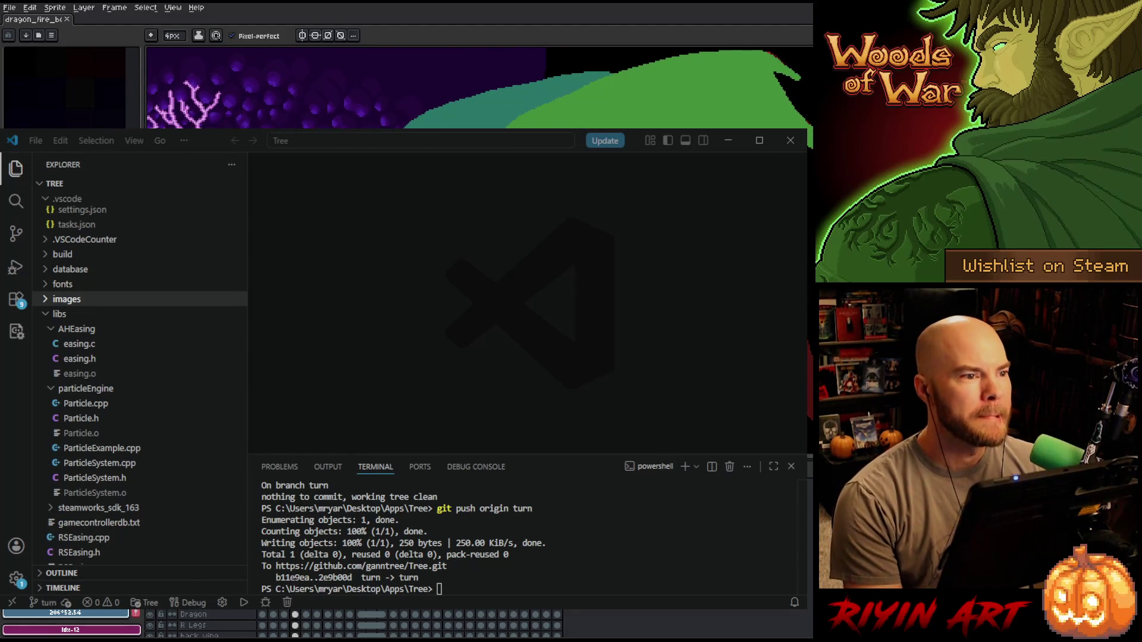
- Minimise the VS Code window so the dragon artwork is fully visible
left_click(675, 207)
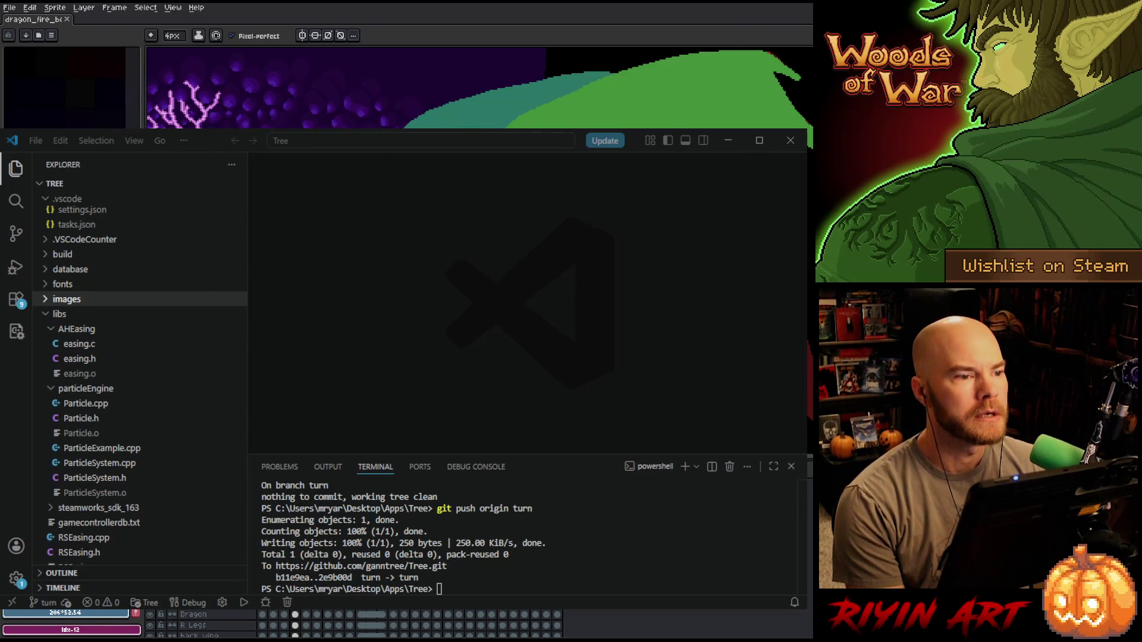
left_click(495, 154)
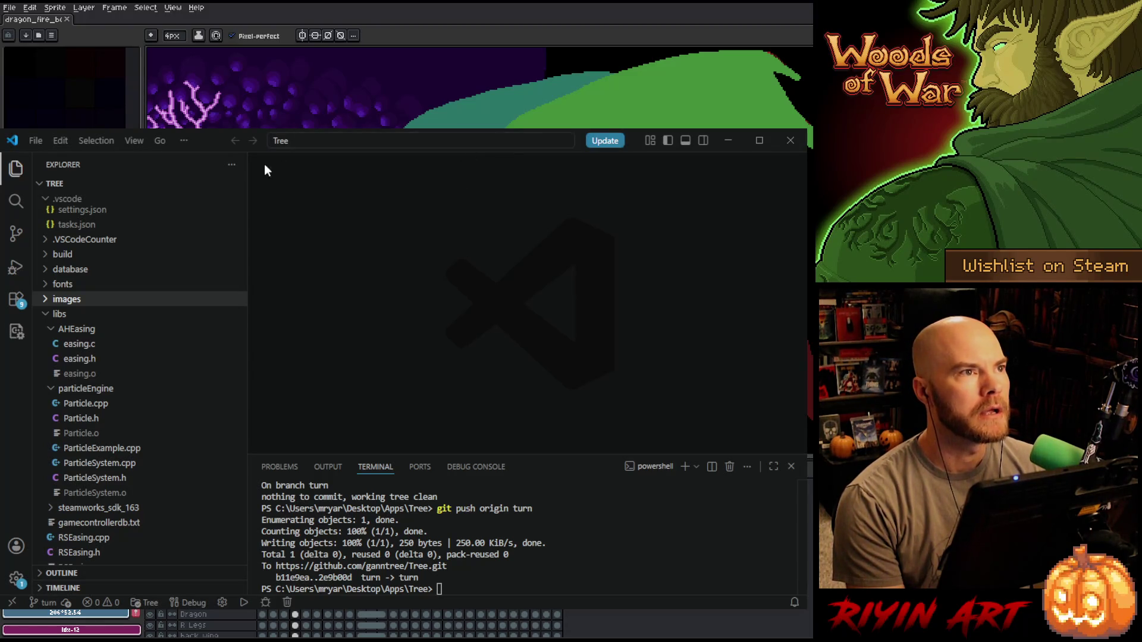
left_click(725, 140)
scroll(482, 250, "down", 1)
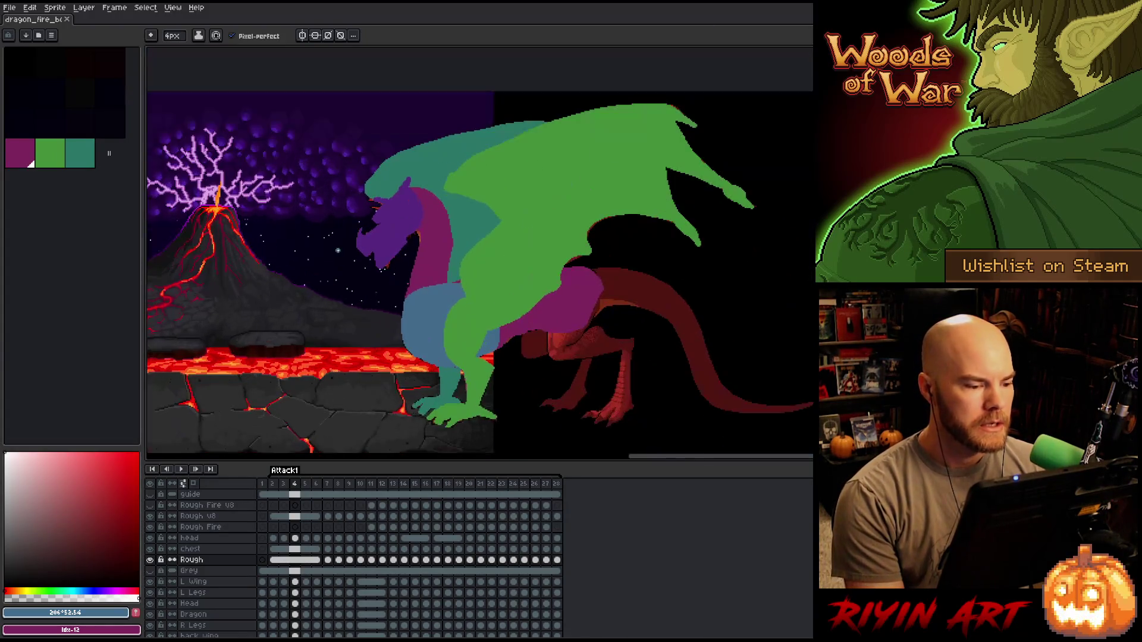
- Pan across the scene, play the Attack1 animation and stop it on frame 28
left_click_drag(394, 272, 546, 277)
key("Return")
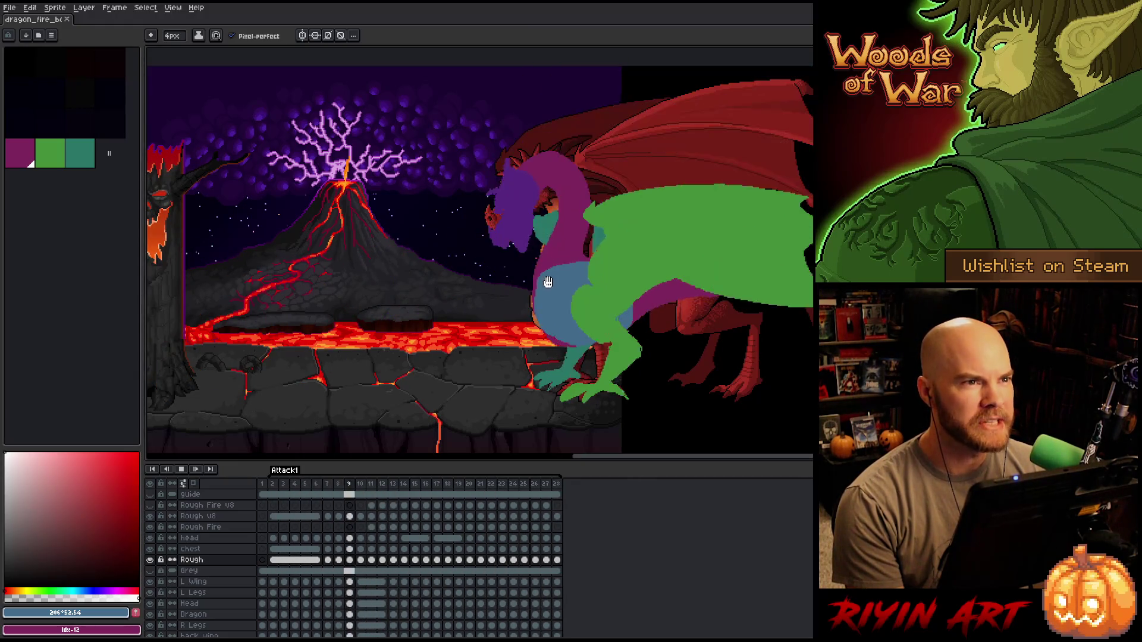
key("Return")
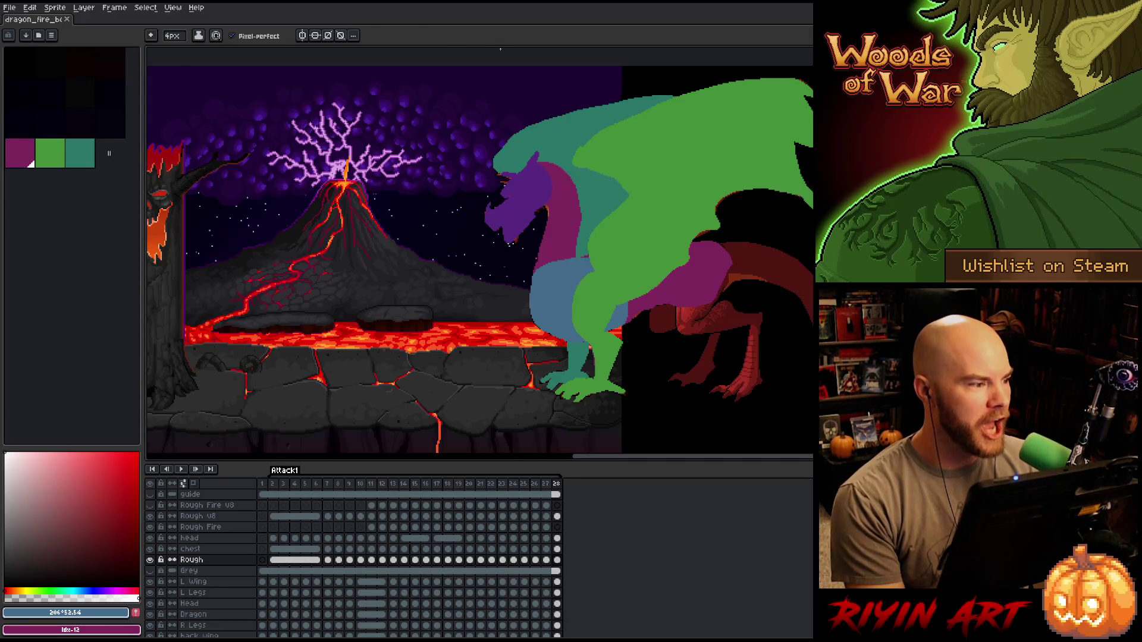
- Save the dragon file as a new copy with the version bumped to v19
left_click(10, 7)
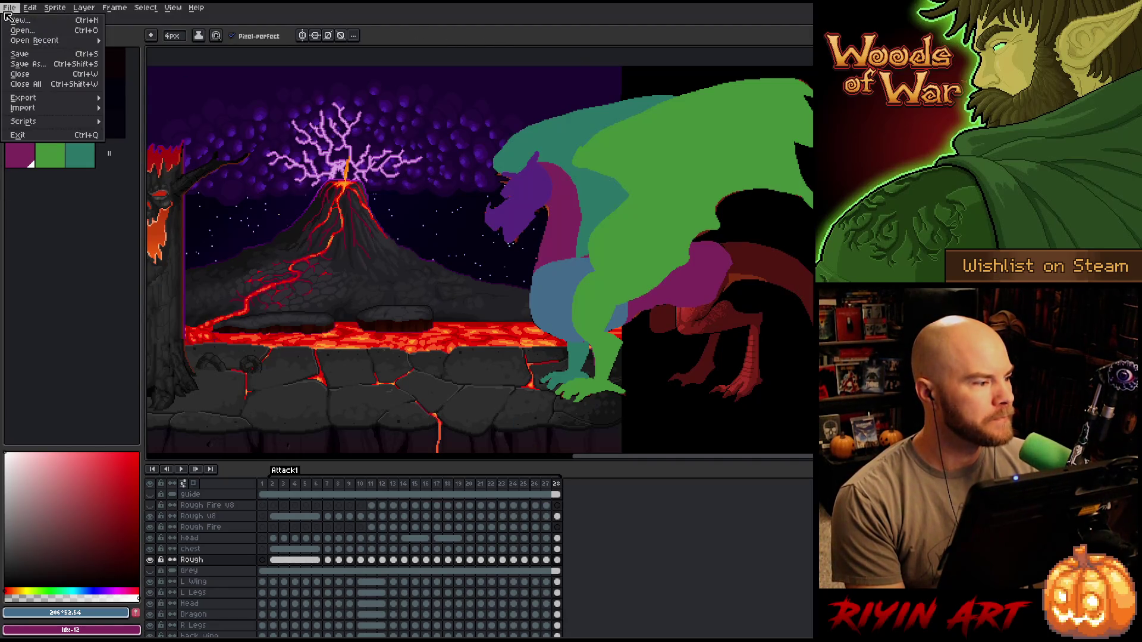
left_click(27, 57)
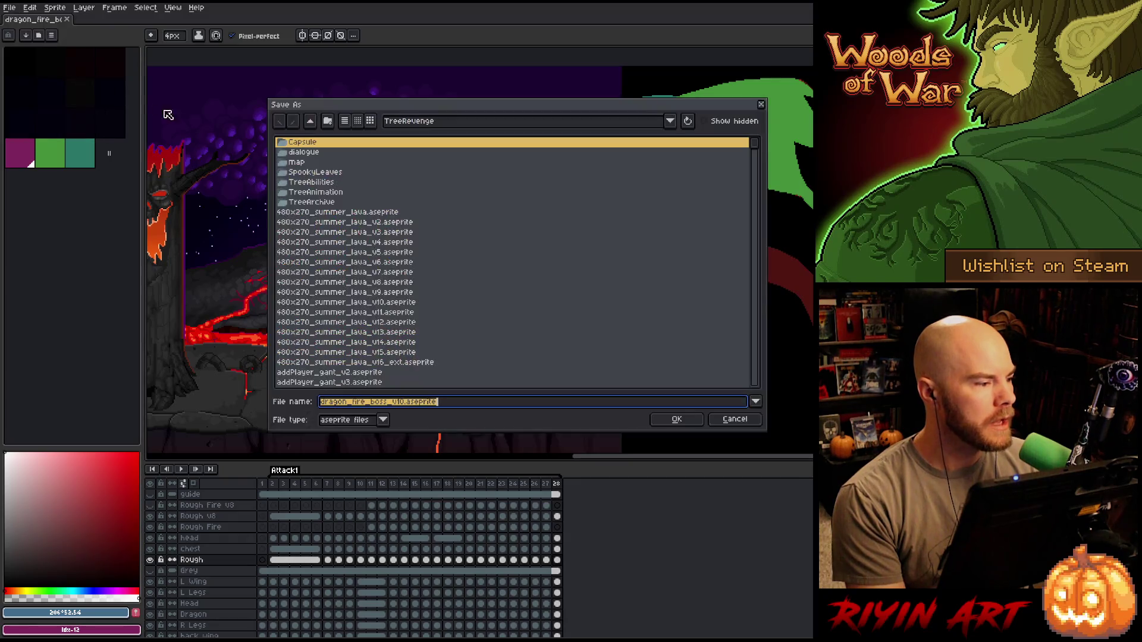
left_click(406, 406)
type("9")
key("Return")
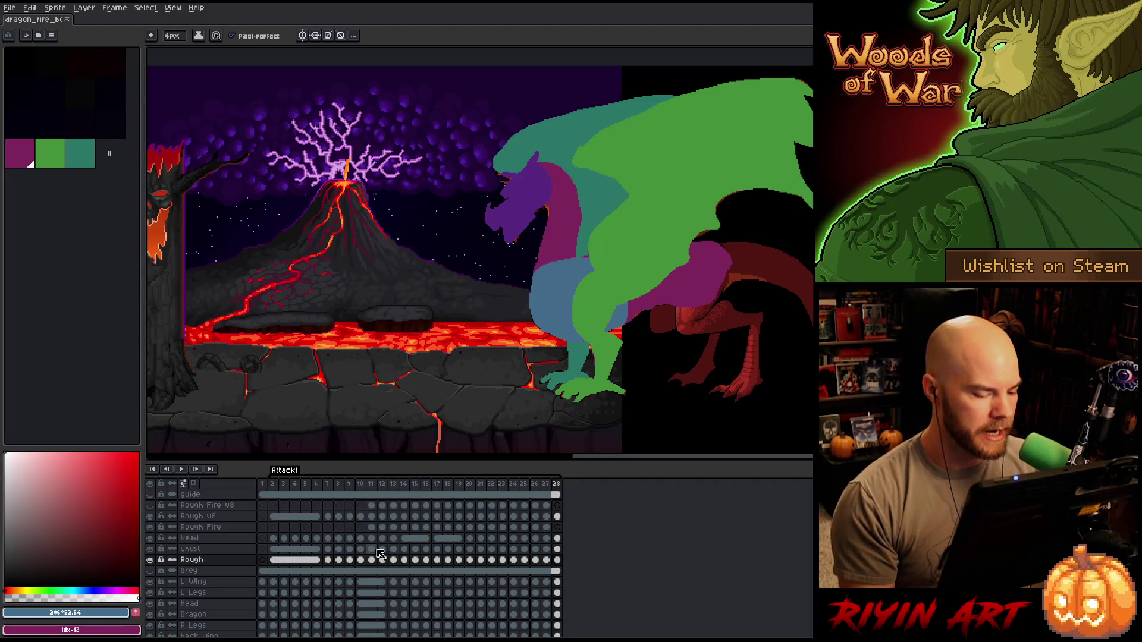
- Go to frame 13, select the Rough Fire u8 layer and add a new layer above it
key("Right")
key("Right")
key("Right")
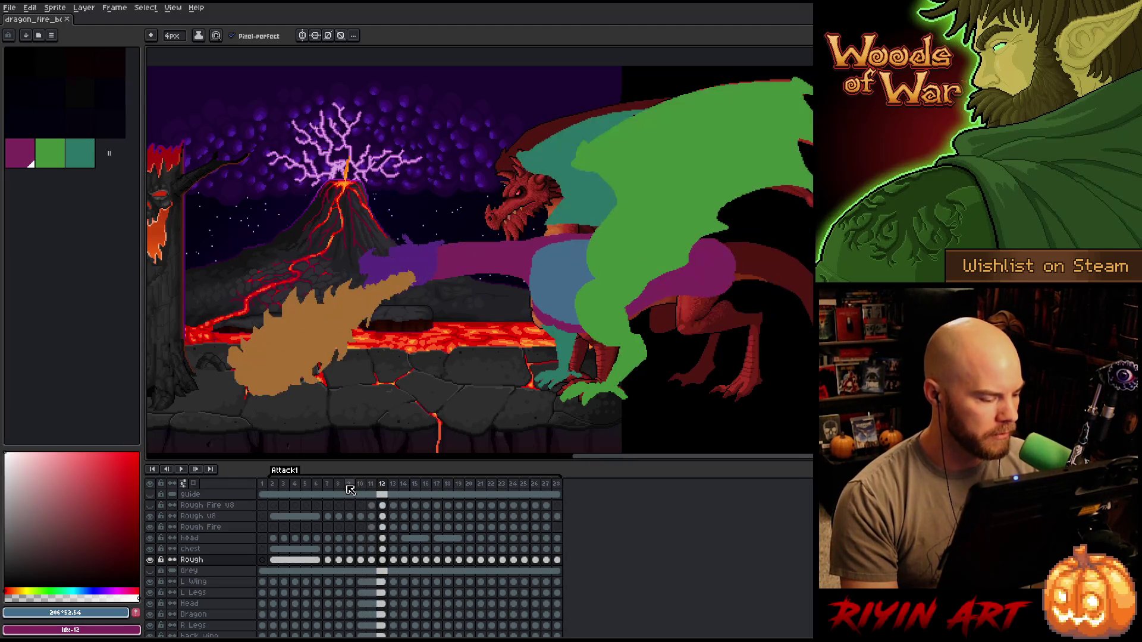
key("Right")
key("Right")
key("Left")
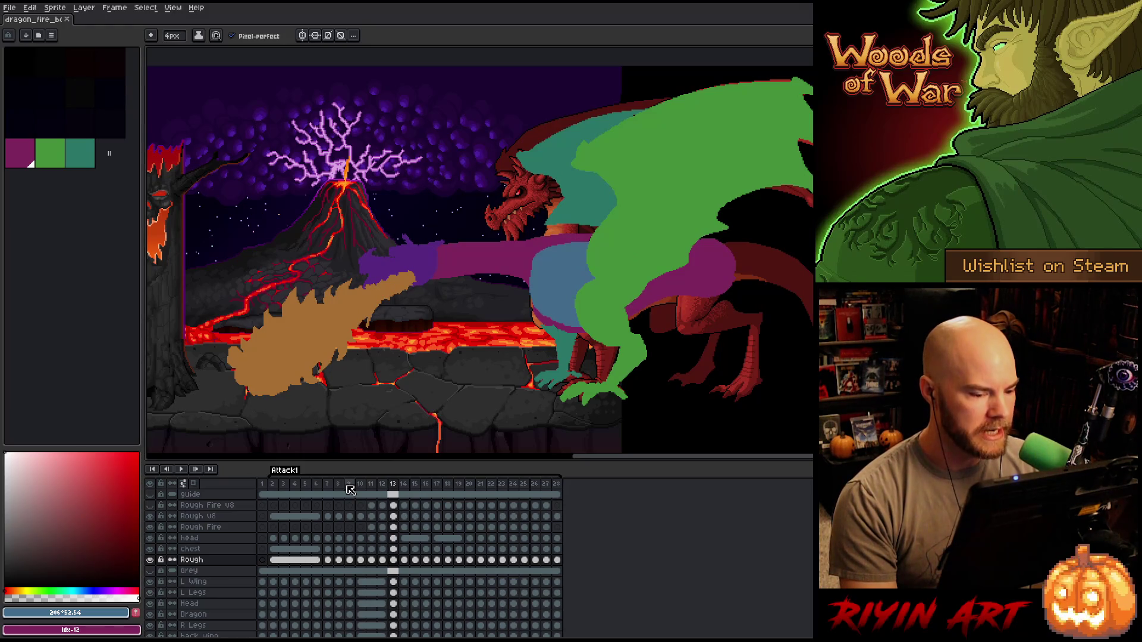
left_click(211, 562)
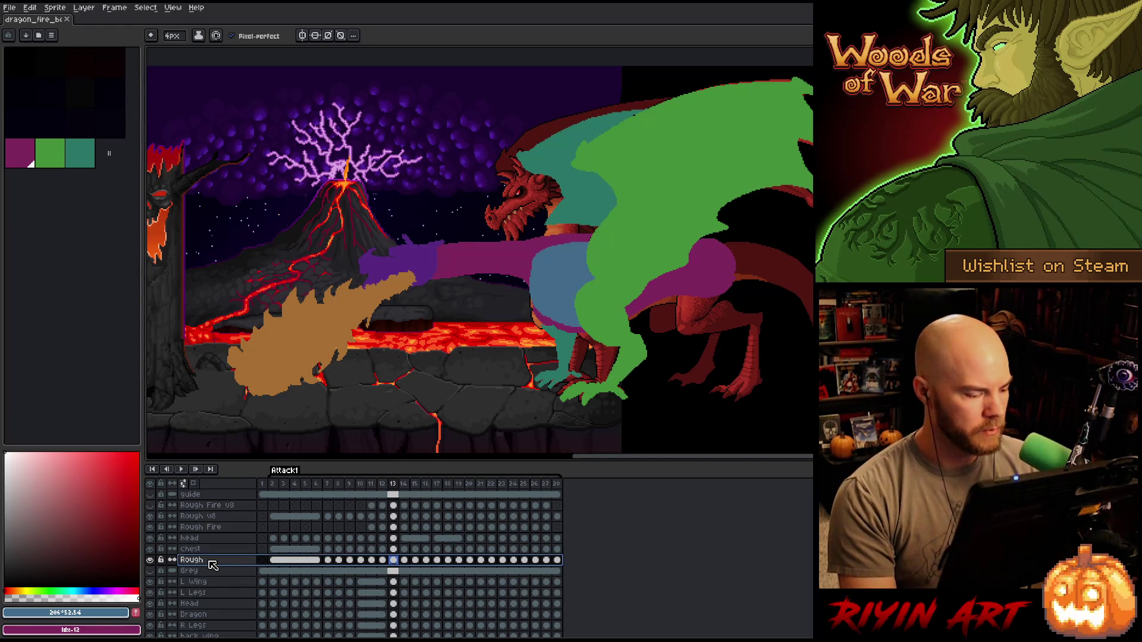
left_click(208, 507)
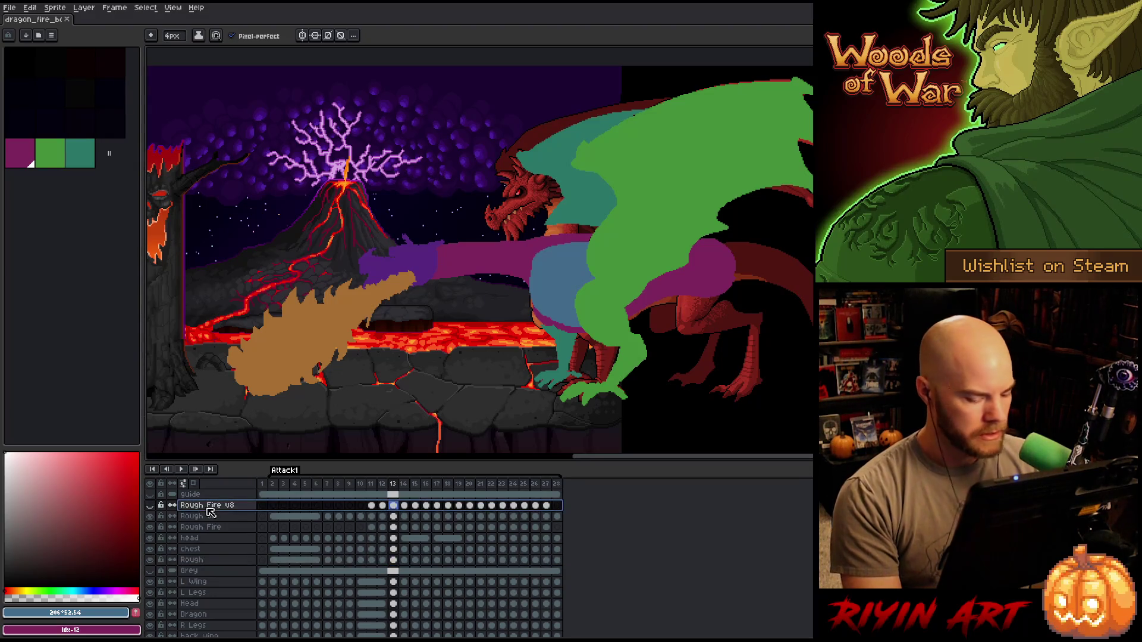
key("shift+n")
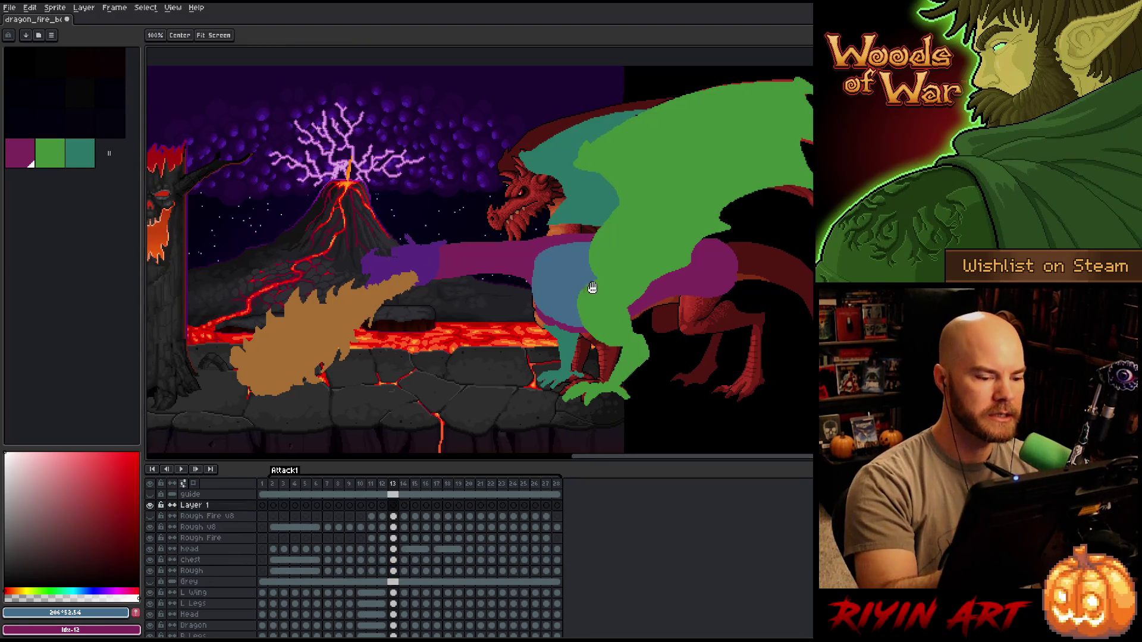
- Flood-fill Layer 1's frame 13 cel with grey over the whole scene
left_click_drag(197, 295, 236, 267)
left_click(172, 35)
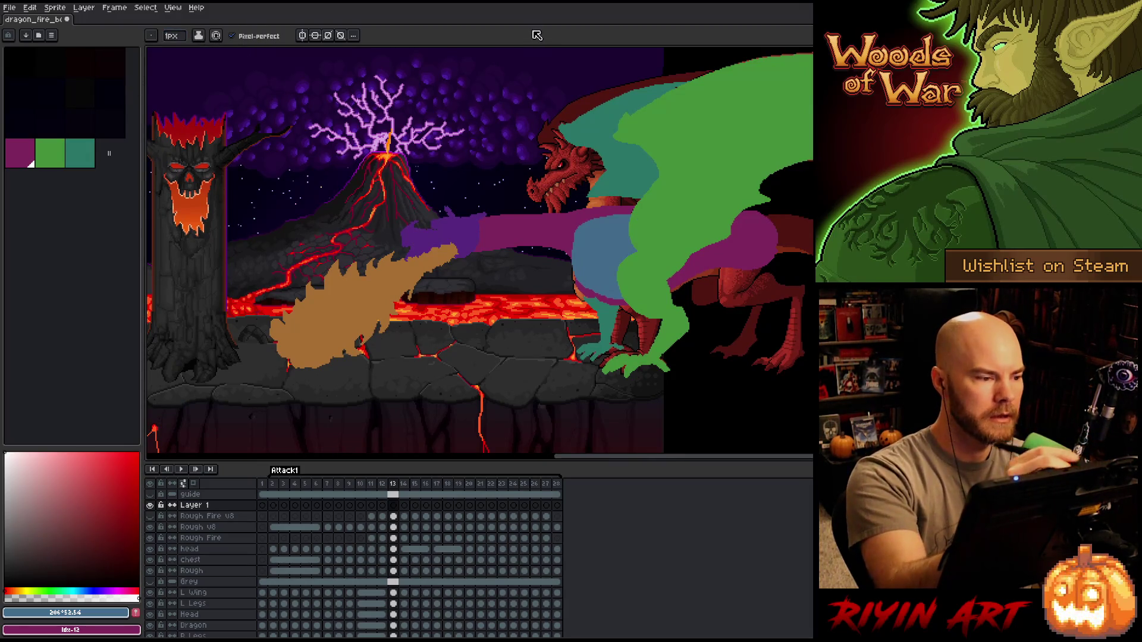
left_click(5, 587)
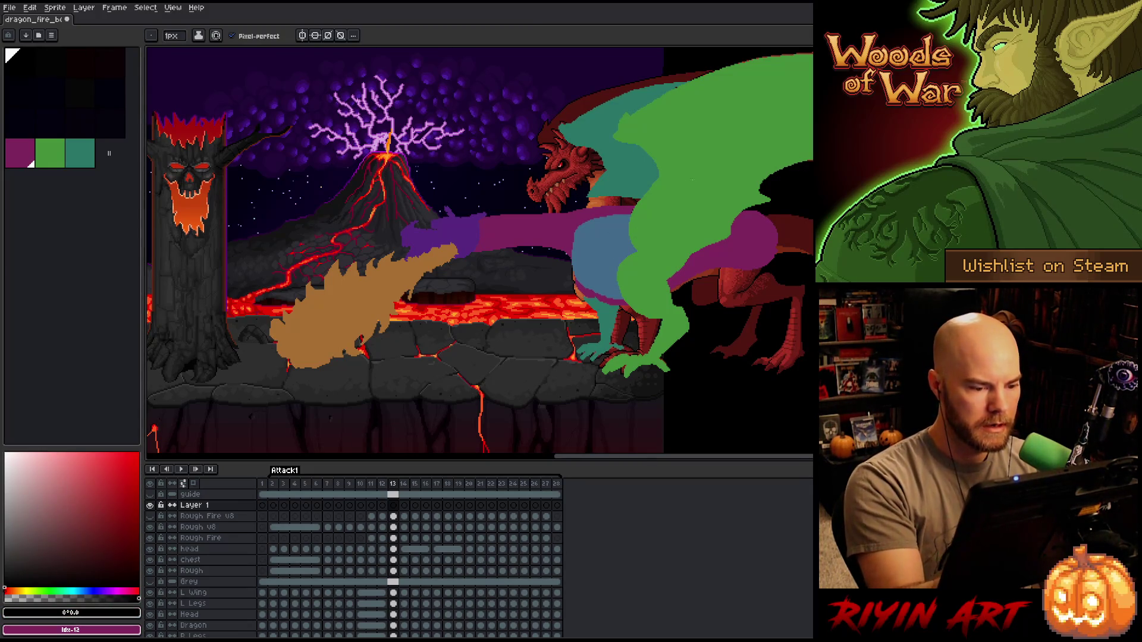
left_click(393, 505)
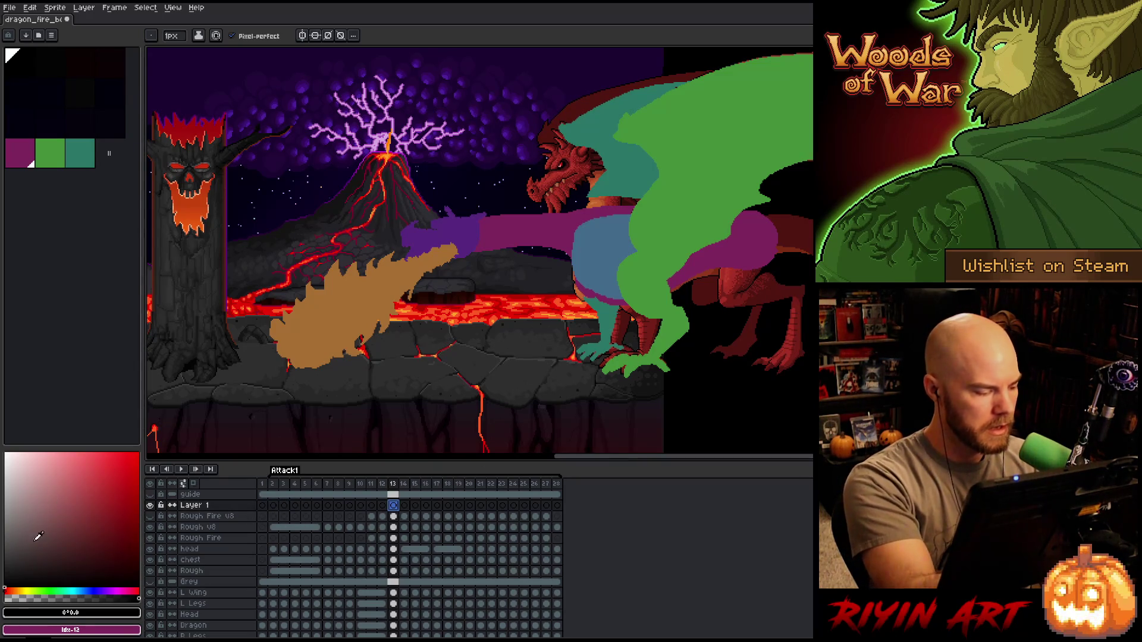
left_click(8, 525)
key("g")
left_click(402, 268)
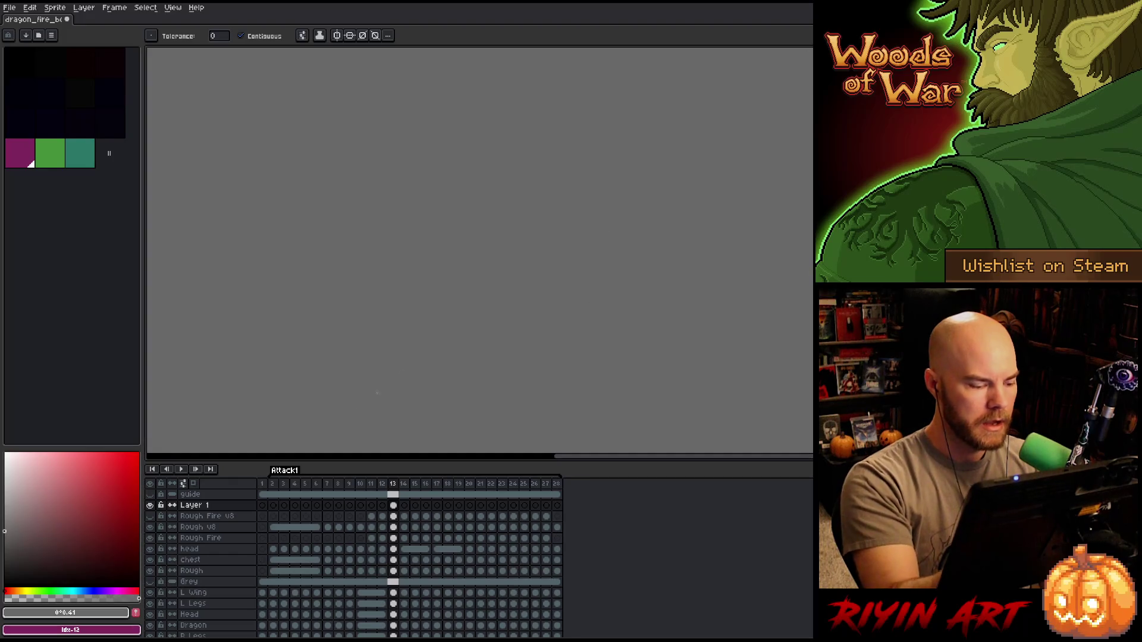
- Set Layer 1's opacity to 50%, add Layer 2 above it and return to the pencil
double_click(193, 505)
left_click_drag(556, 204, 584, 205)
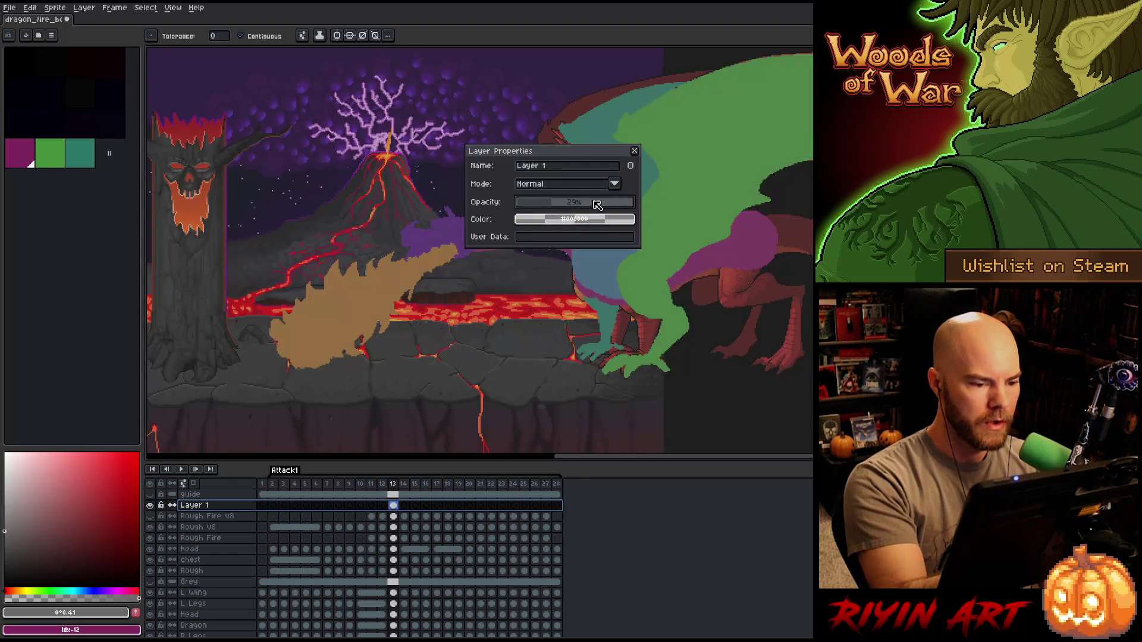
left_click(634, 151)
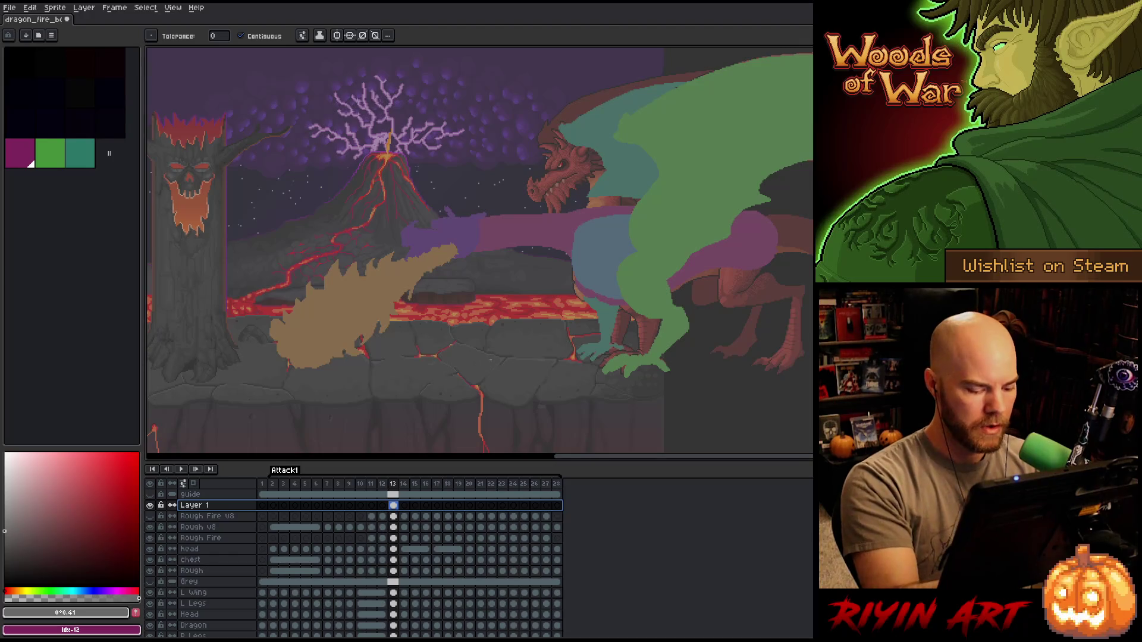
key("shift+n")
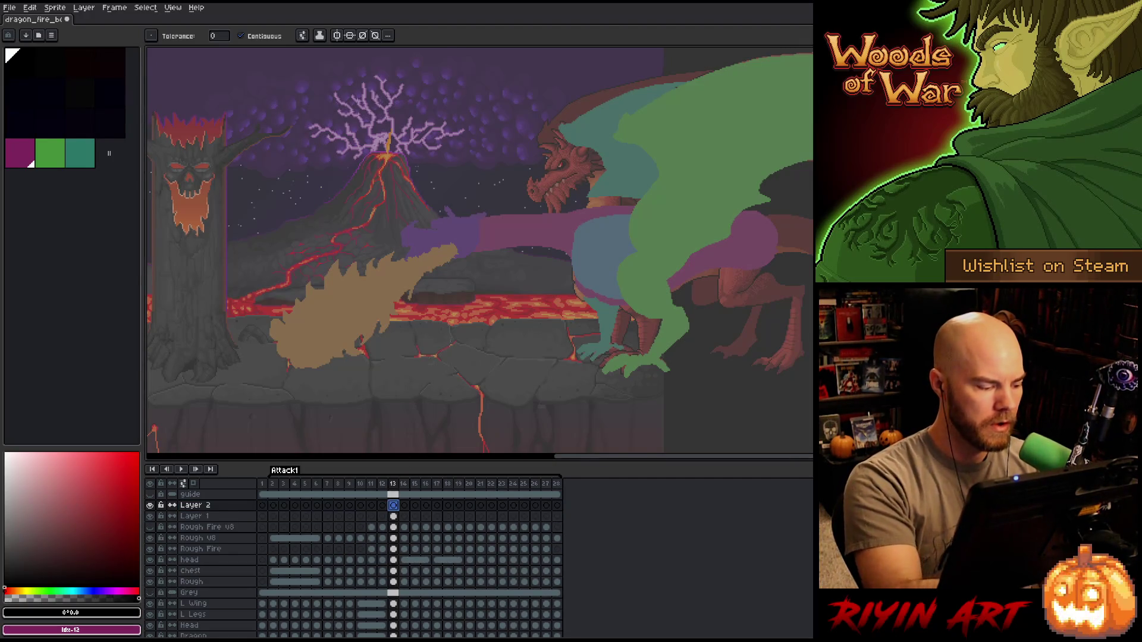
key("b")
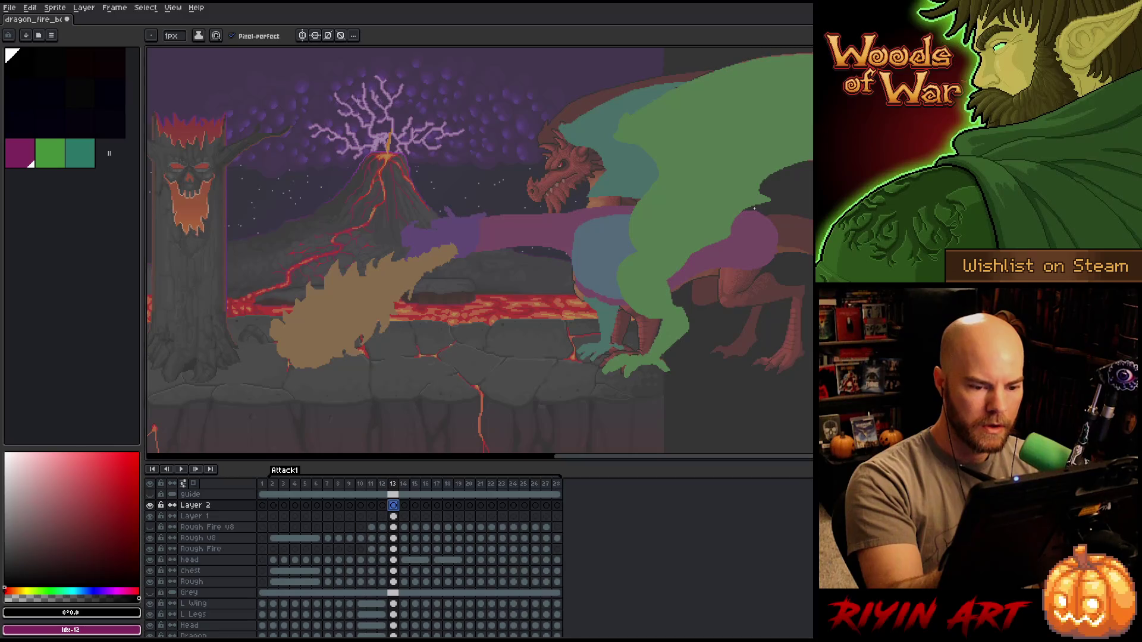
- Rework the dark stroke near the wing into a curve bending down toward the dragon's leg
key("ctrl+z")
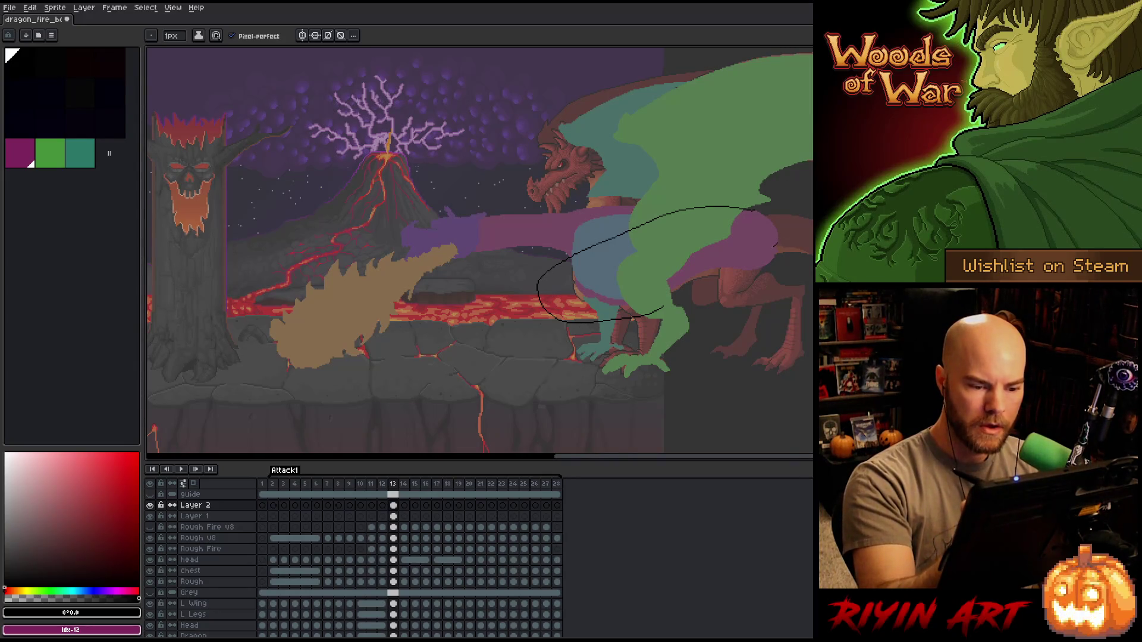
key("e")
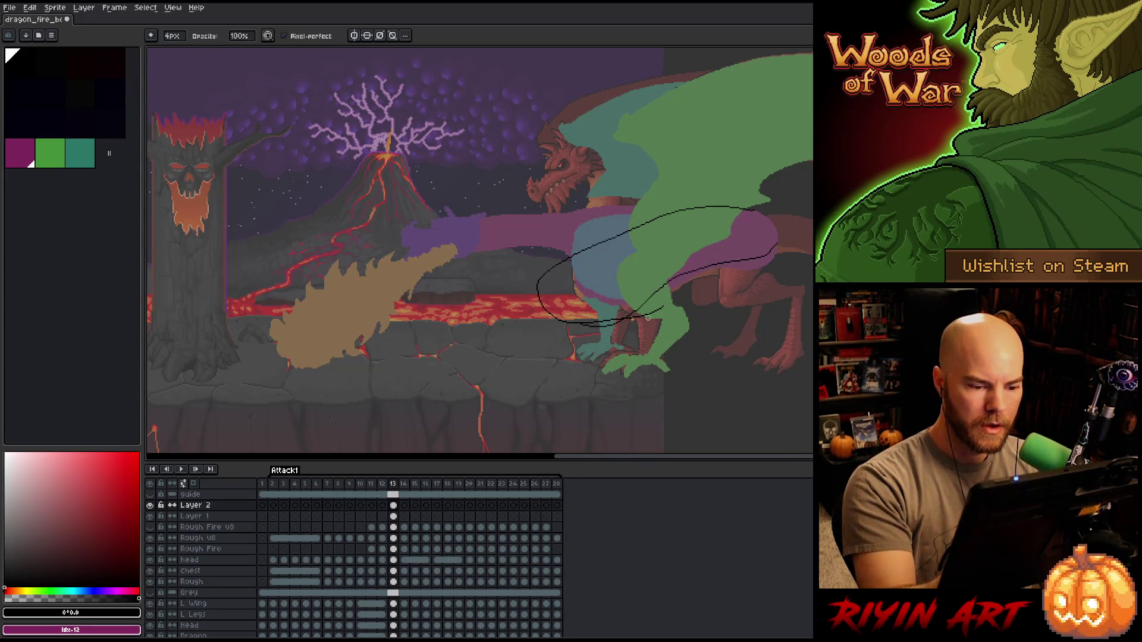
mouse_move(615, 318)
left_mouse_down()
mouse_move(661, 310)
mouse_move(653, 317)
left_mouse_up()
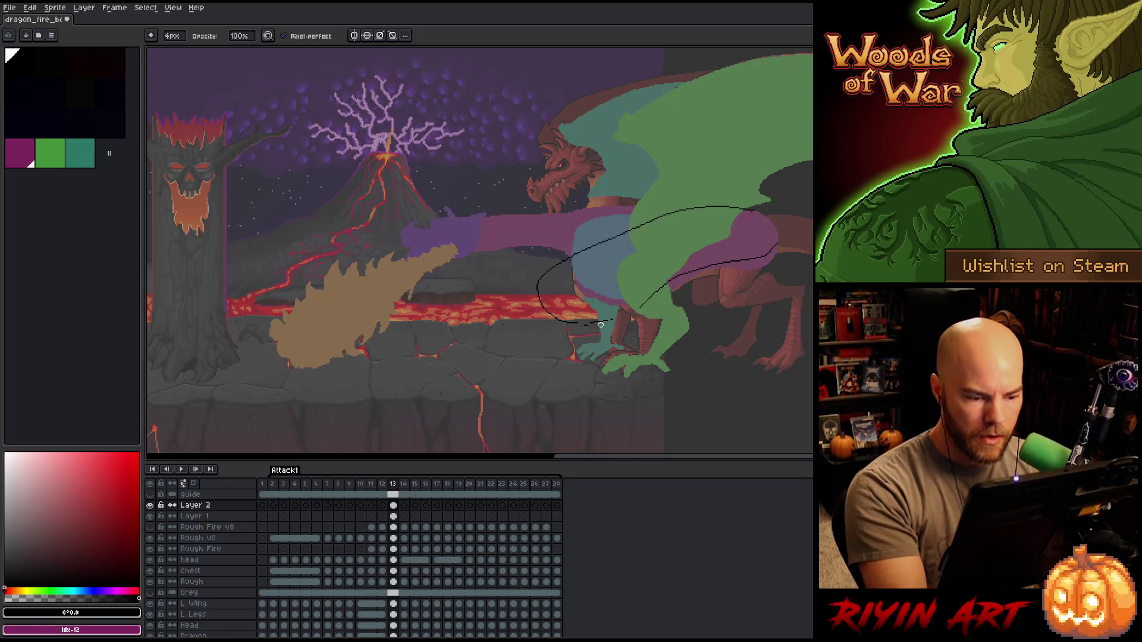
key("b")
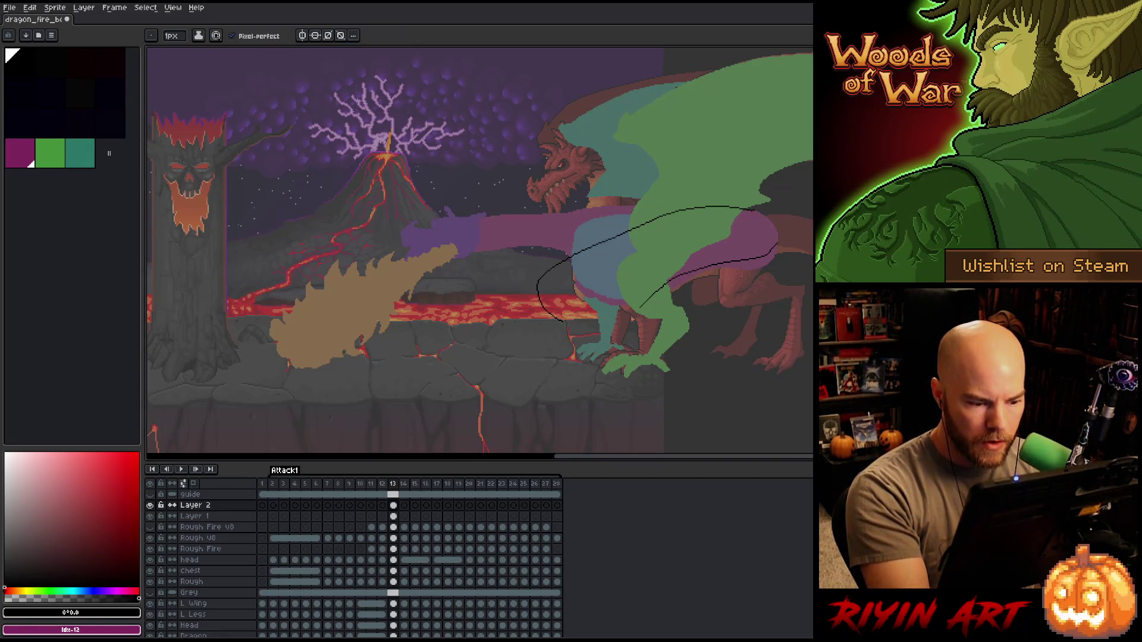
left_click_drag(571, 318, 639, 306)
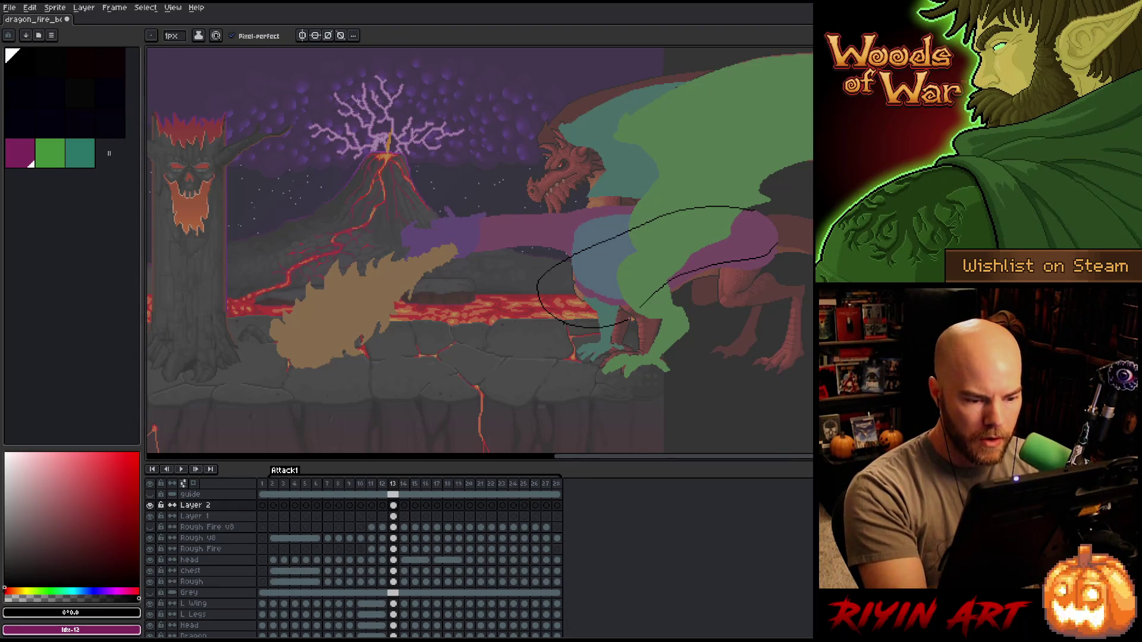
key("e")
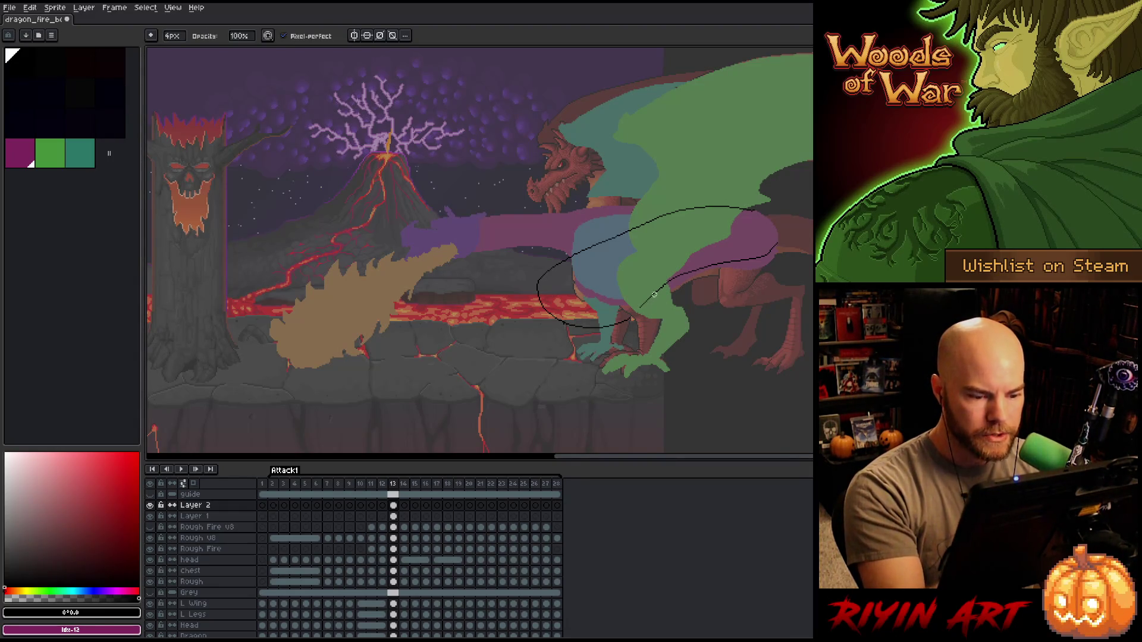
key("b")
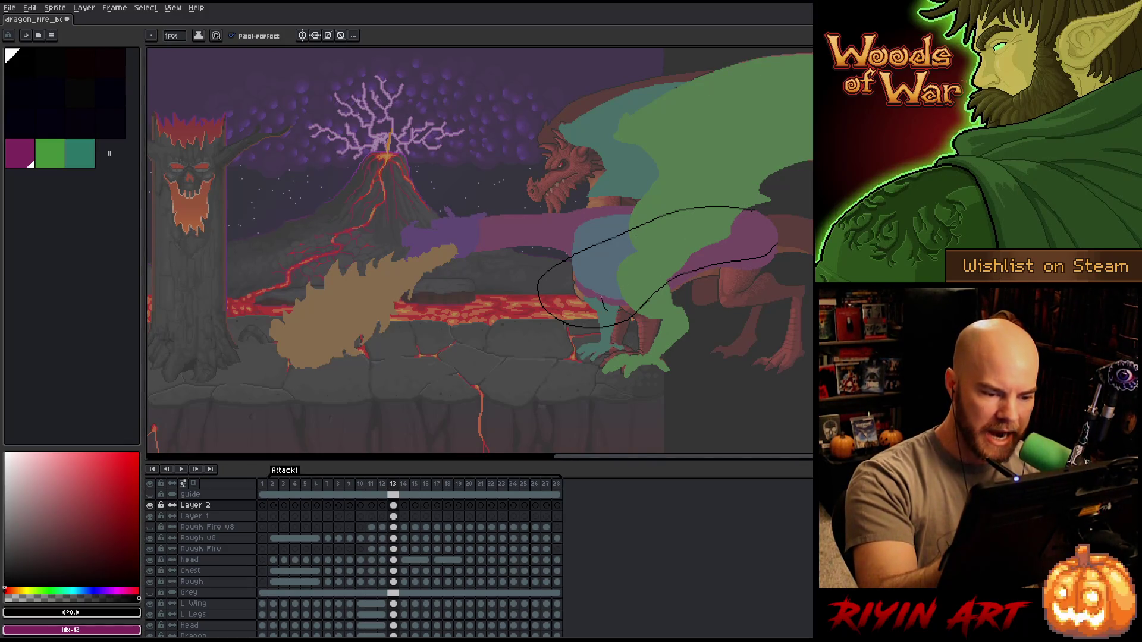
key("ctrl+z")
mouse_move(600, 301)
left_mouse_down()
mouse_move(665, 312)
mouse_move(665, 293)
left_mouse_up()
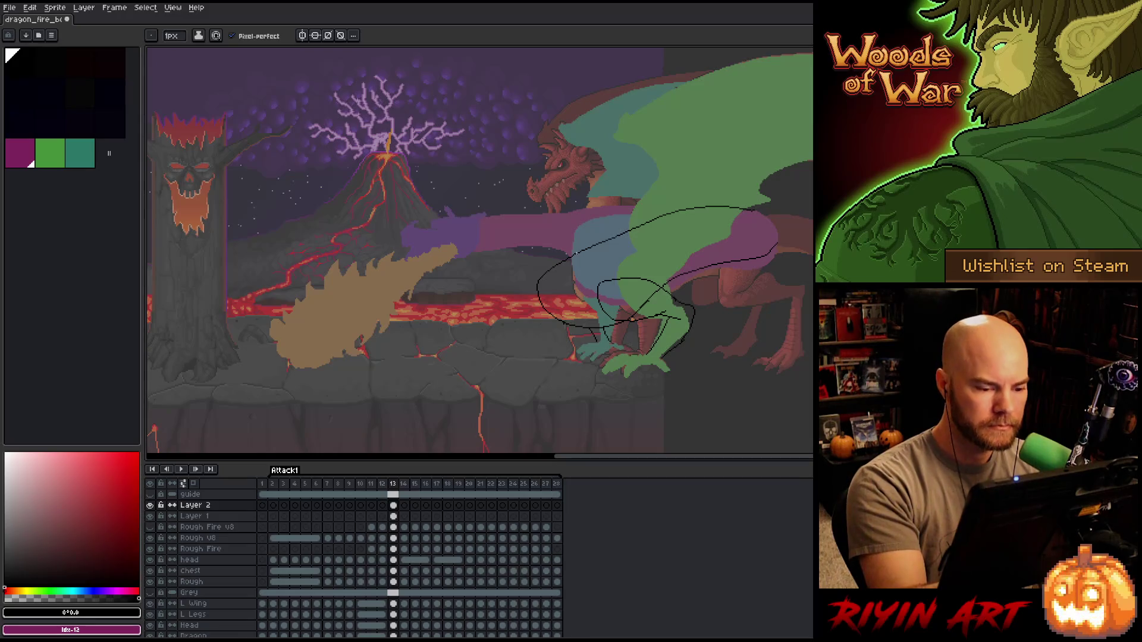
- Sketch a tail line stretching leftward over the lava, redrawing it shorter then extending it
left_click_drag(548, 272, 432, 300)
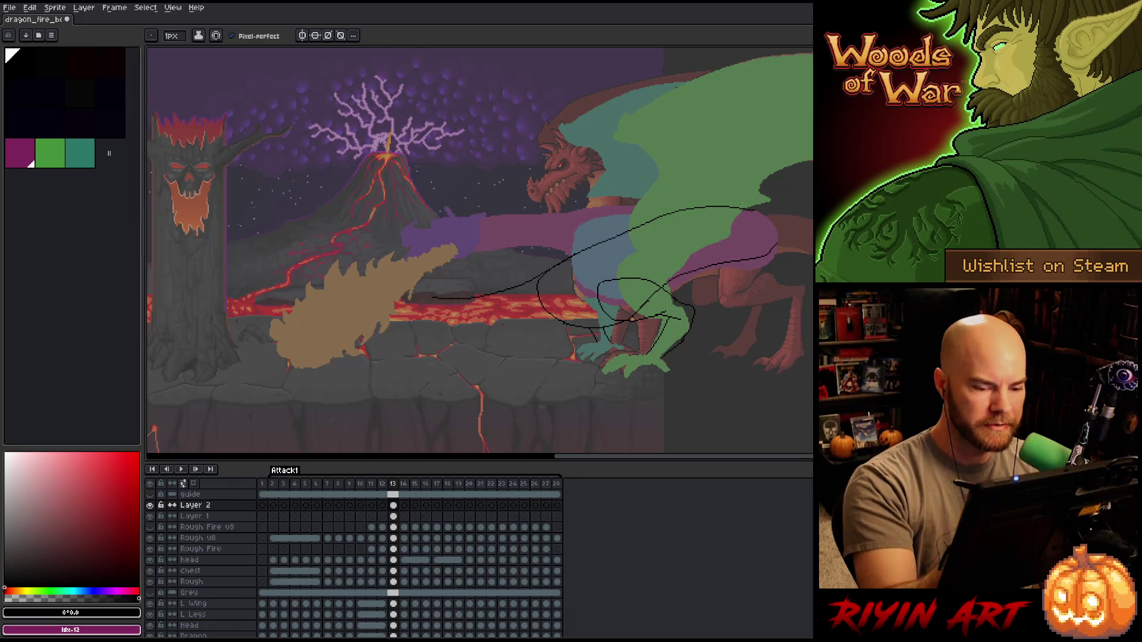
key("ctrl+z")
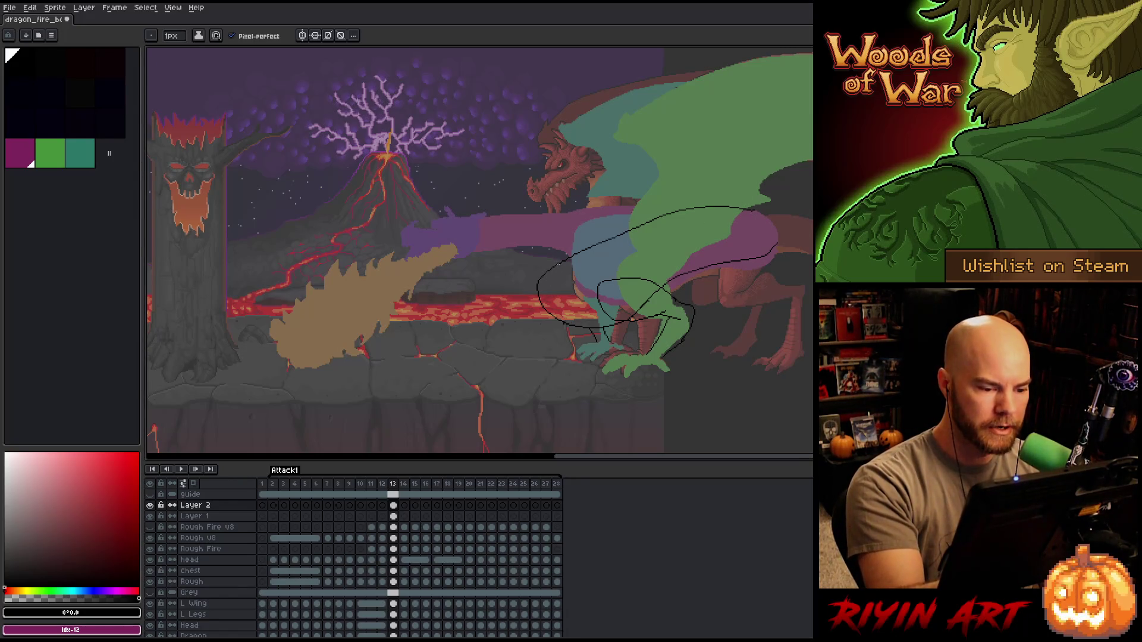
left_click_drag(535, 282, 492, 295)
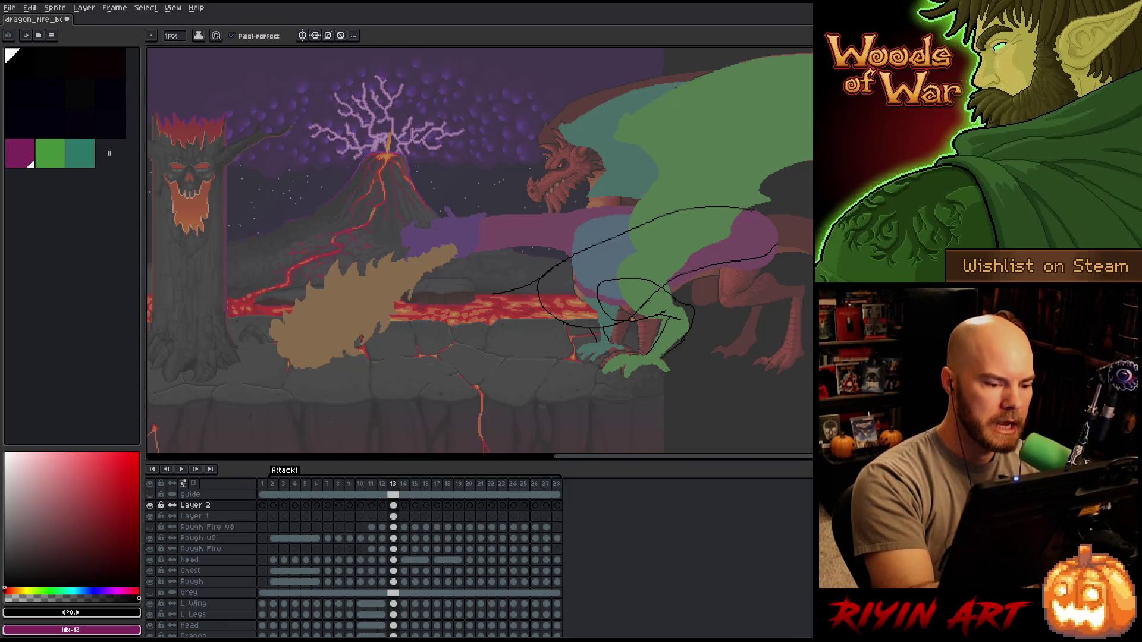
left_click_drag(491, 295, 445, 300)
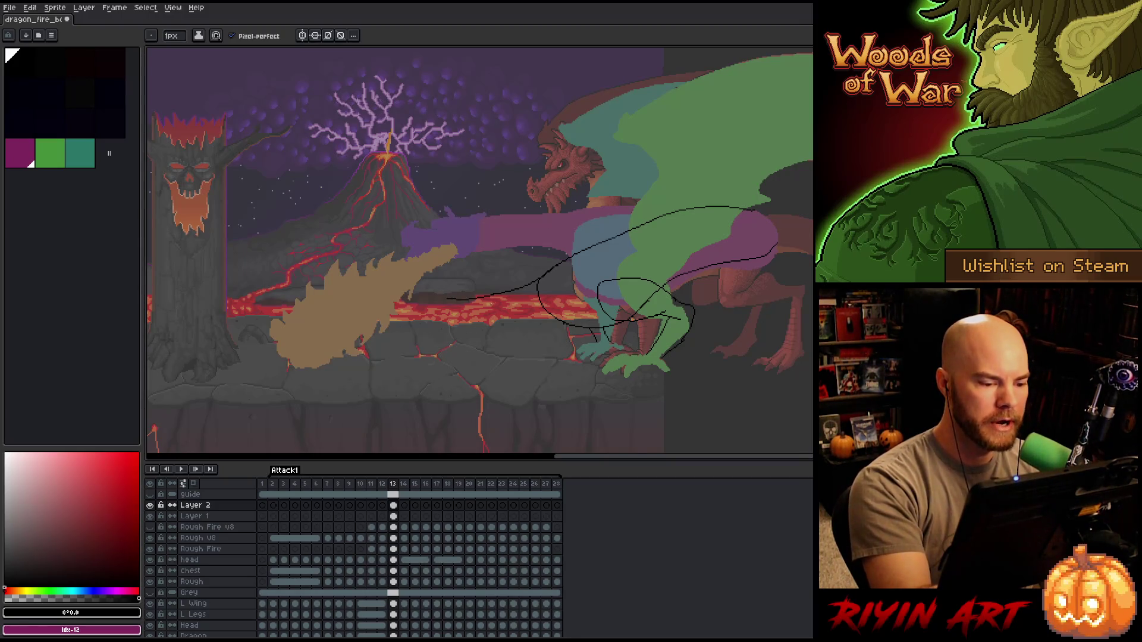
key("e")
key("b")
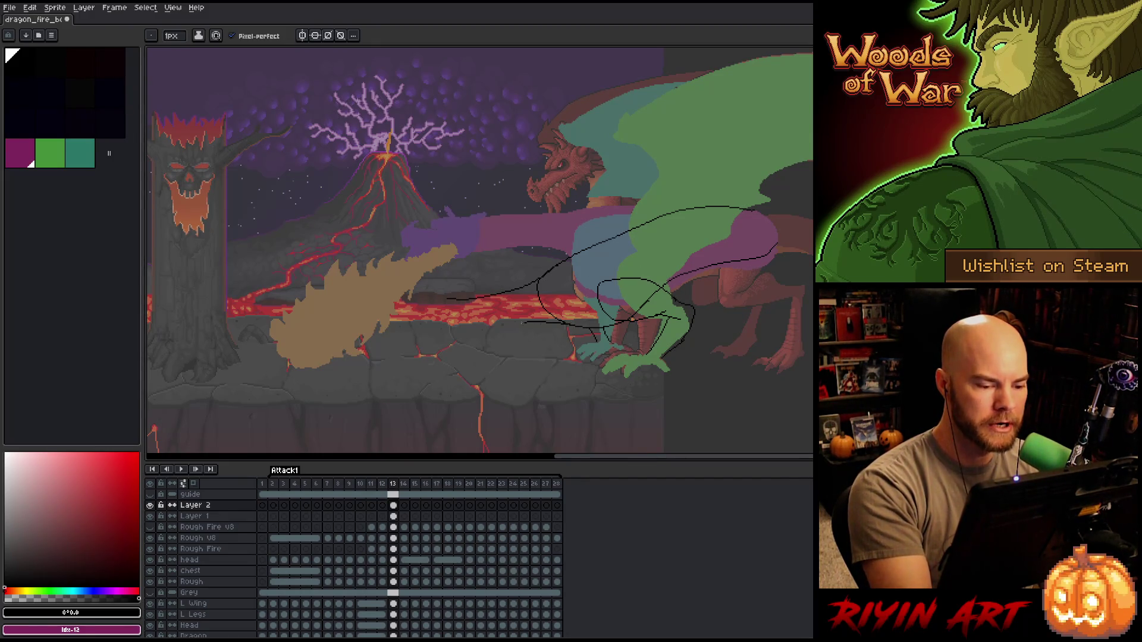
- Draw a line along the top of the lava and a curved tail line down-left beside it
left_click_drag(564, 322, 461, 330)
key("ctrl+z")
left_click_drag(560, 315, 427, 327)
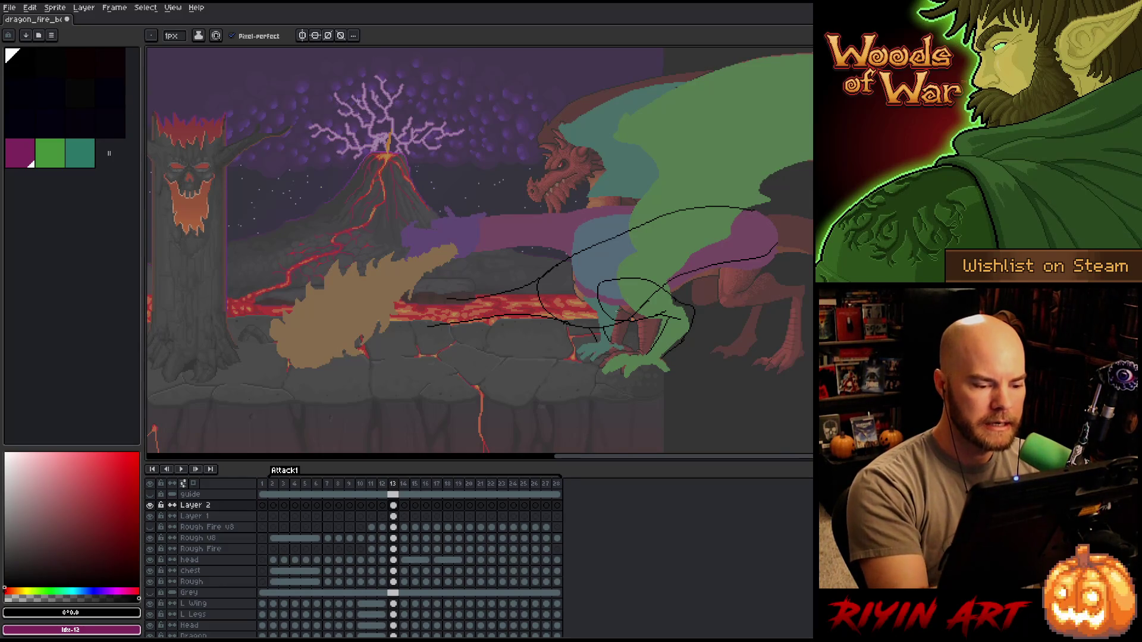
key("ctrl+z")
left_click_drag(568, 322, 444, 326)
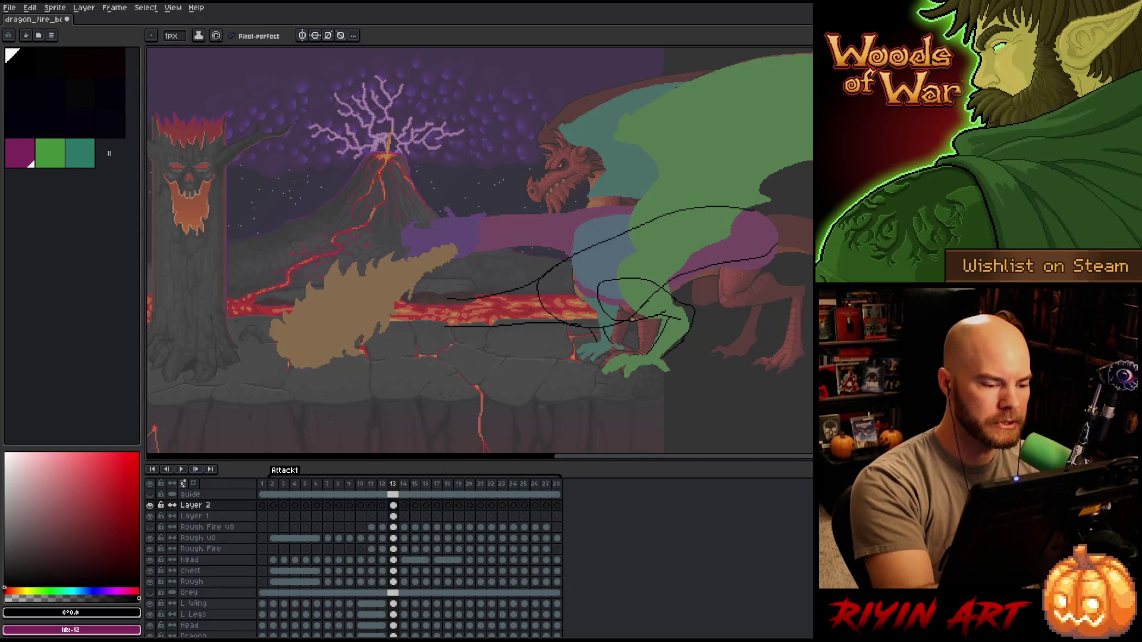
left_click_drag(461, 309, 393, 333)
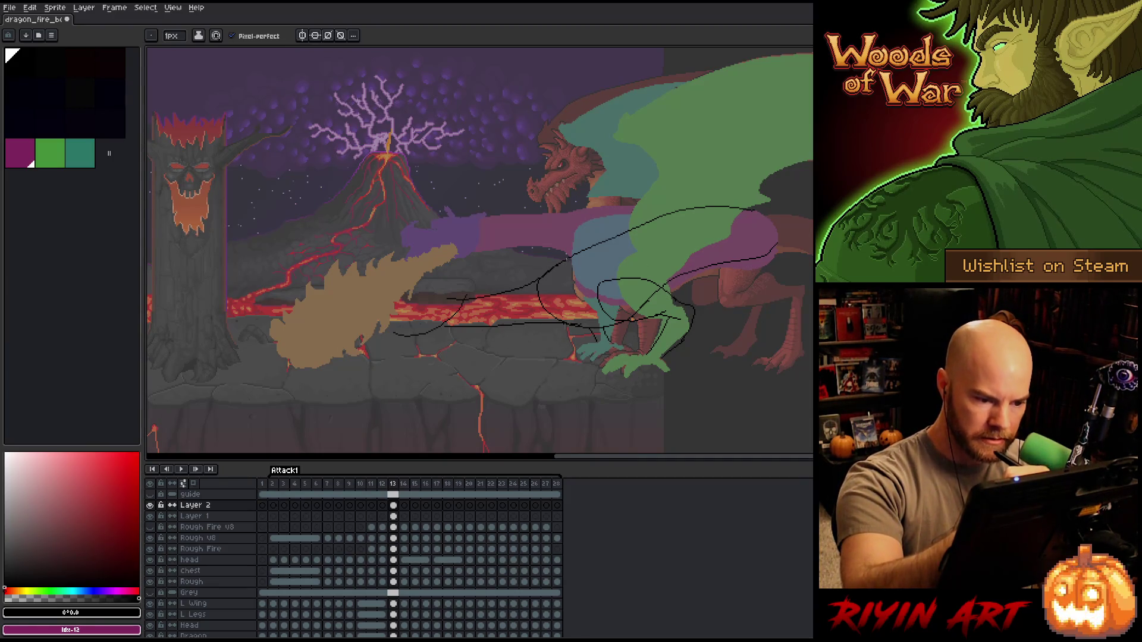
- Undo the last tail strokes and erase part of the stroke near the dragon's leg
key("ctrl+z")
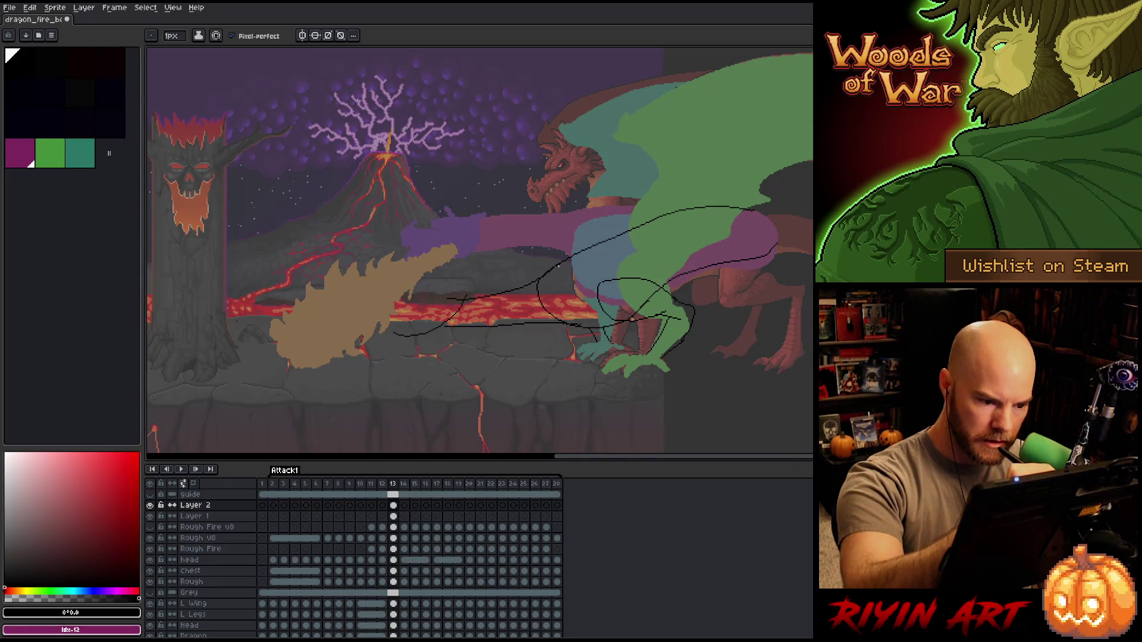
key("ctrl+z")
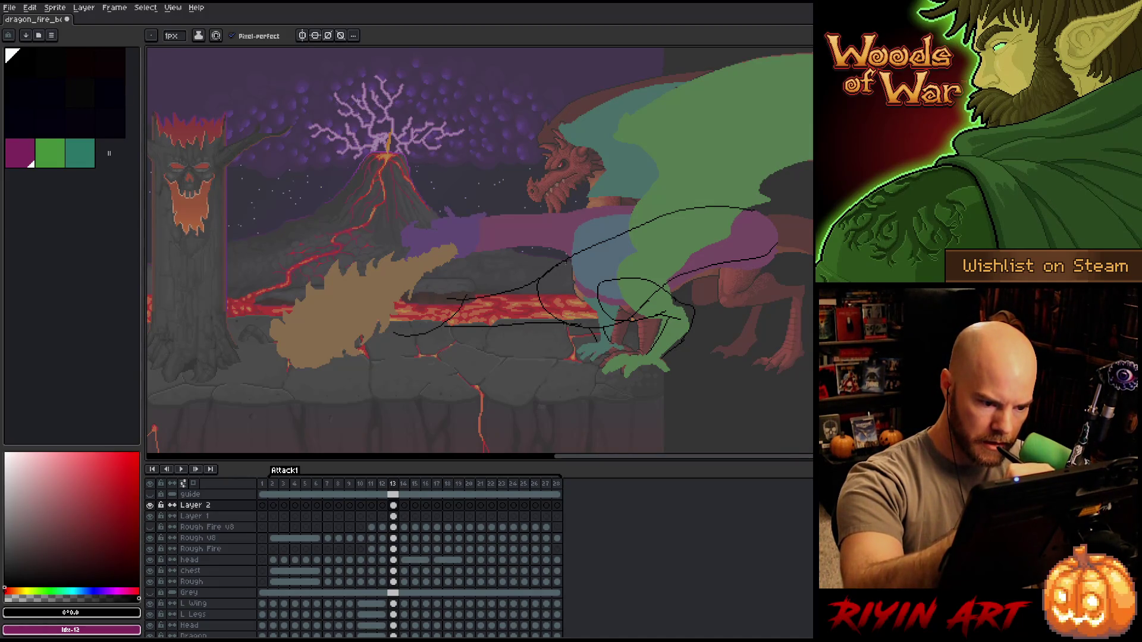
key("ctrl+z")
left_click_drag(564, 263, 620, 326)
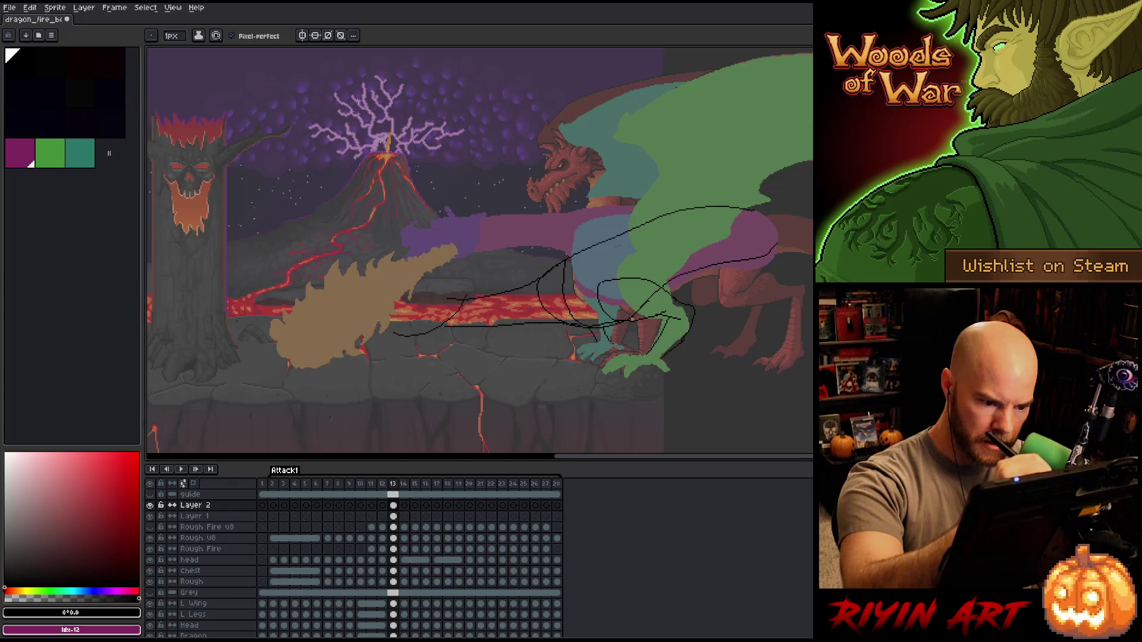
key("ctrl+z")
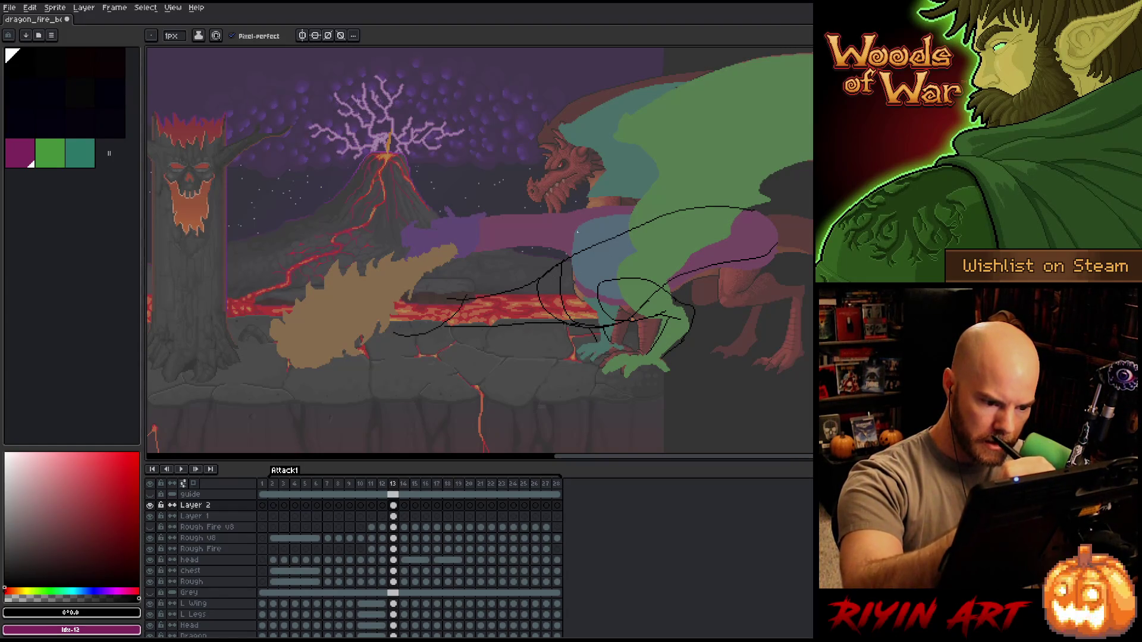
key("e")
left_click_drag(566, 326, 550, 256)
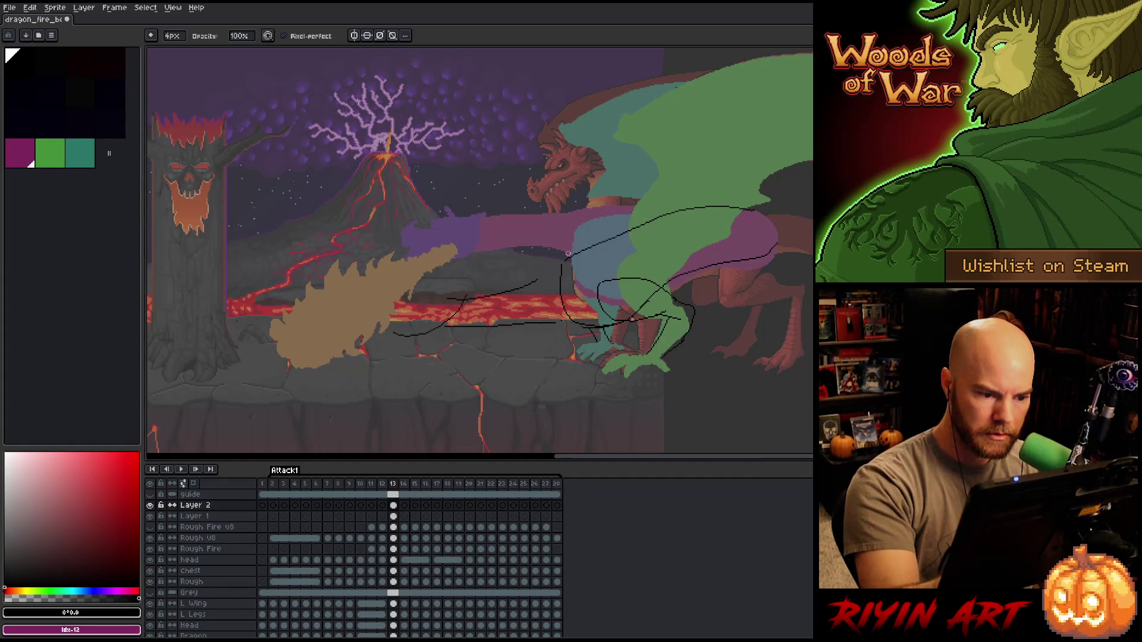
- Touch up the sketch with pencil and eraser, erasing part of the line along the lava
key("b")
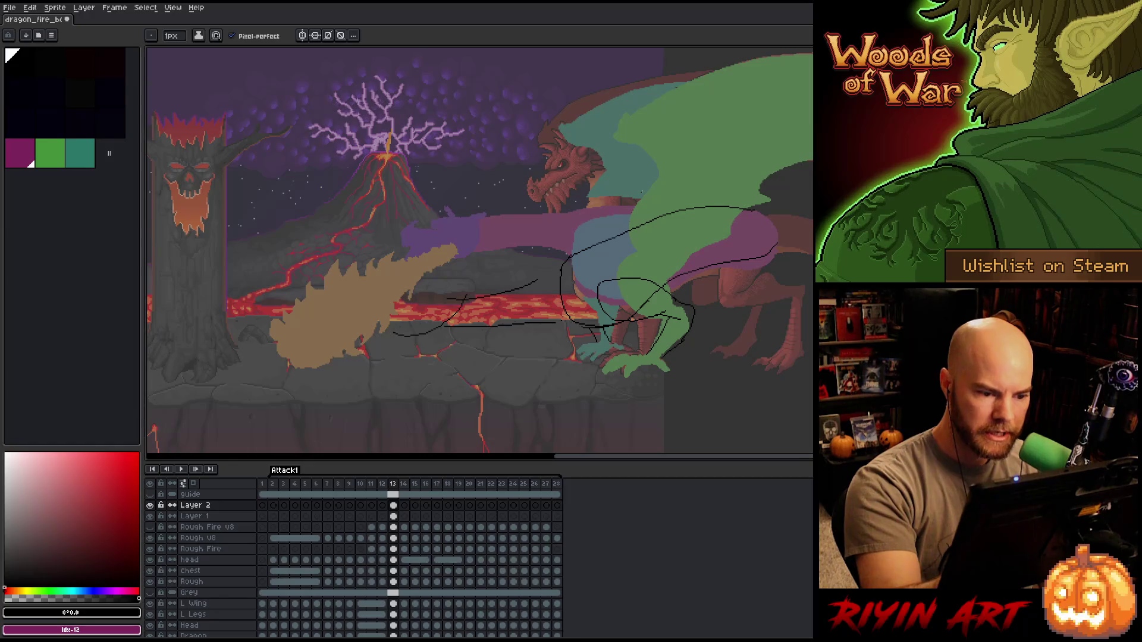
key("e")
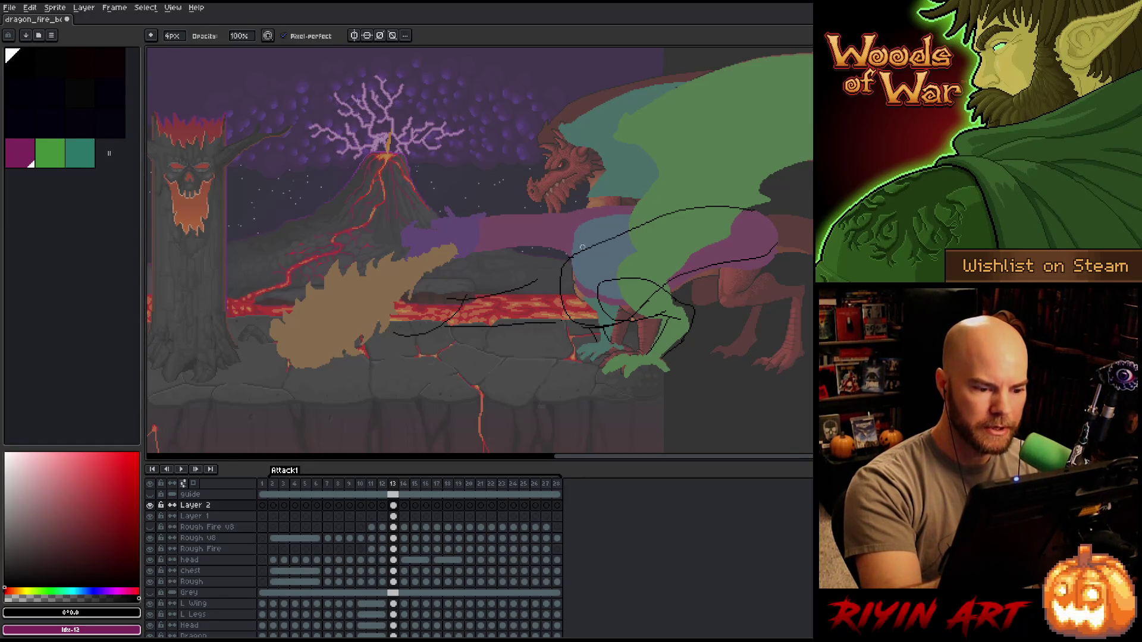
key("b")
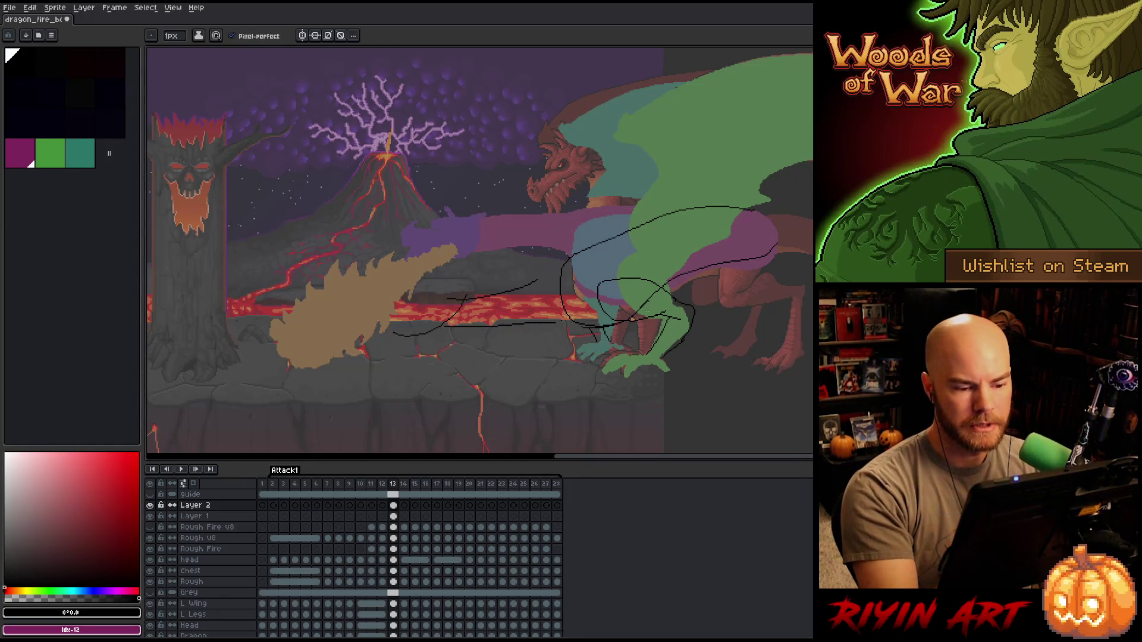
key("e")
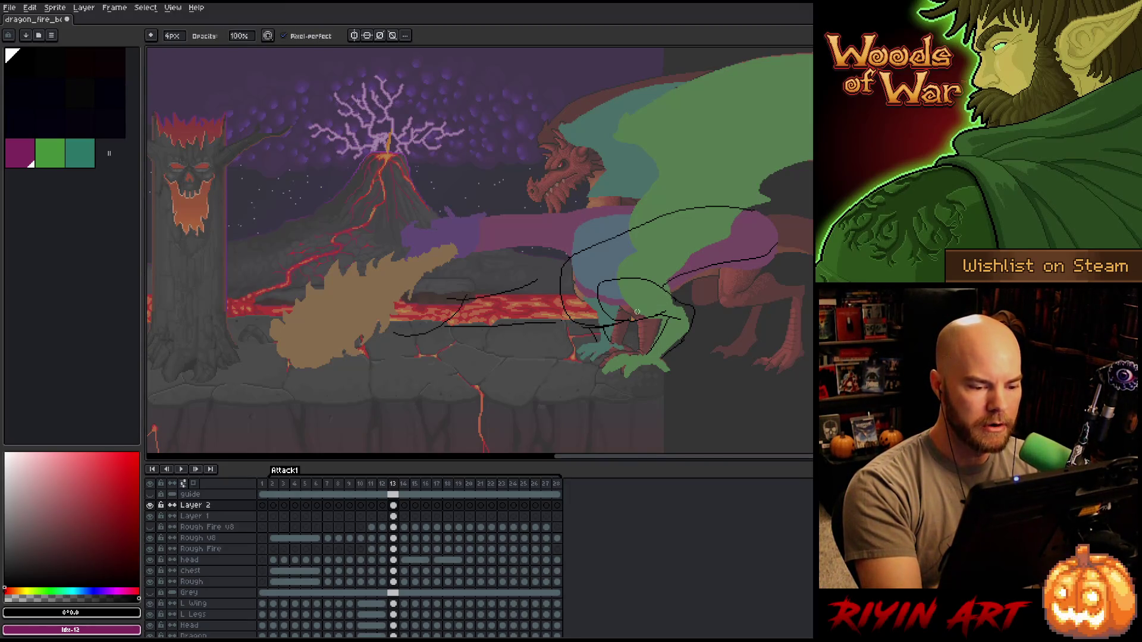
key("b")
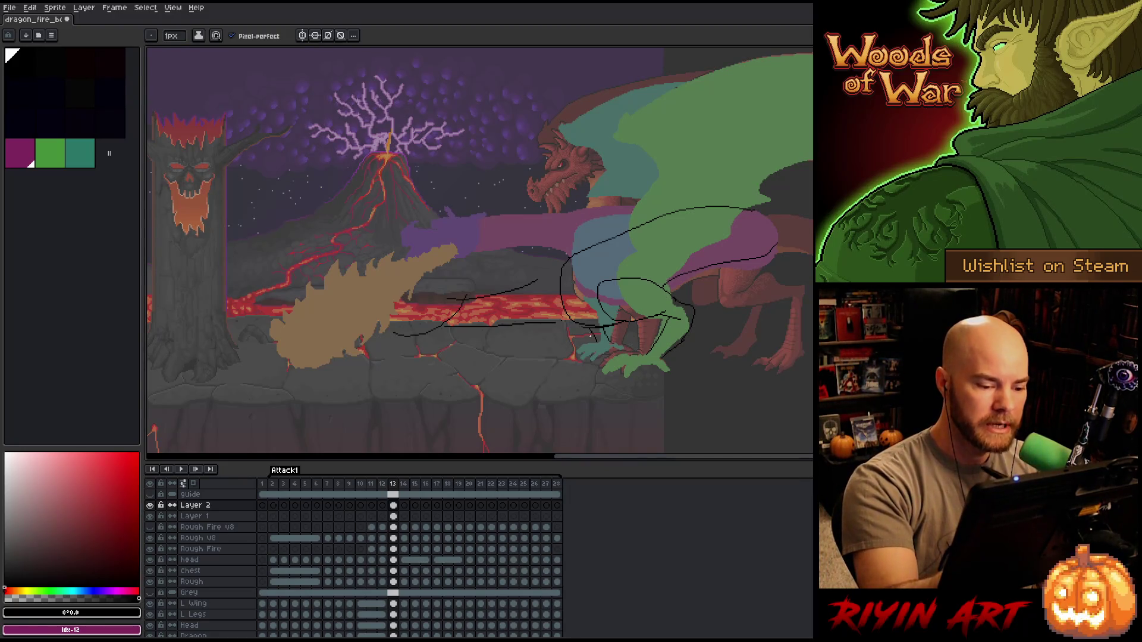
key("e")
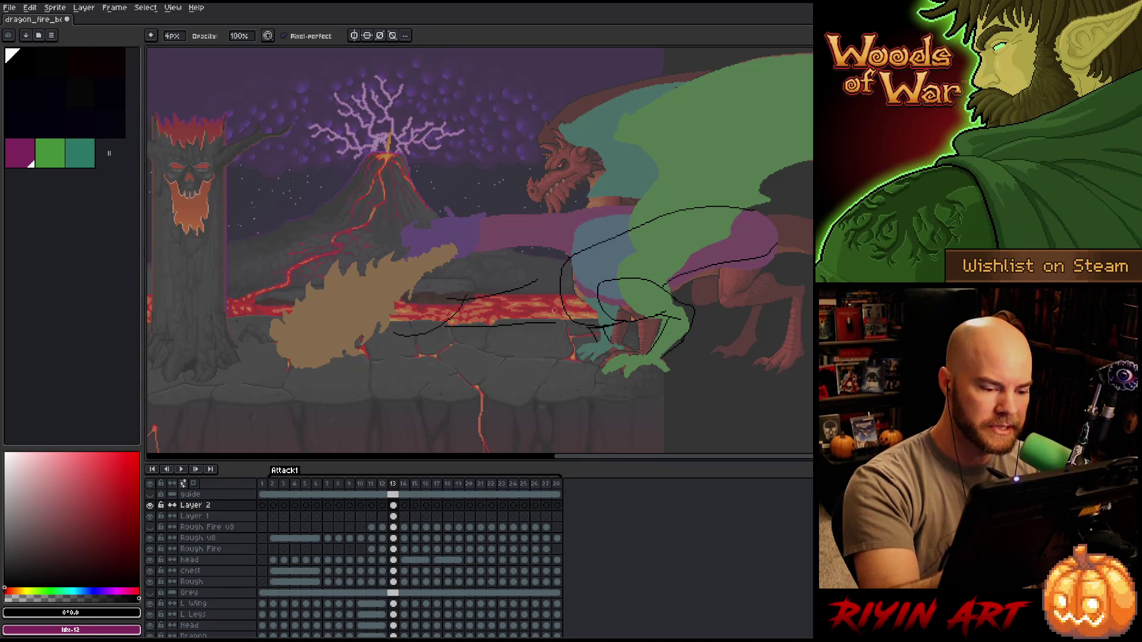
key("b")
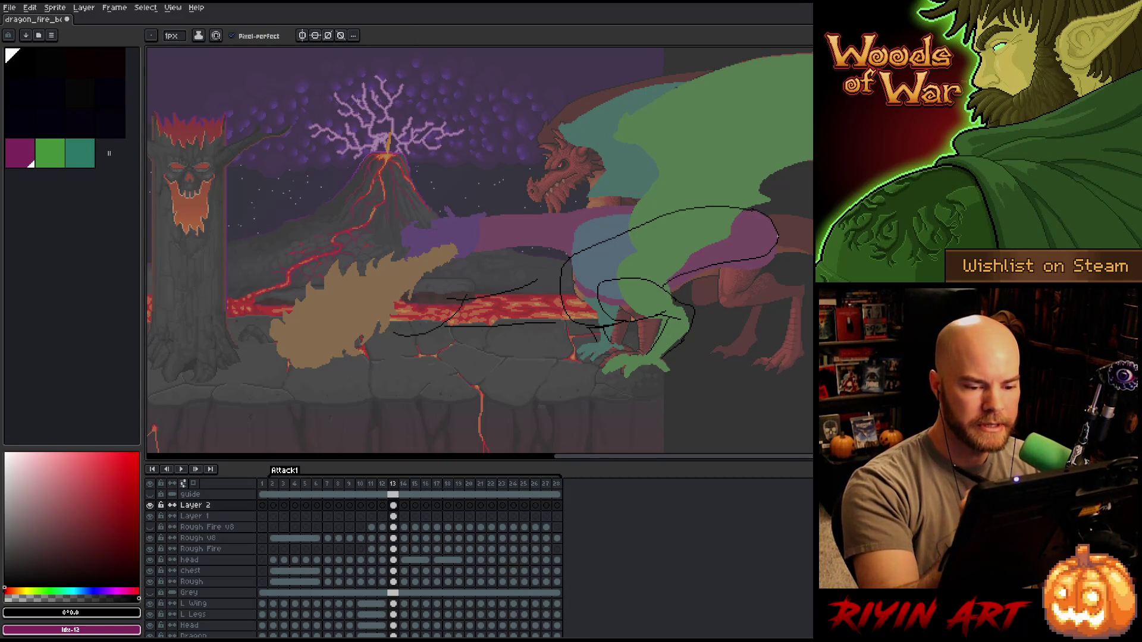
key("e")
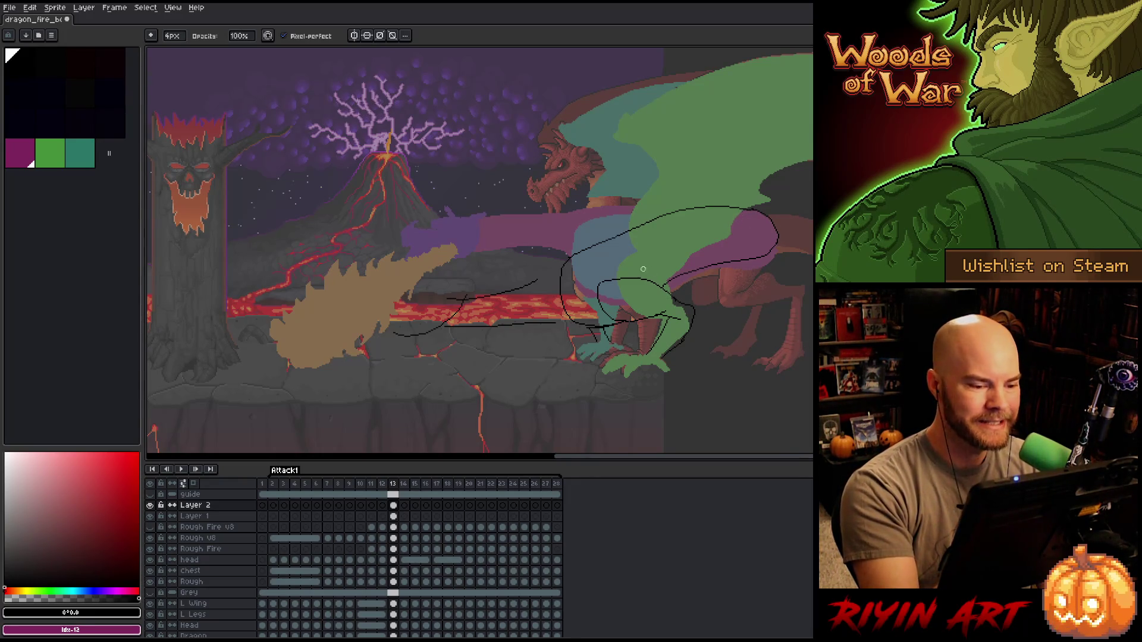
key("b")
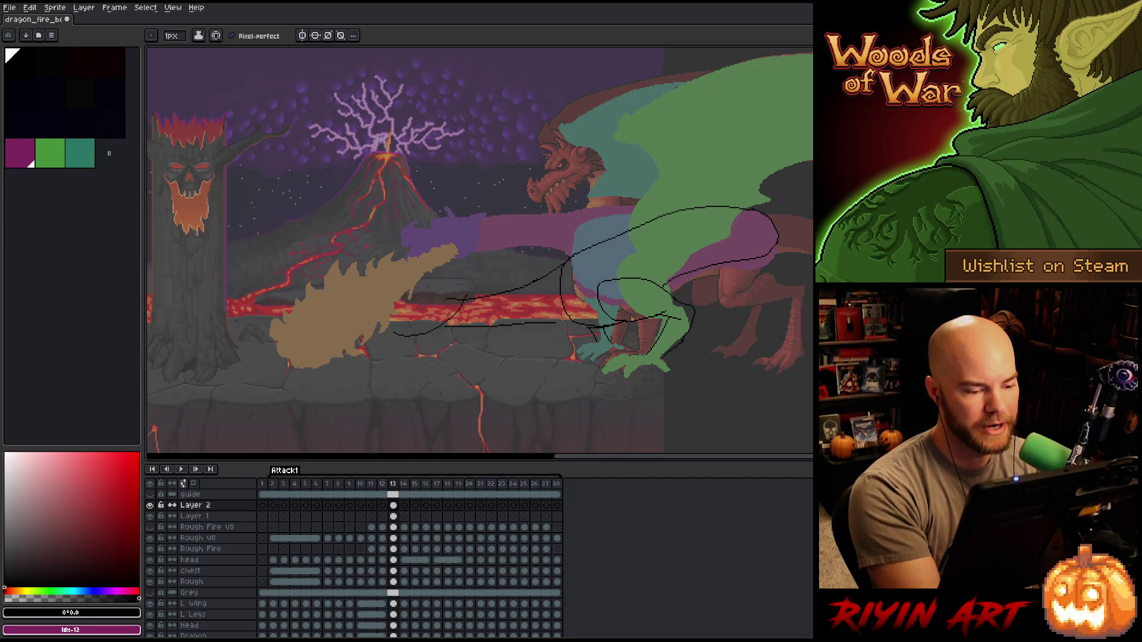
key("e")
left_click_drag(453, 323, 496, 323)
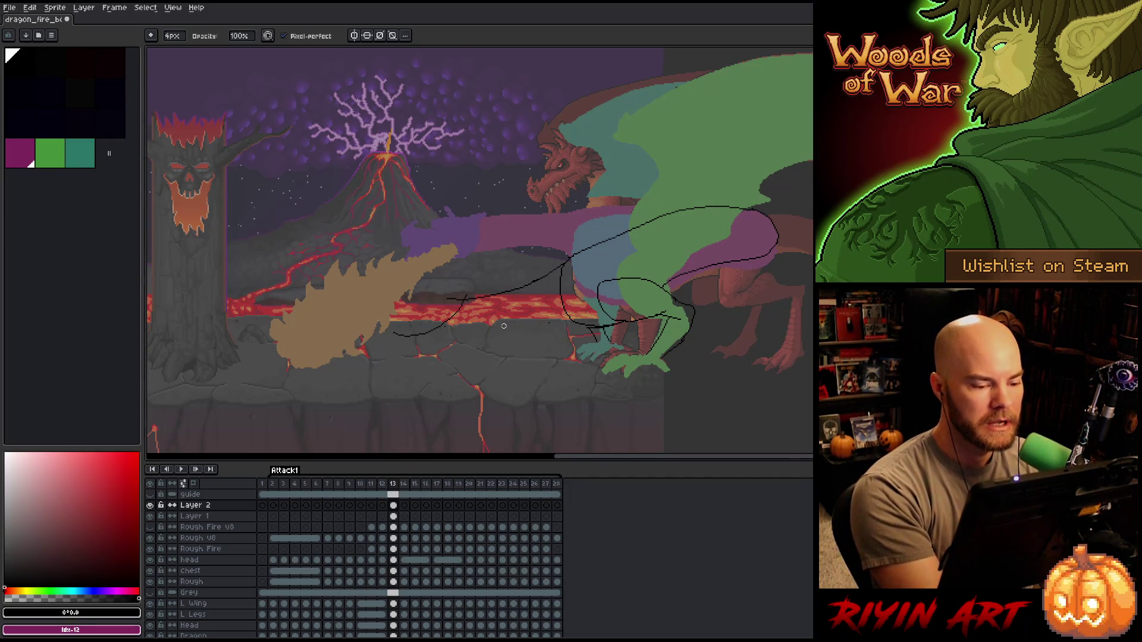
key("b")
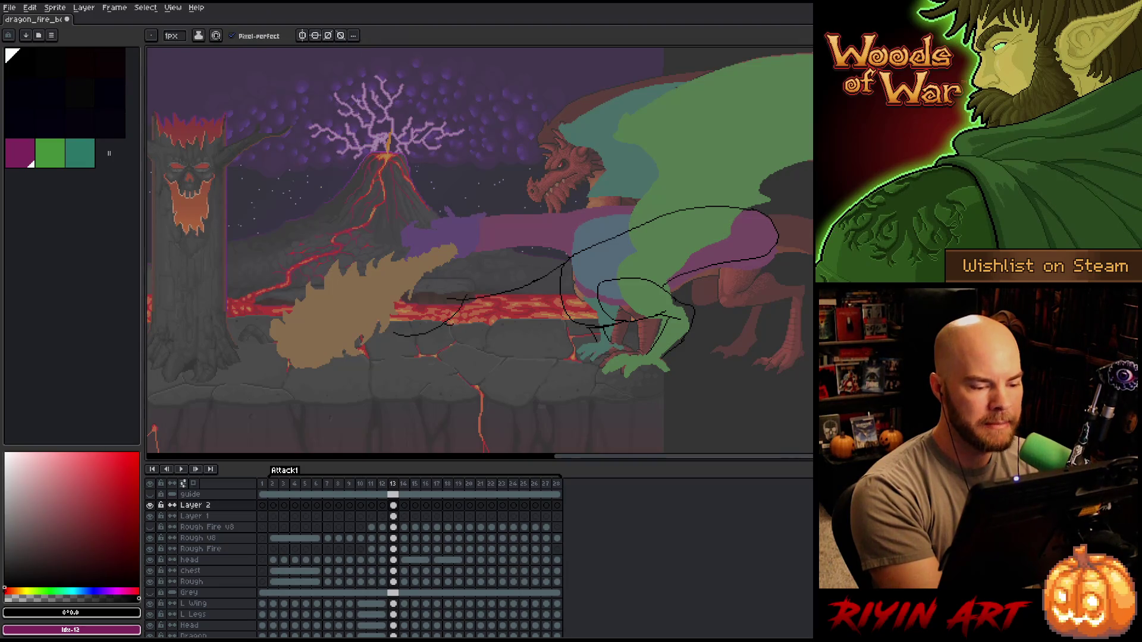
- Redraw the dark line across the lava toward the dragon several times until it sits right
left_click_drag(453, 322, 574, 320)
key("ctrl+z")
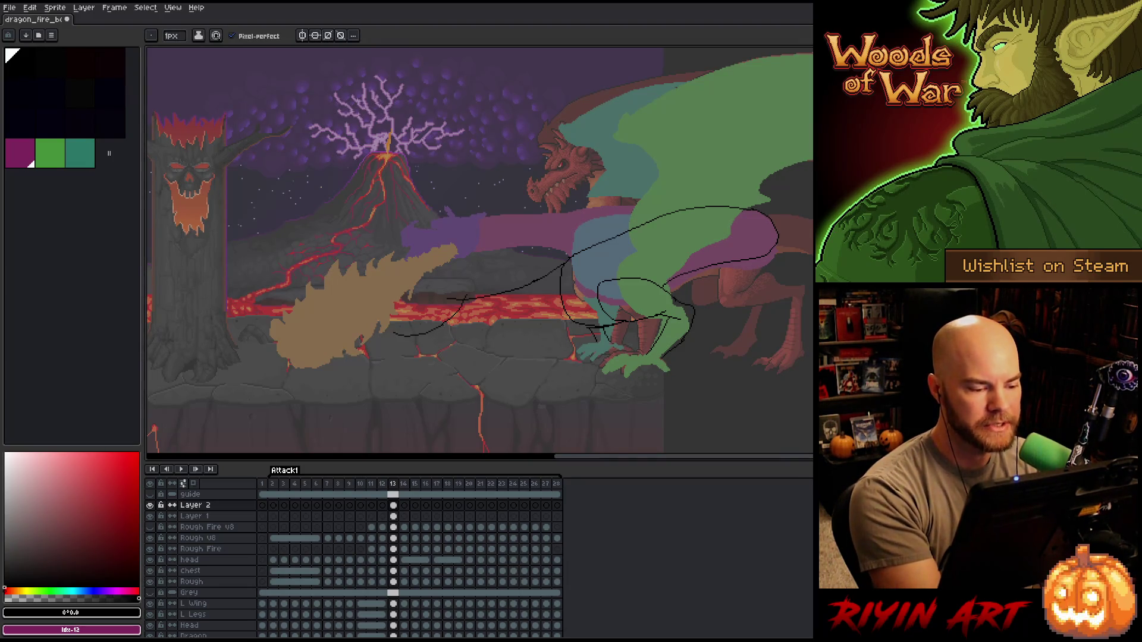
left_click_drag(445, 325, 571, 311)
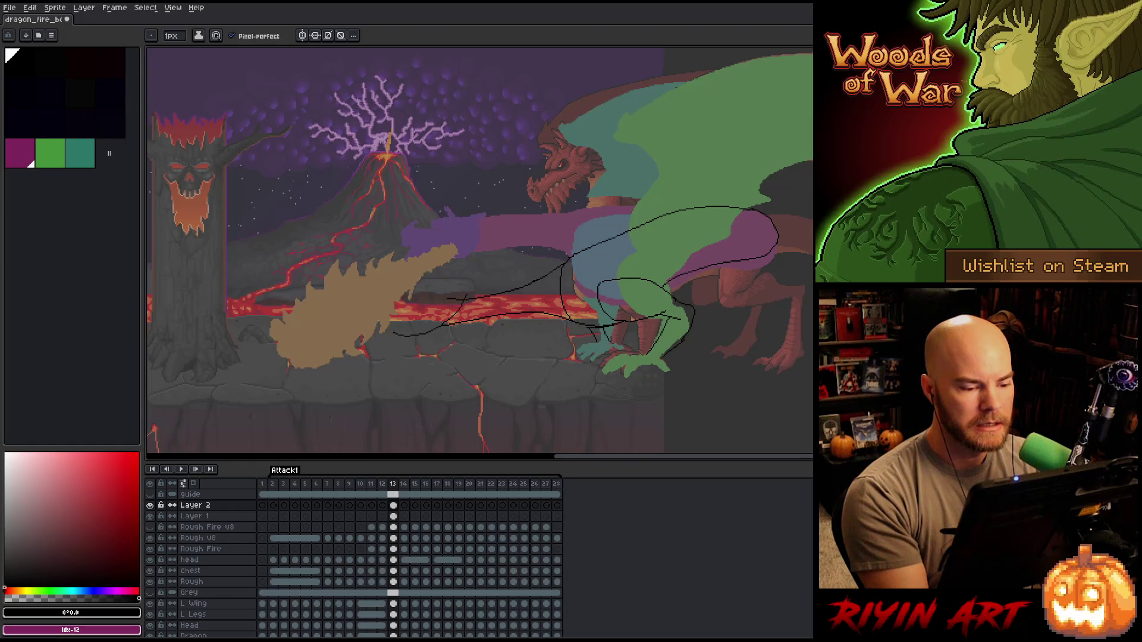
key("ctrl+z")
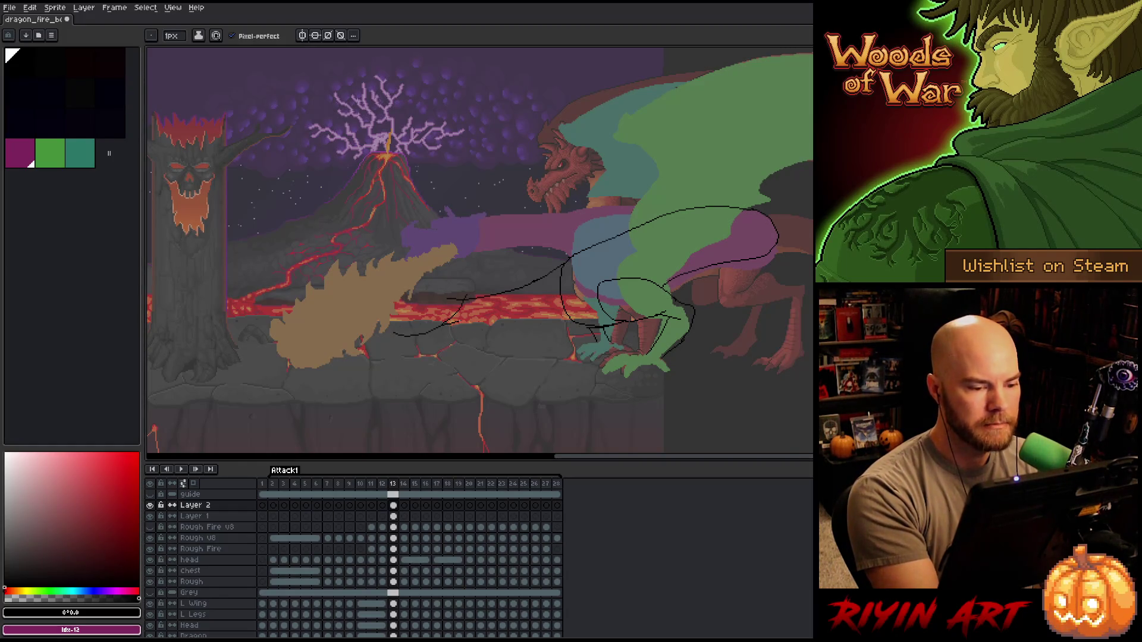
key("ctrl+z")
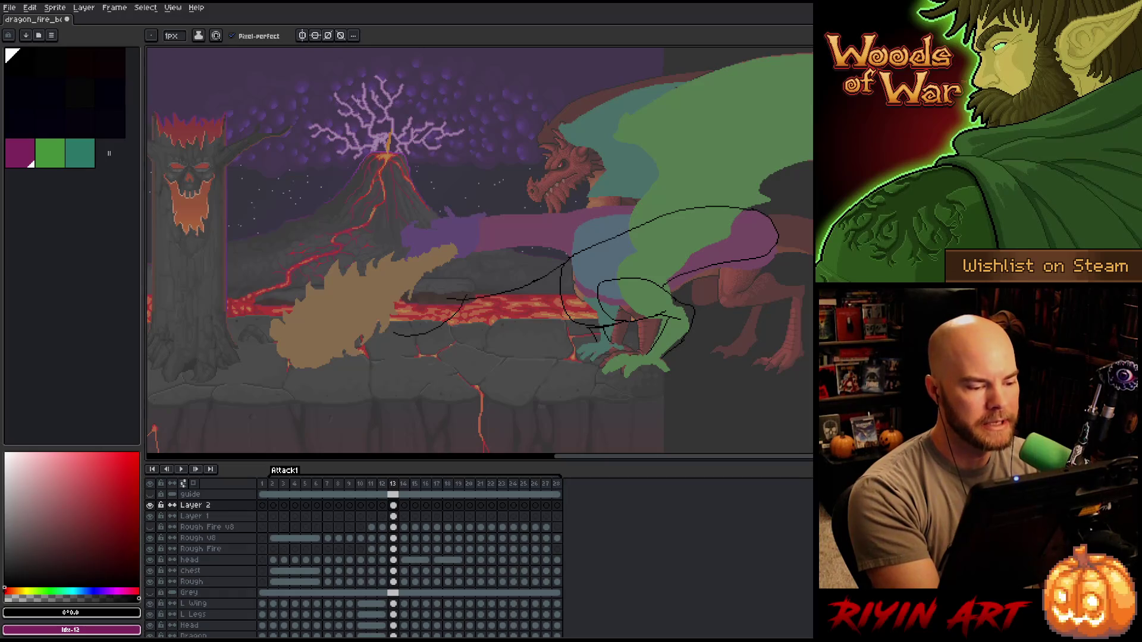
left_click_drag(451, 320, 563, 311)
key("ctrl+z")
left_click_drag(481, 318, 566, 303)
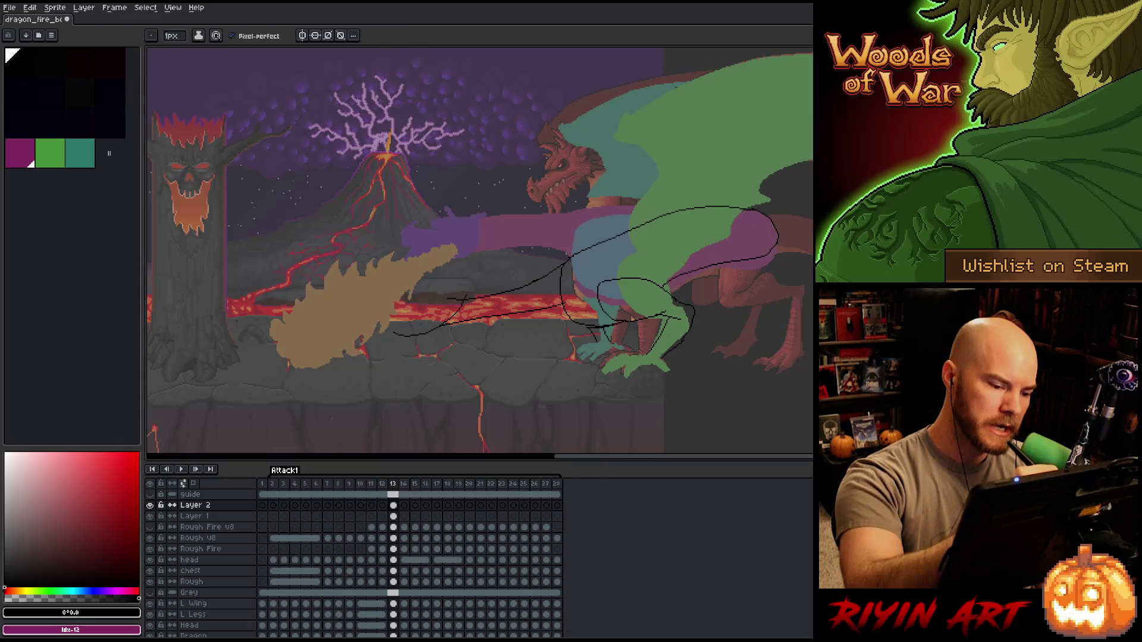
key("e")
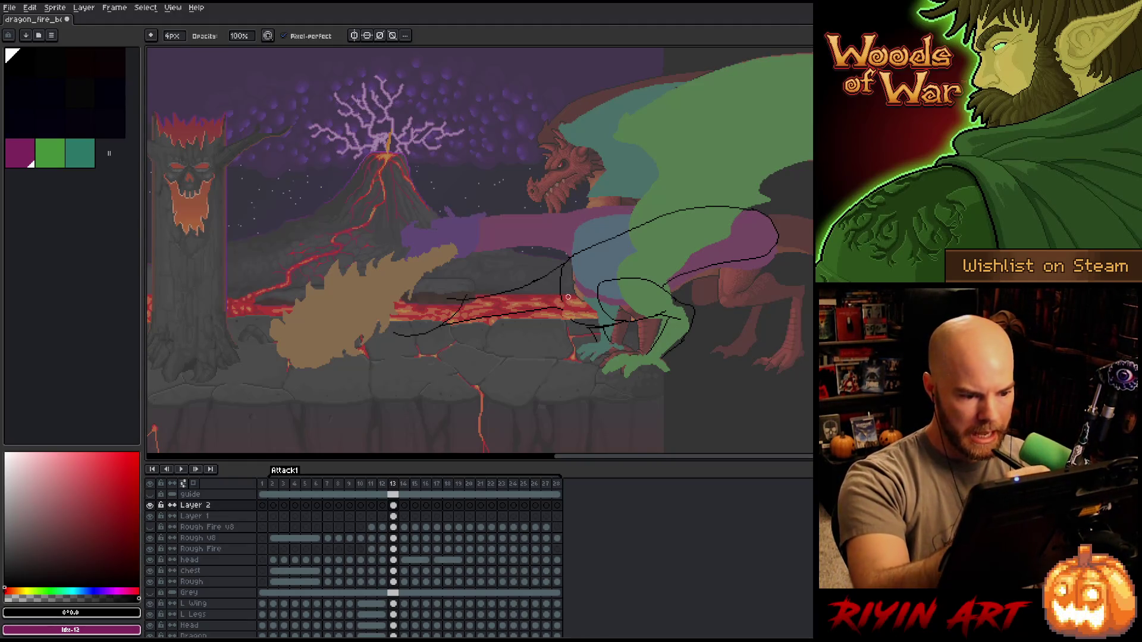
key("b")
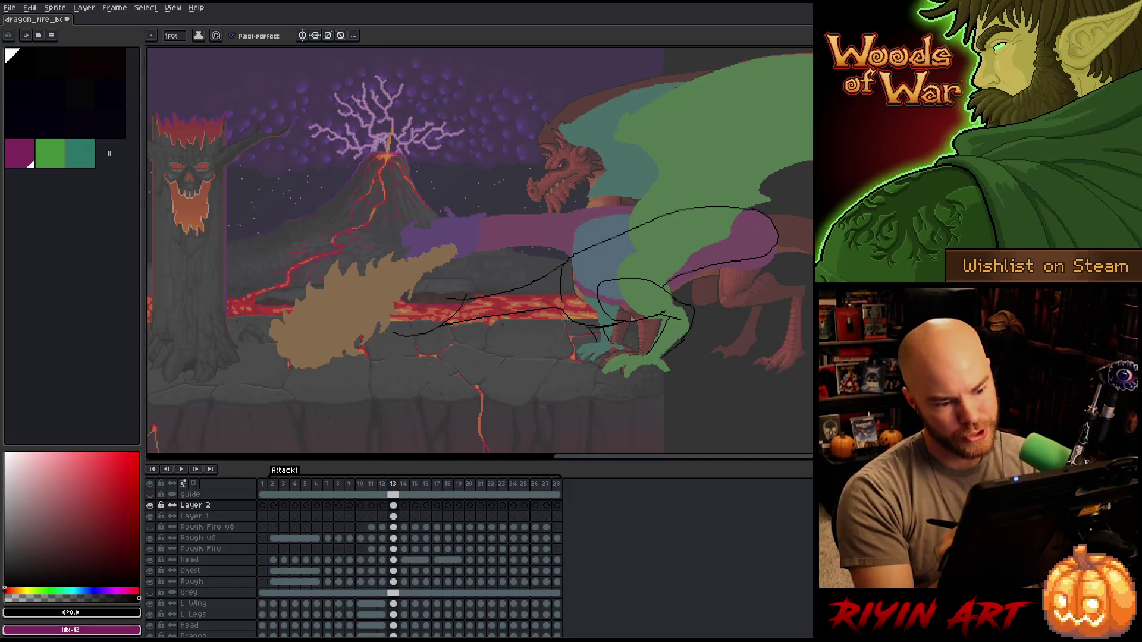
key("e")
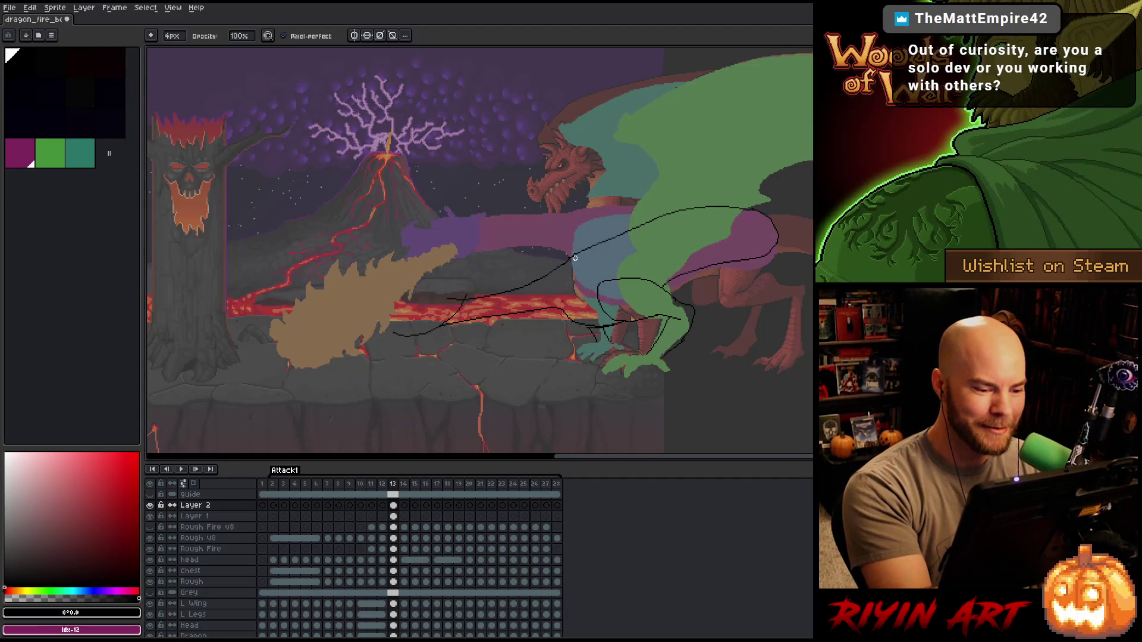
key("e")
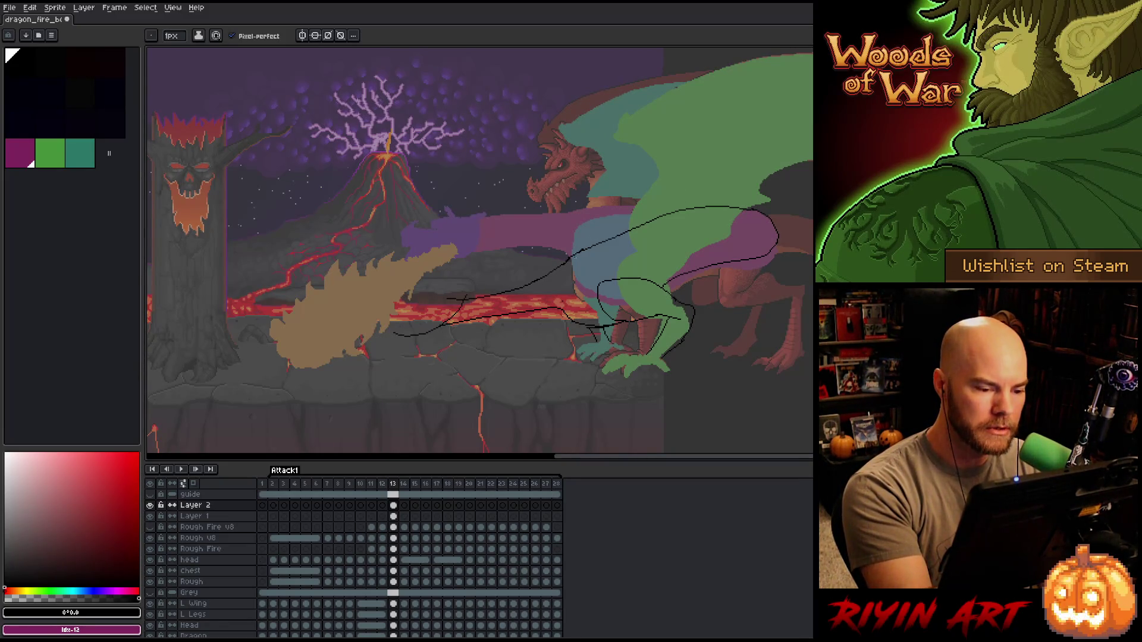
key("b")
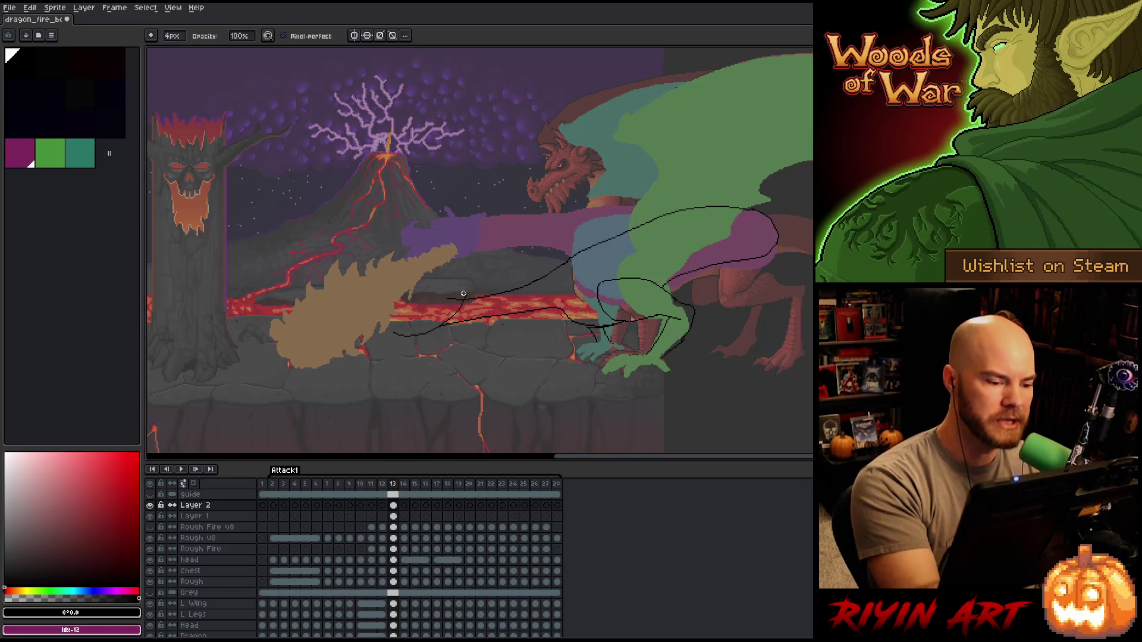
key("e")
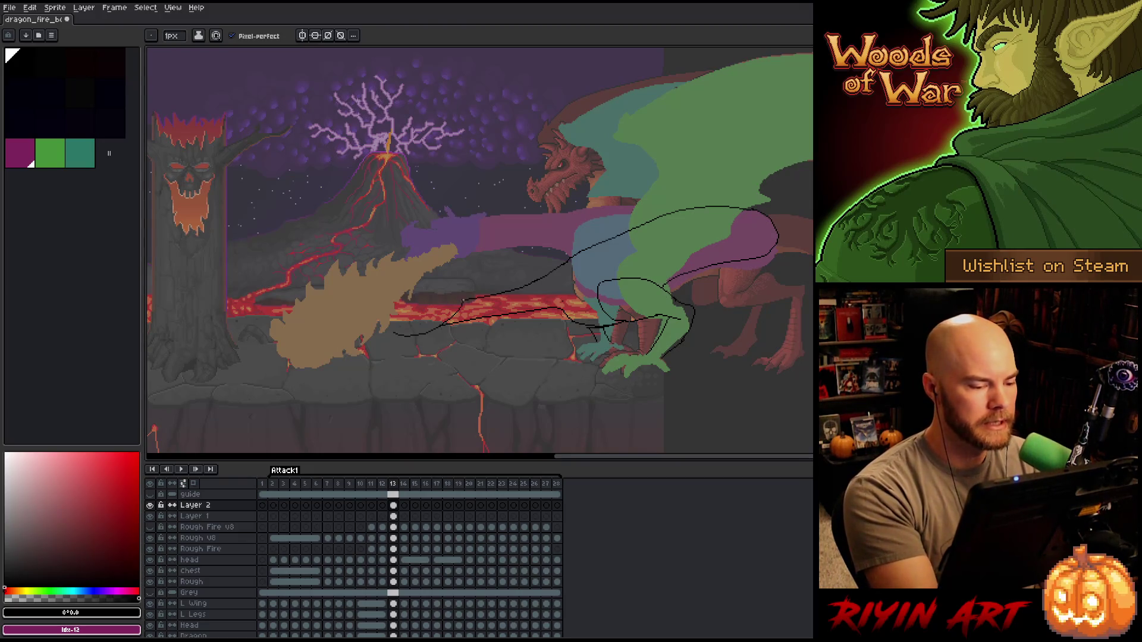
- Sketch a loop around the flame's base over the lava and add a short stroke beside it
mouse_move(453, 298)
left_mouse_down()
mouse_move(396, 317)
mouse_move(394, 334)
left_mouse_up()
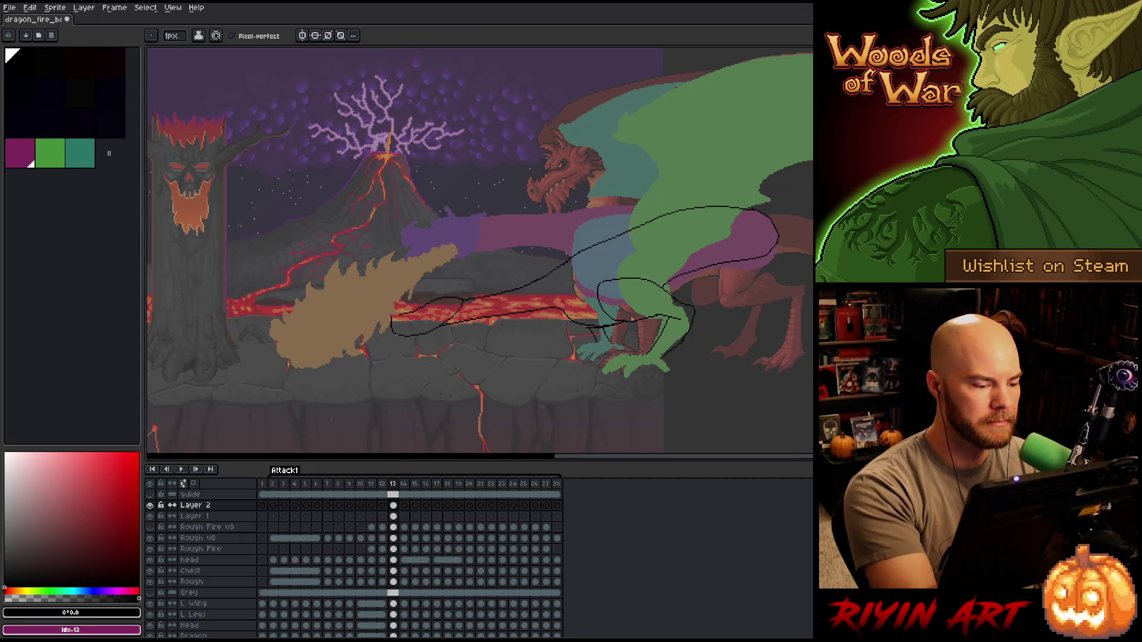
key("e")
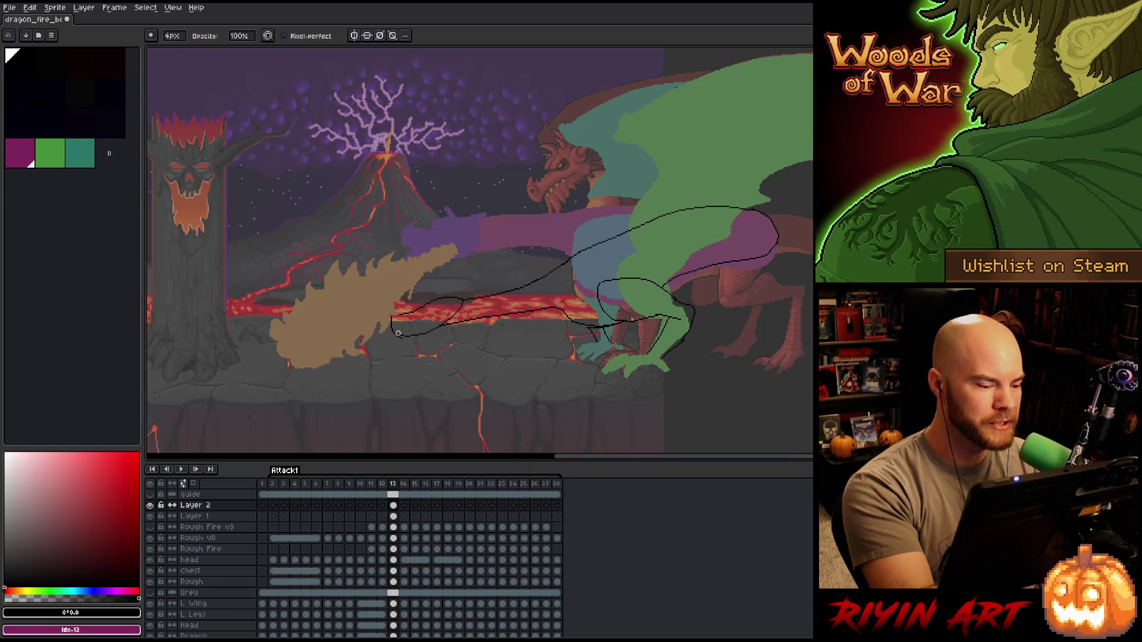
key("b")
left_click_drag(400, 340, 424, 320)
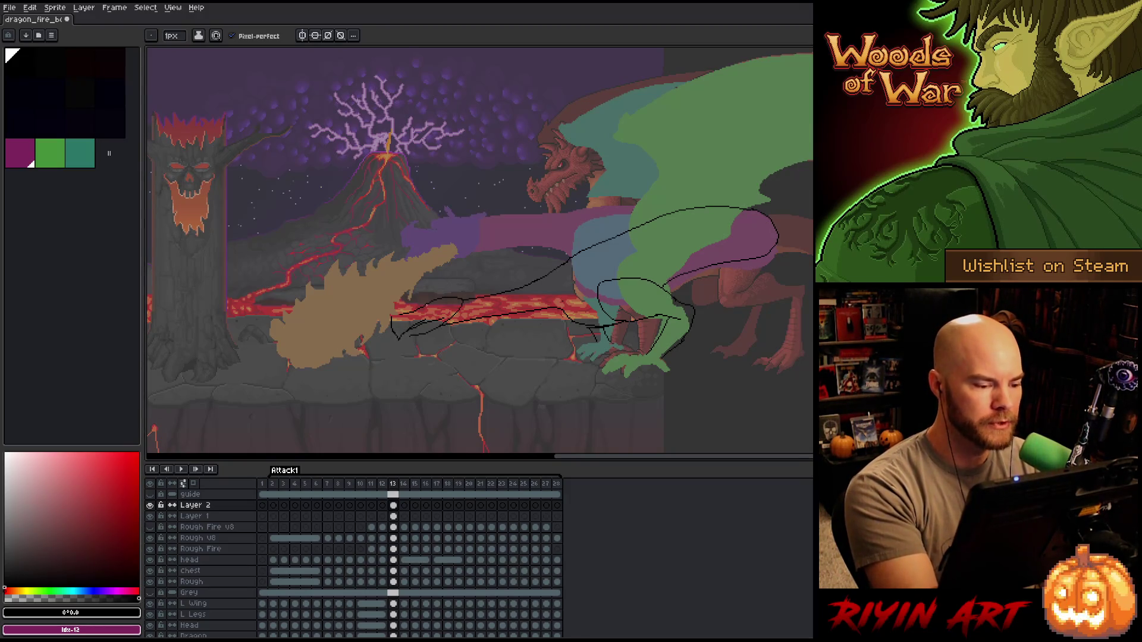
key("e")
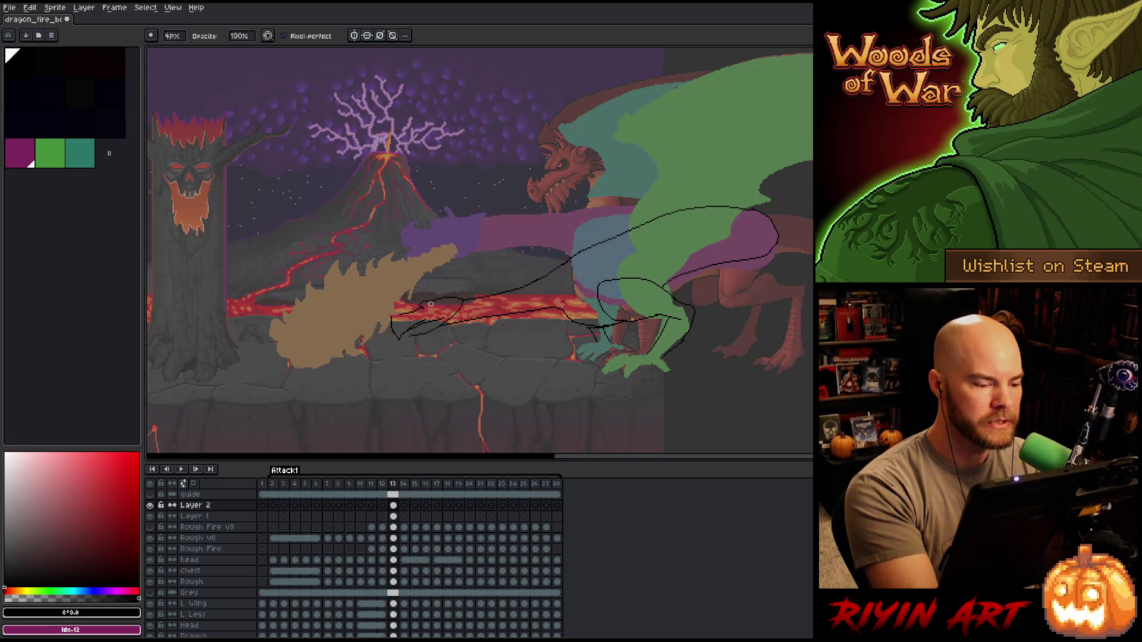
key("b")
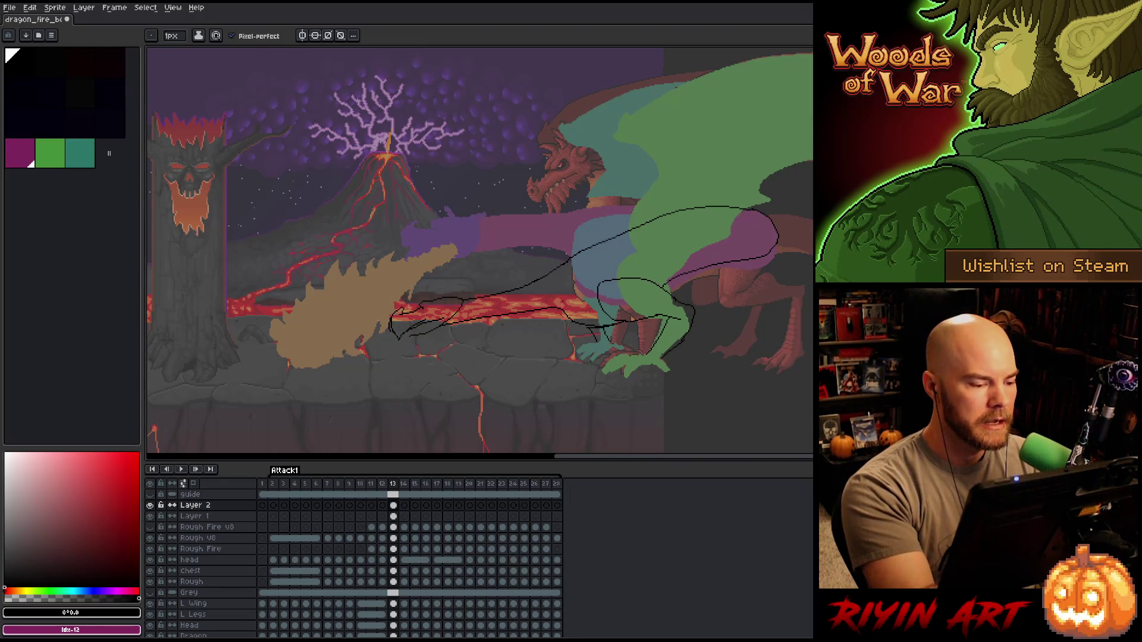
key("e")
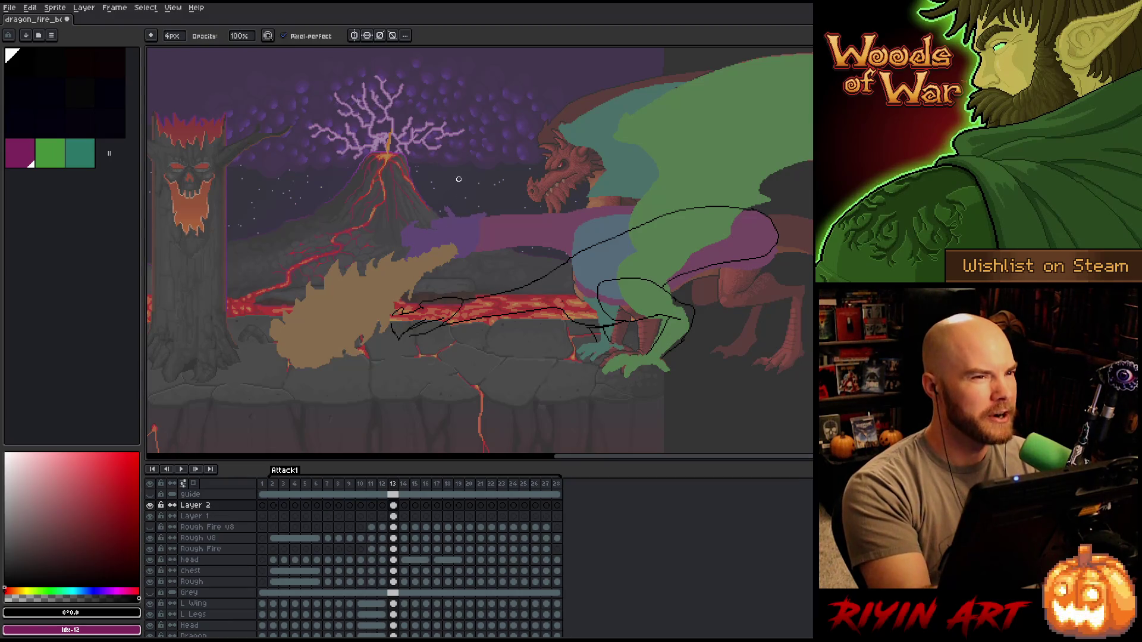
key("b")
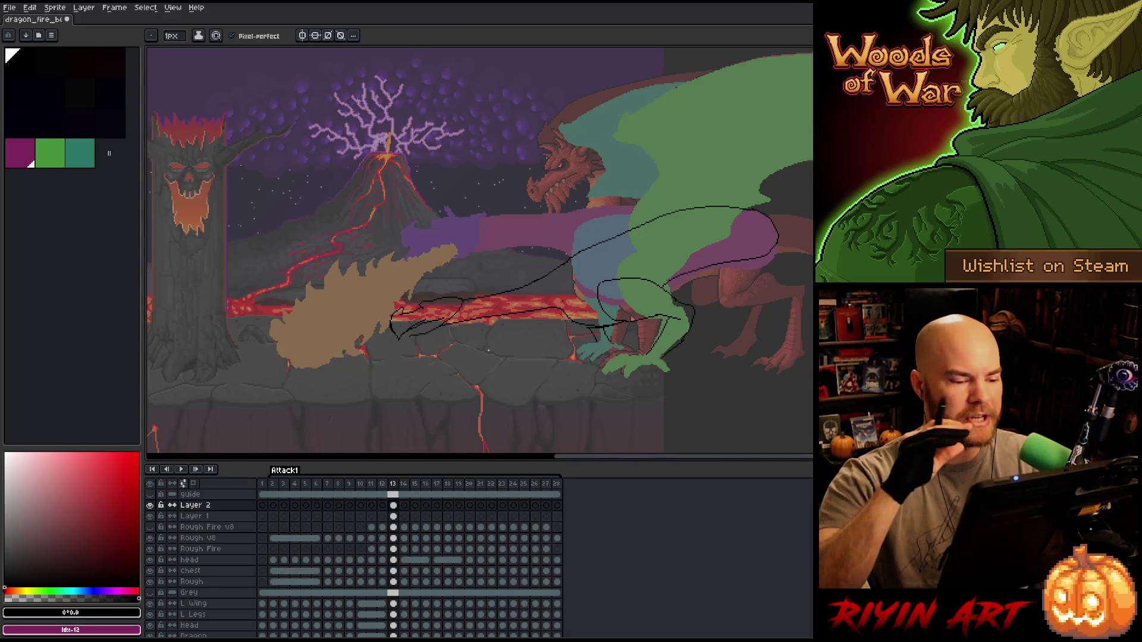
- Alternate pencil and eraser and add a short sketch stroke on the dragon's wing
key("e")
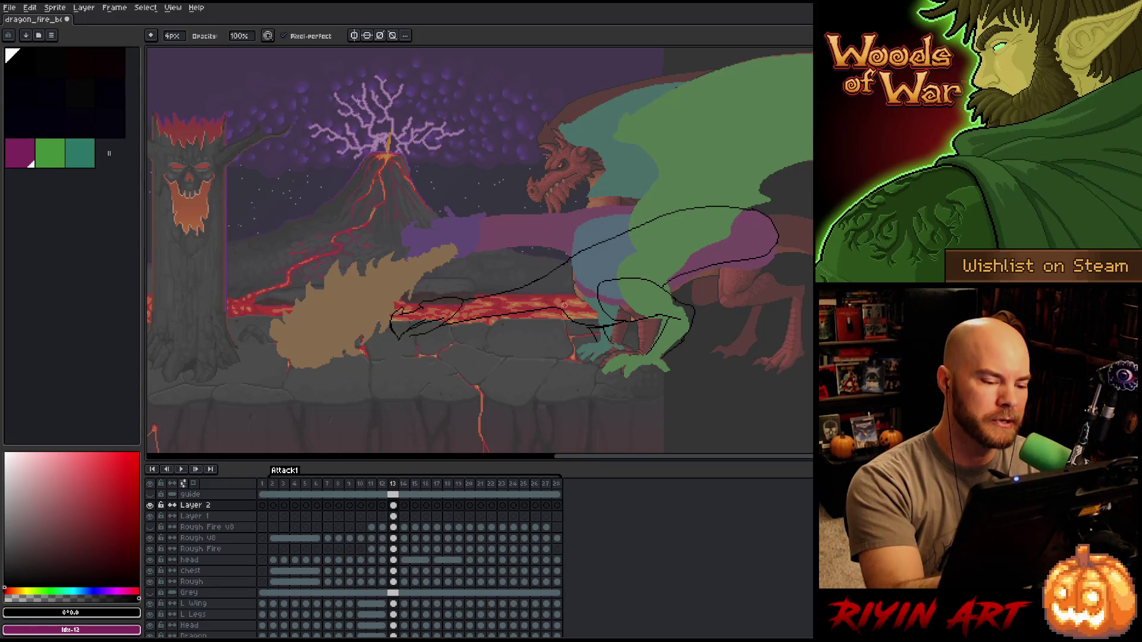
key("b")
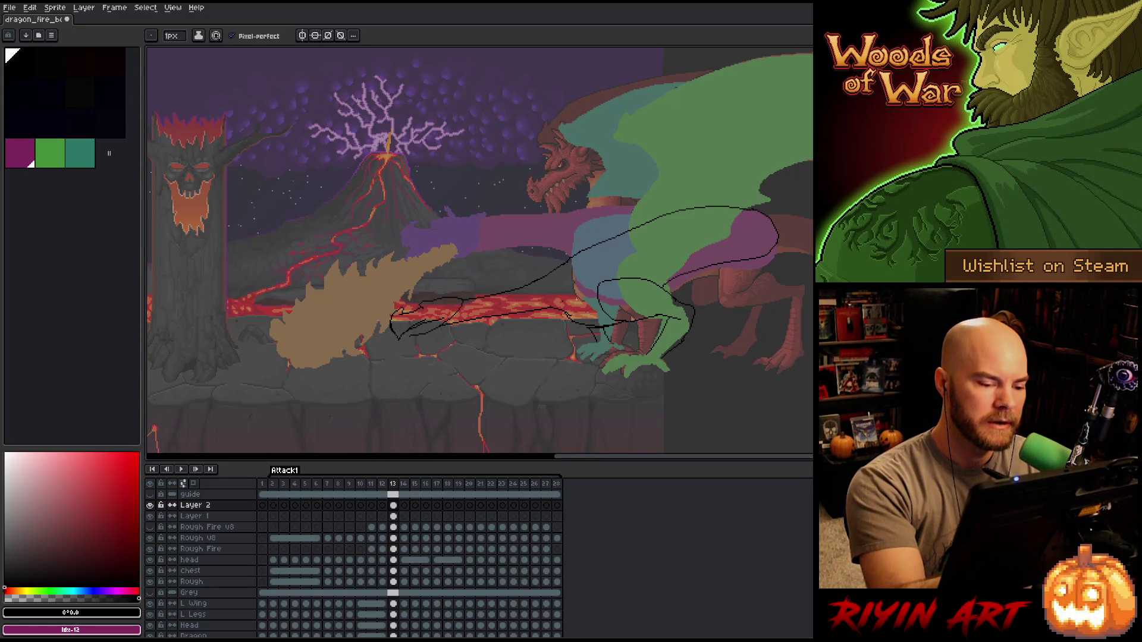
key("e")
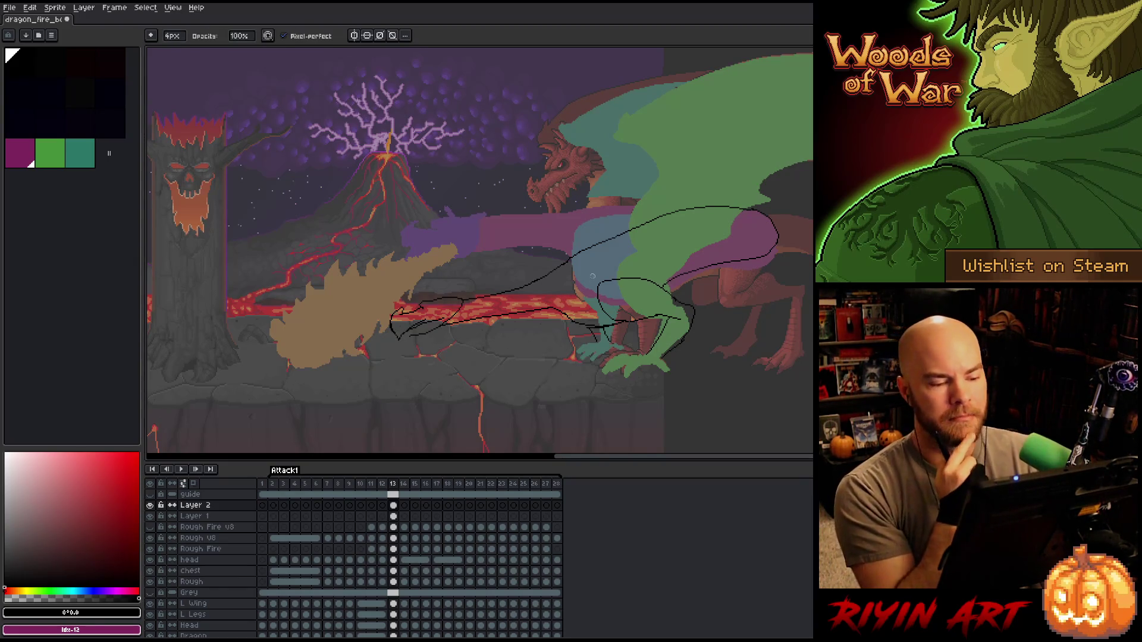
key("b")
left_click_drag(667, 291, 716, 264)
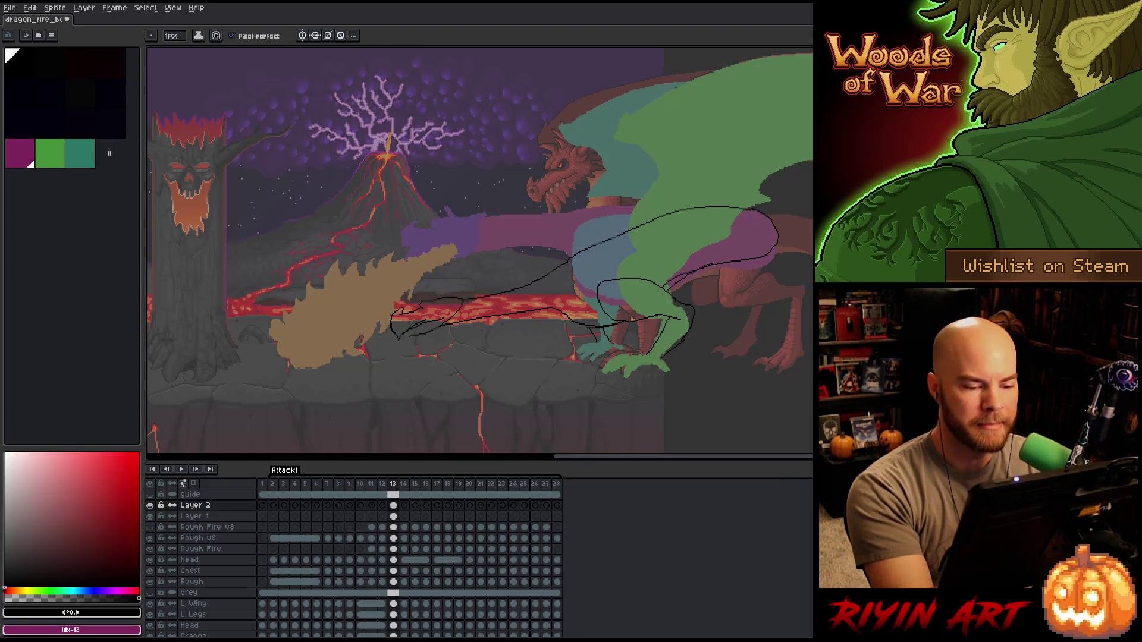
key("e")
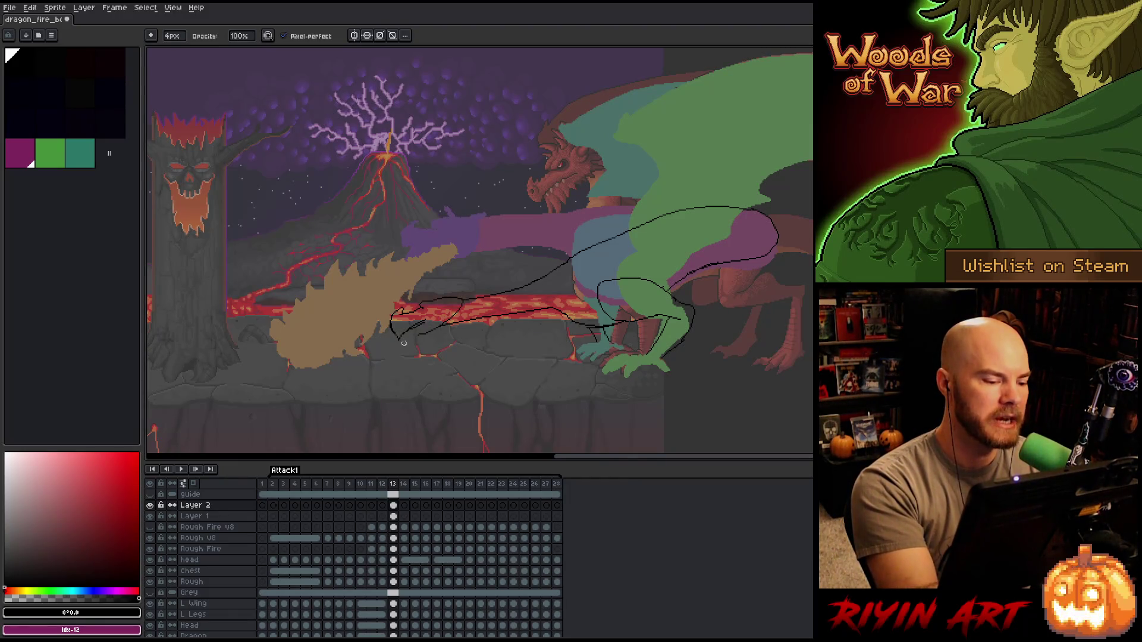
key("e")
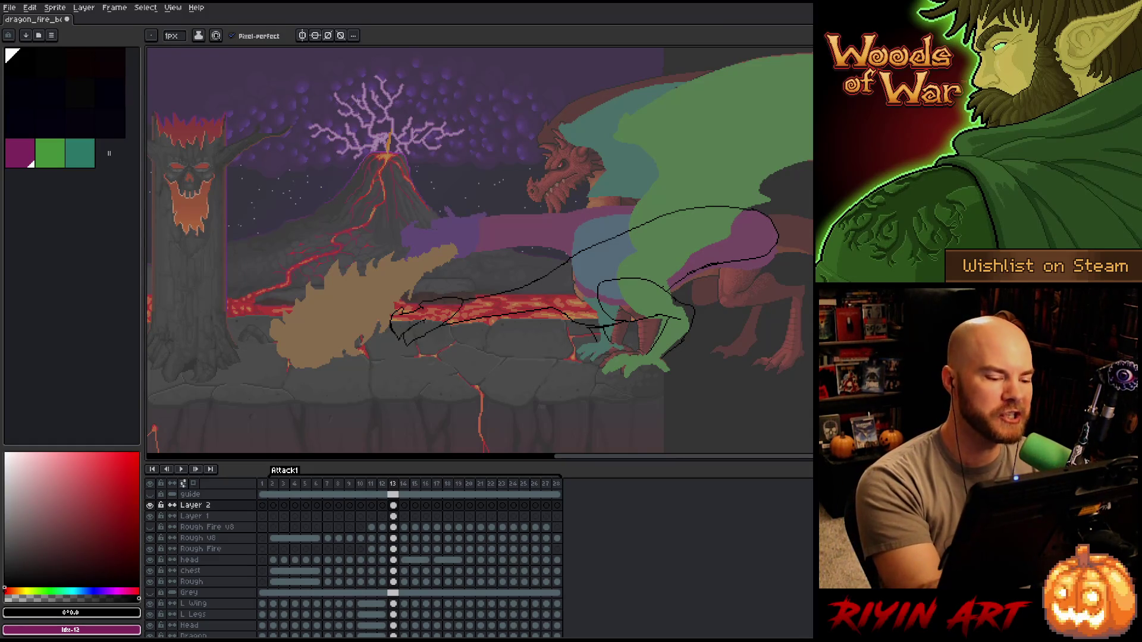
key("b")
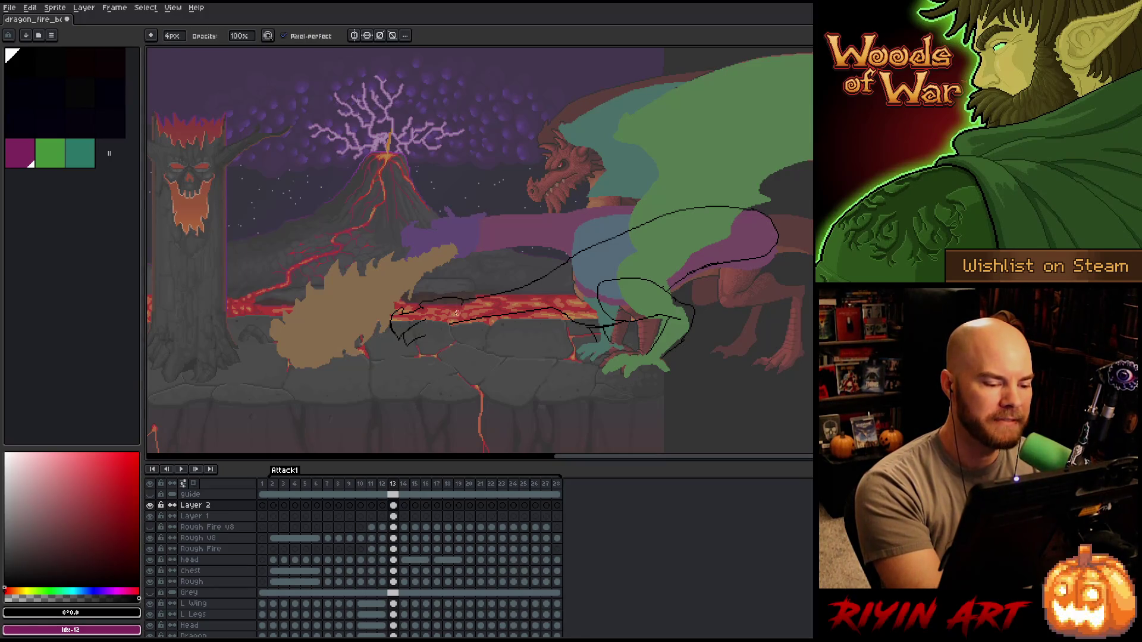
- Sketch a curve rising along the dragon's body and another above its head
key("e")
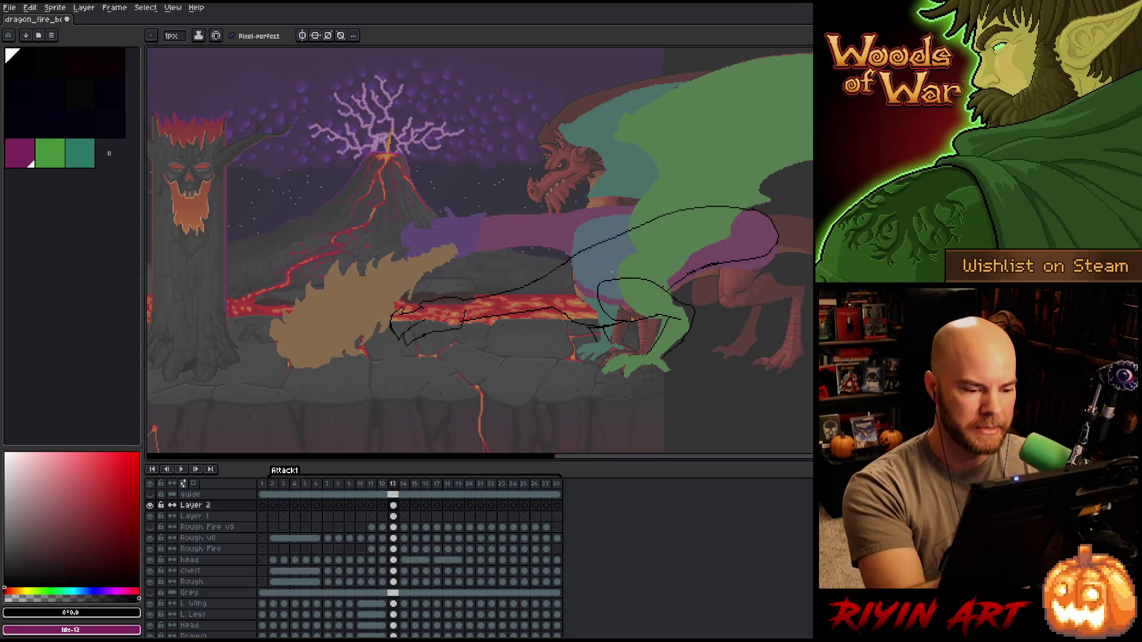
left_click_drag(599, 275, 763, 61)
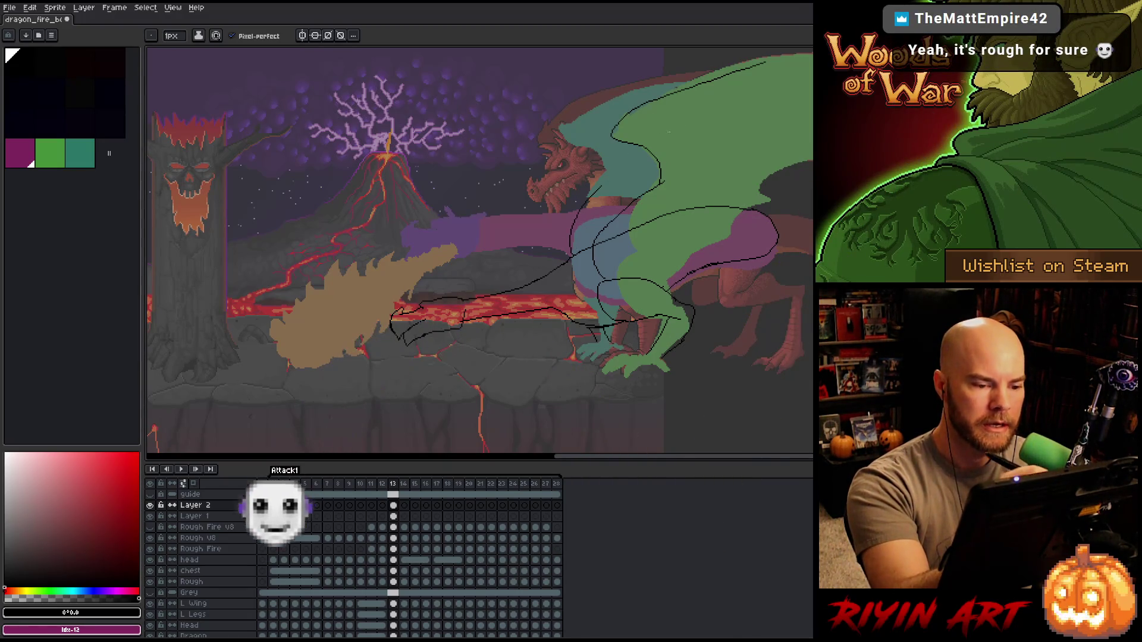
left_click_drag(598, 179, 631, 90)
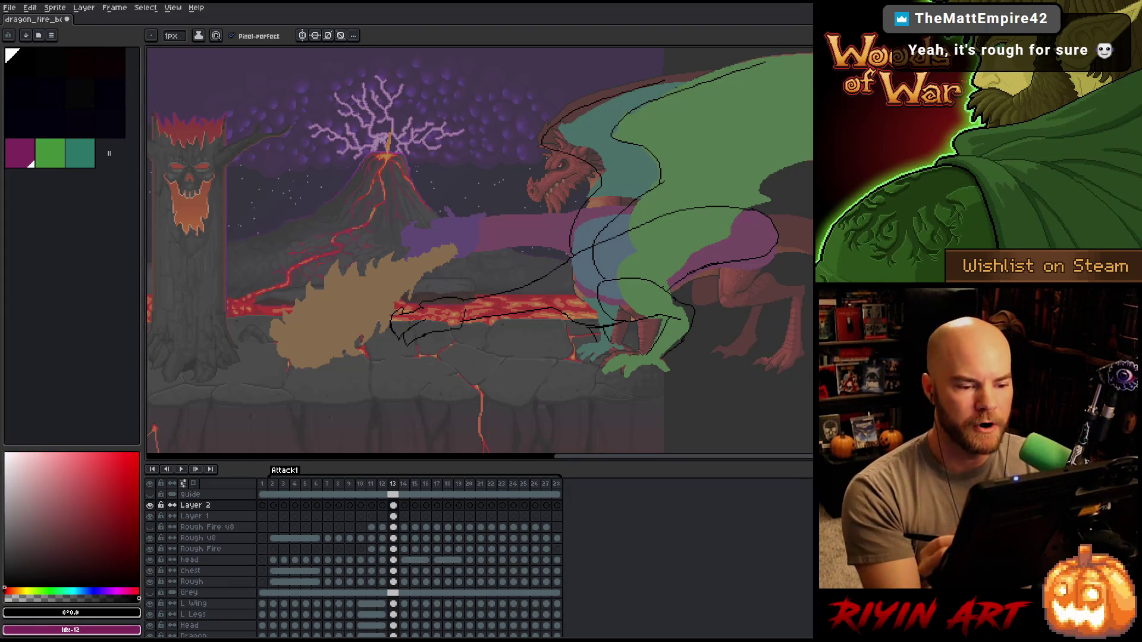
key("b")
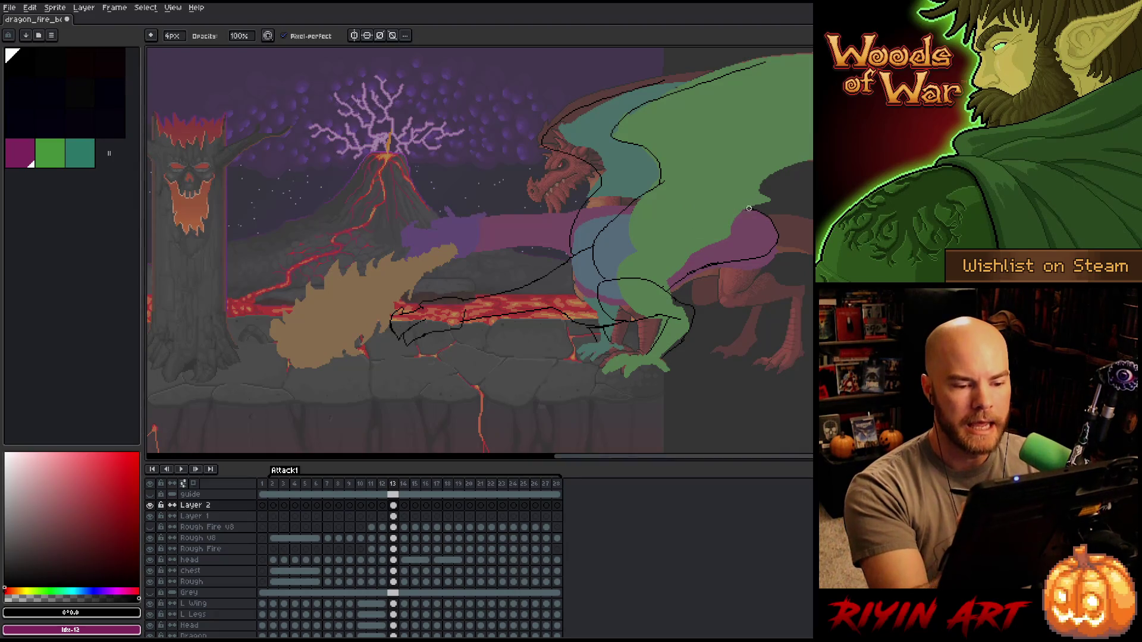
key("e")
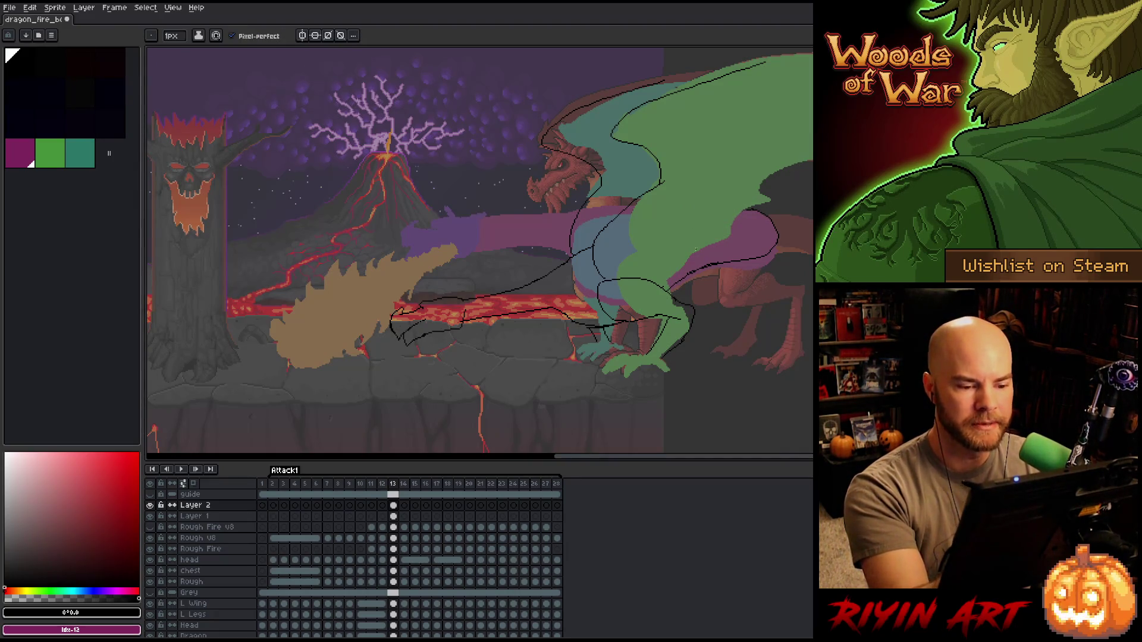
- Add a curved outline stroke on the dragon's body and a short one near the wing
left_click_drag(695, 250, 810, 148)
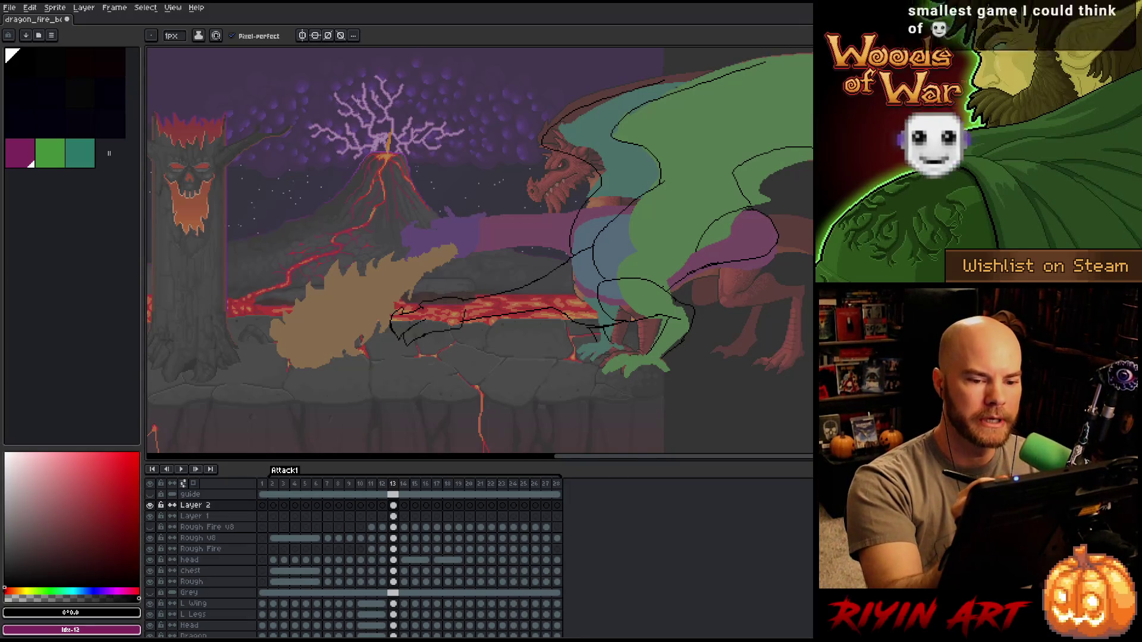
left_click_drag(792, 109, 811, 120)
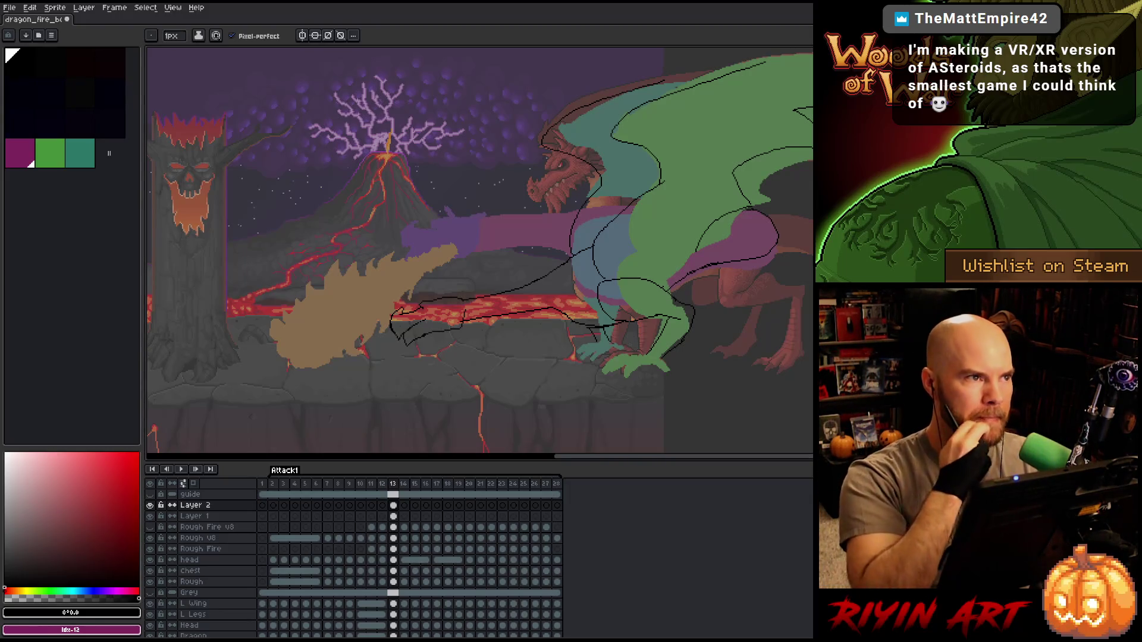
key("b")
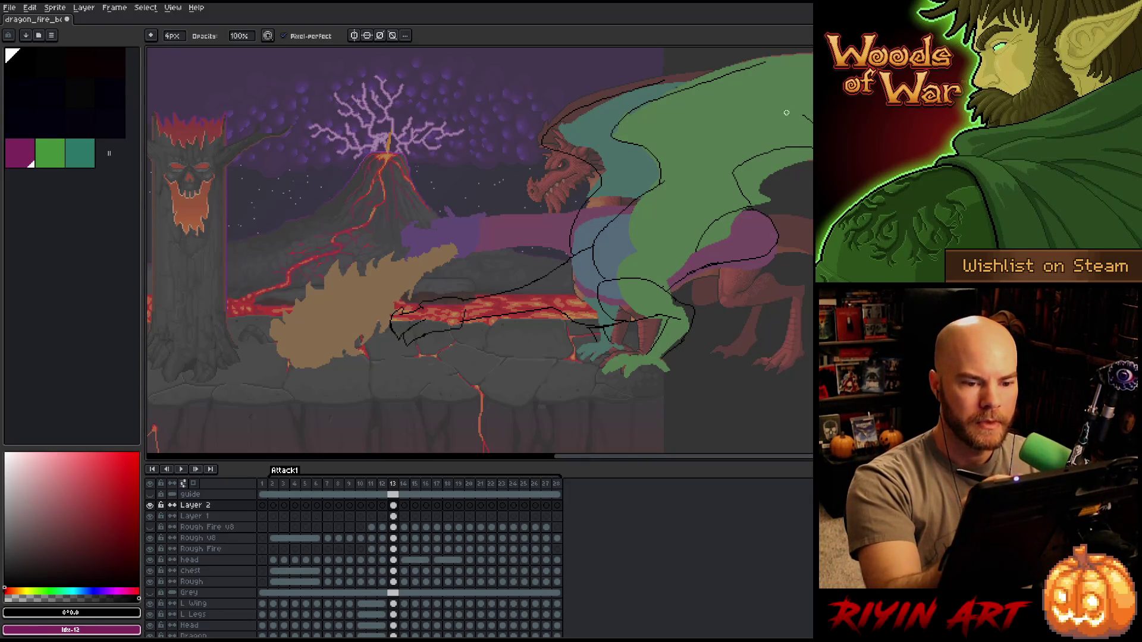
- Touch up the dragon outline, alternating between pencil and eraser
key("e")
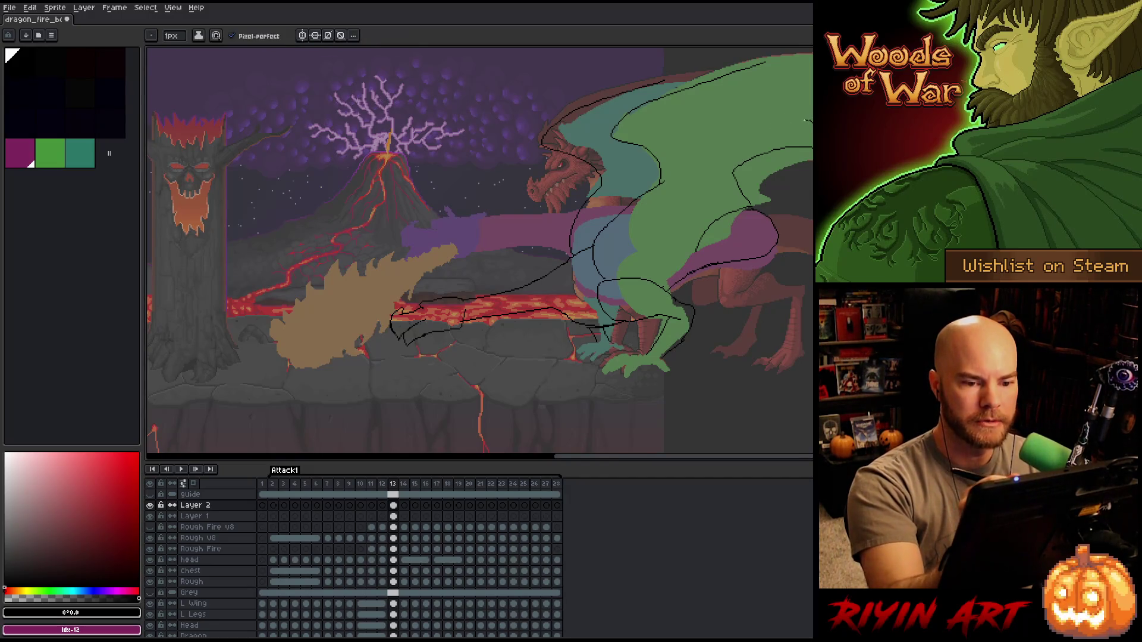
key("b")
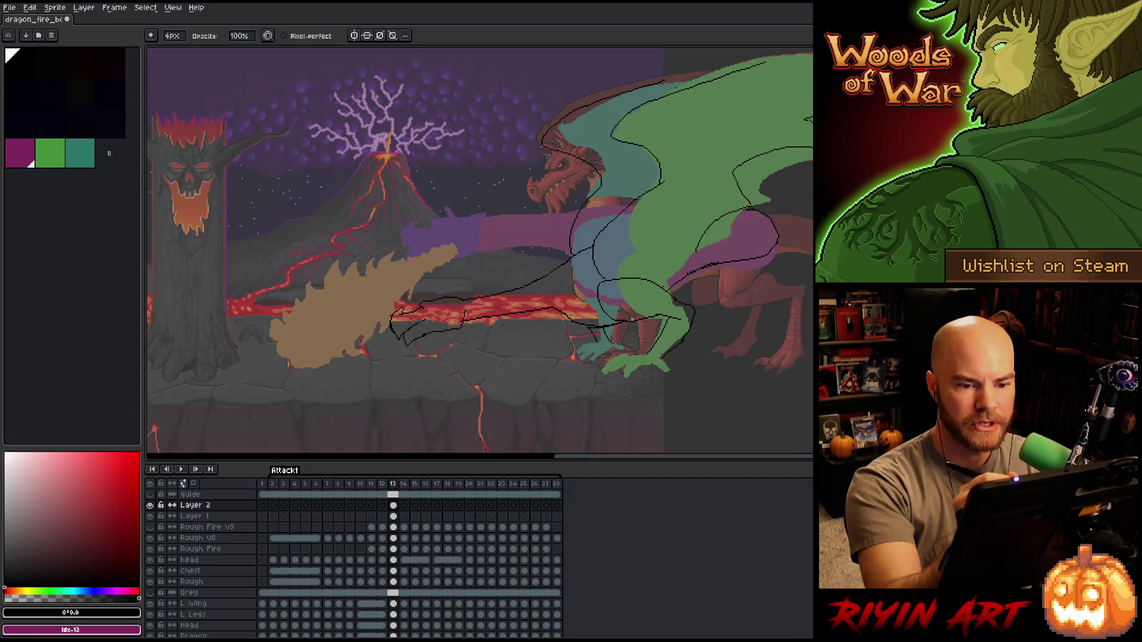
key("e")
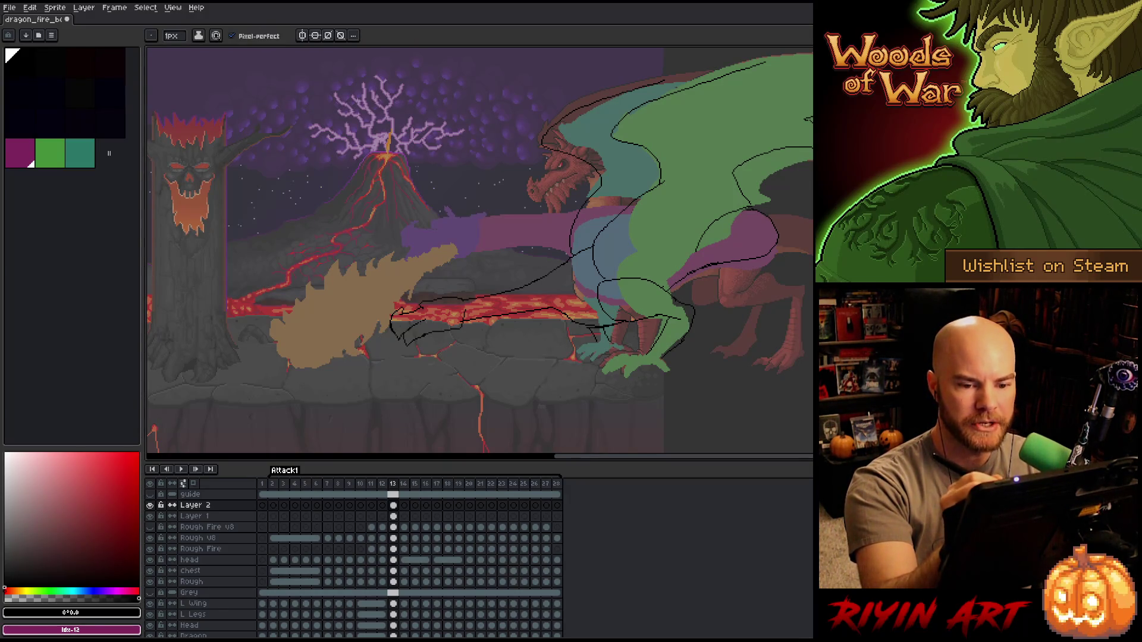
key("b")
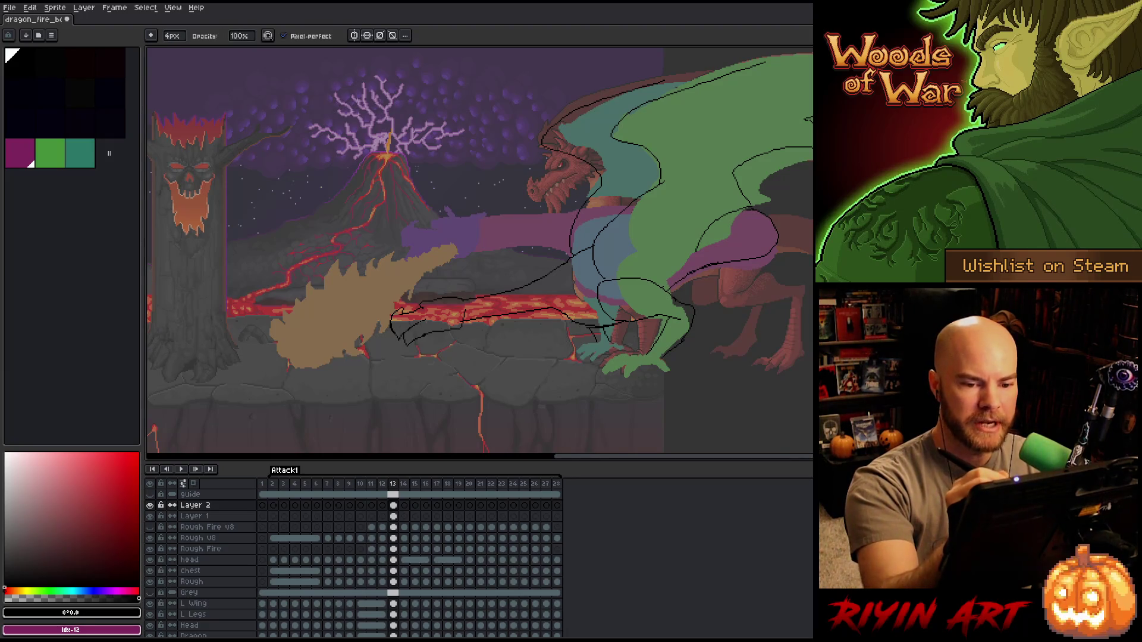
key("e")
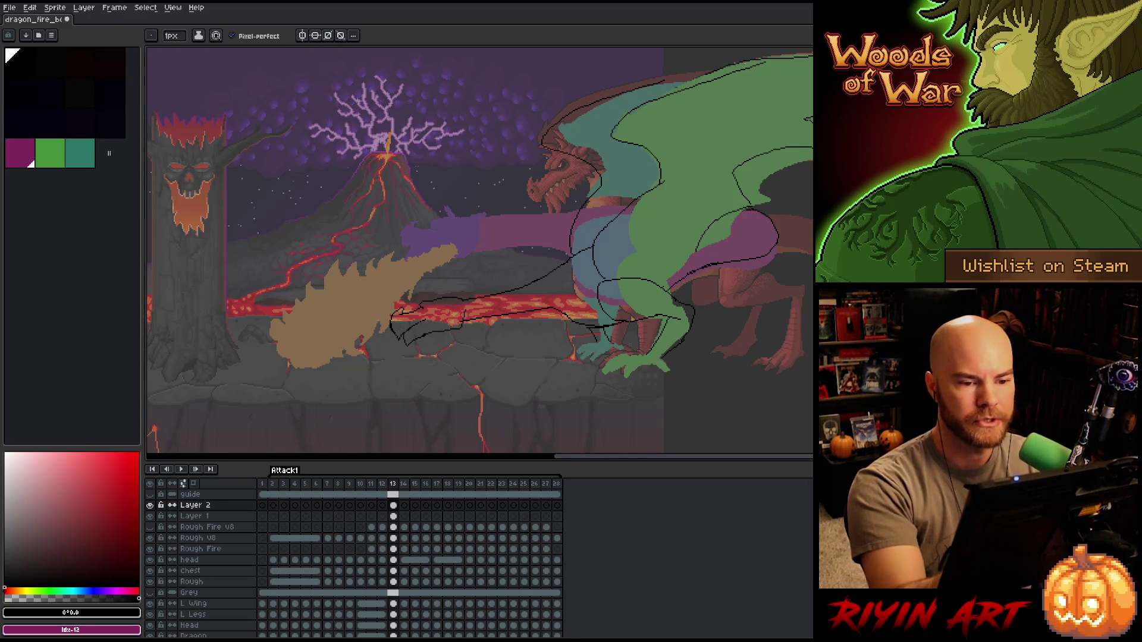
key("b")
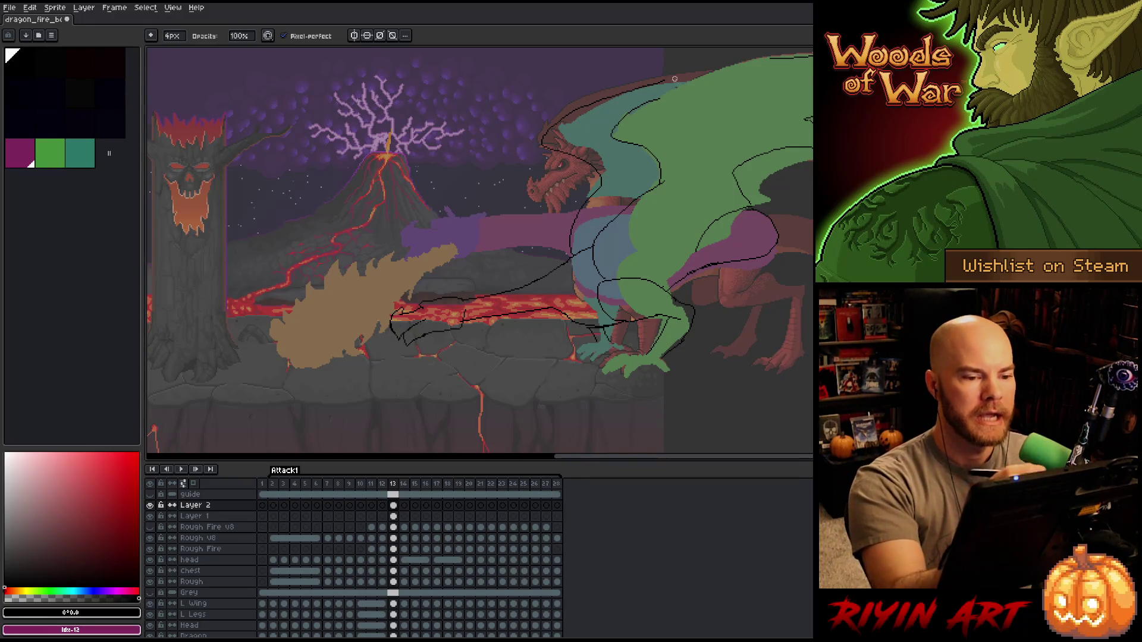
key("e")
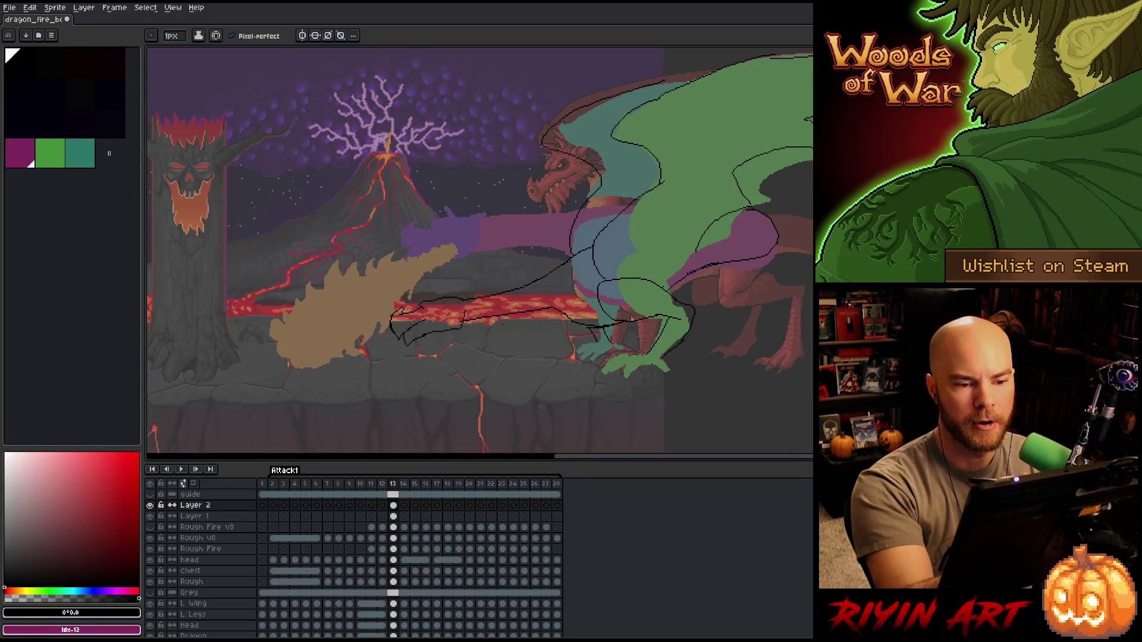
- Draw a dark line along the top edge of the green wing and tidy it with the eraser
left_click_drag(653, 90, 782, 59)
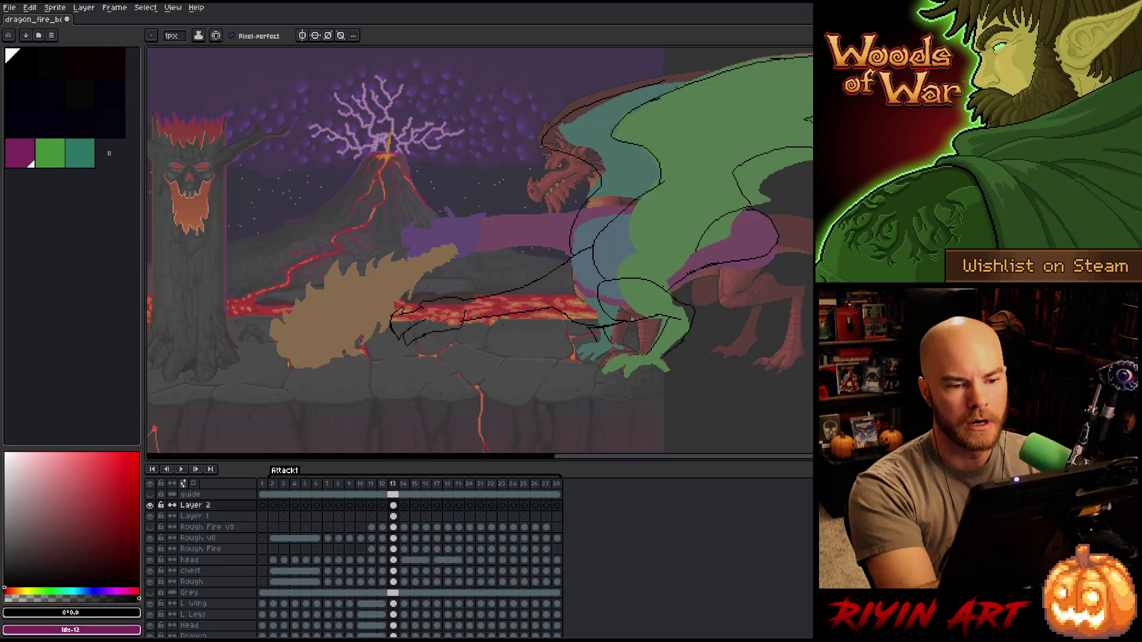
key("b")
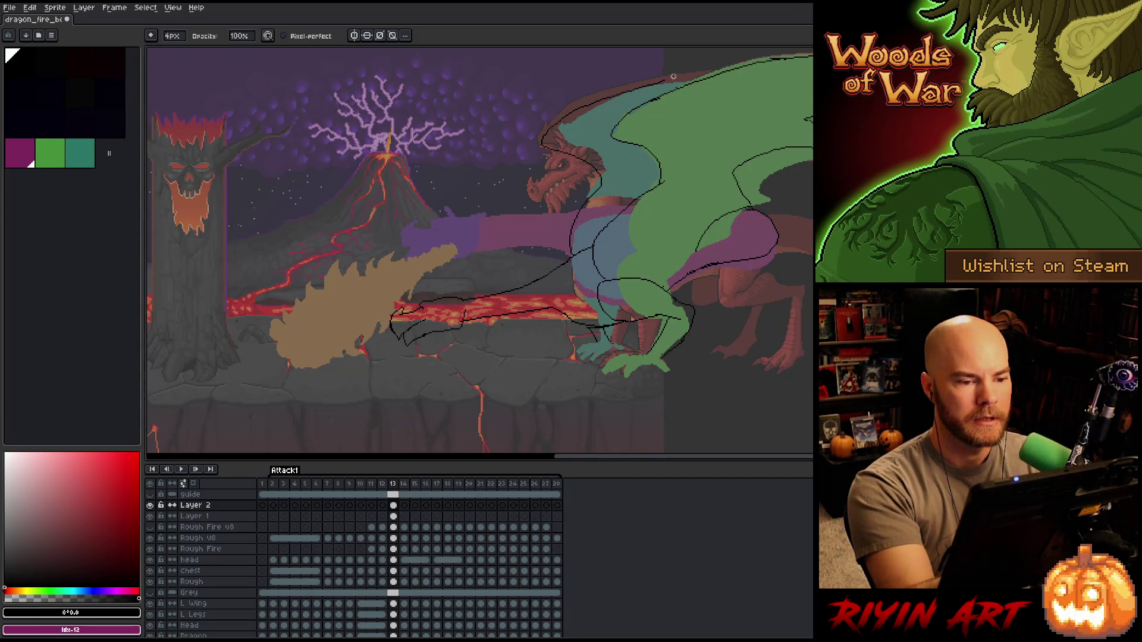
key("e")
key("b")
key("e")
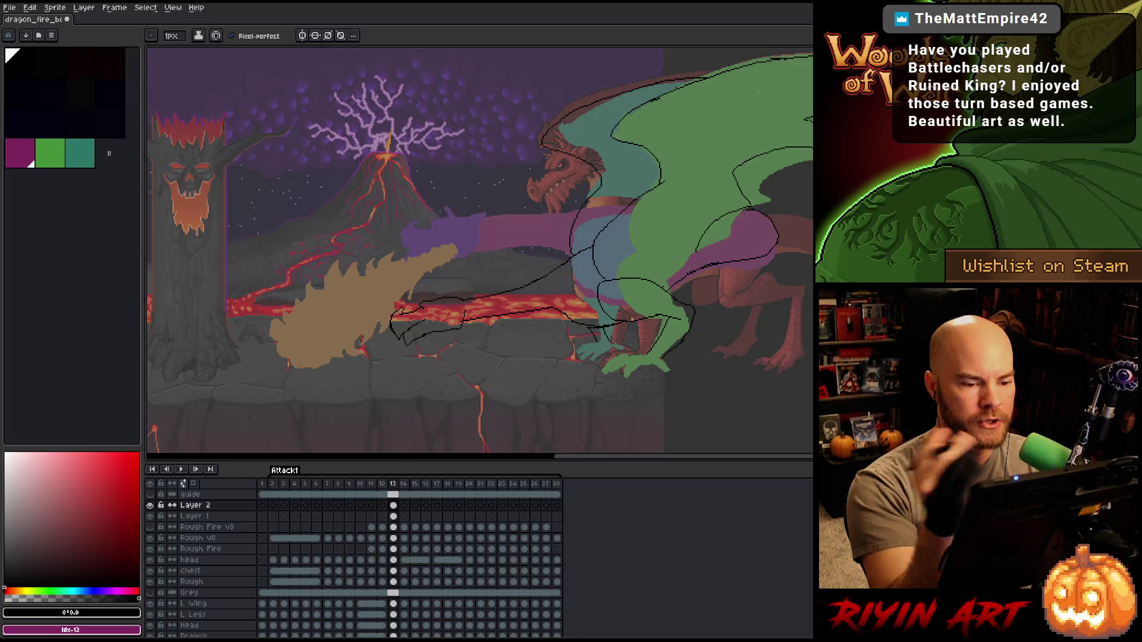
key("b")
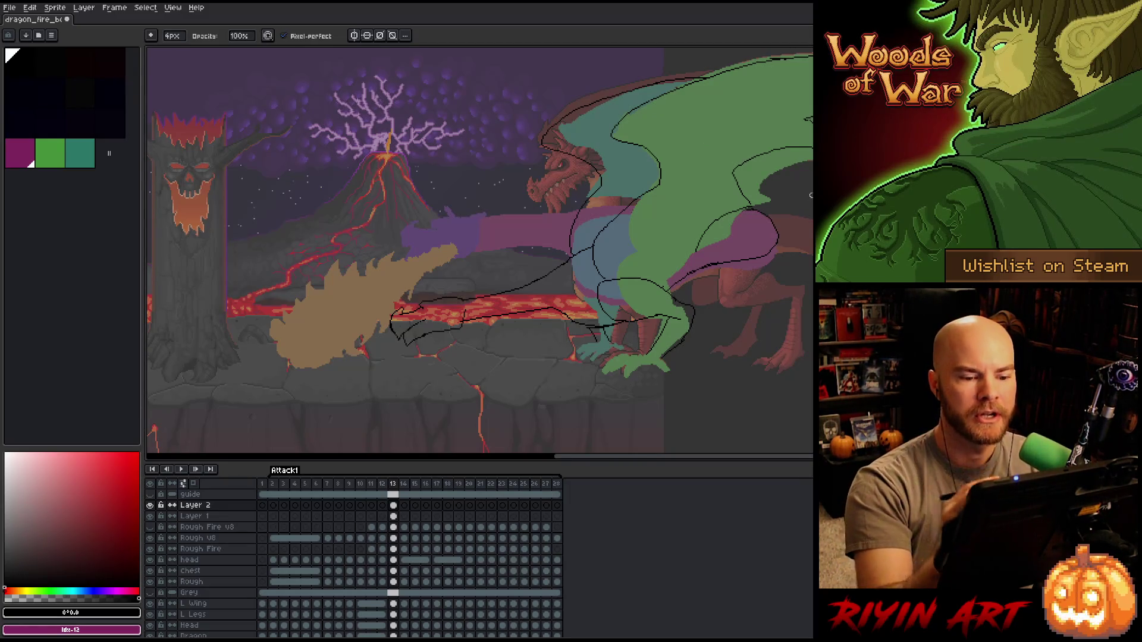
key("e")
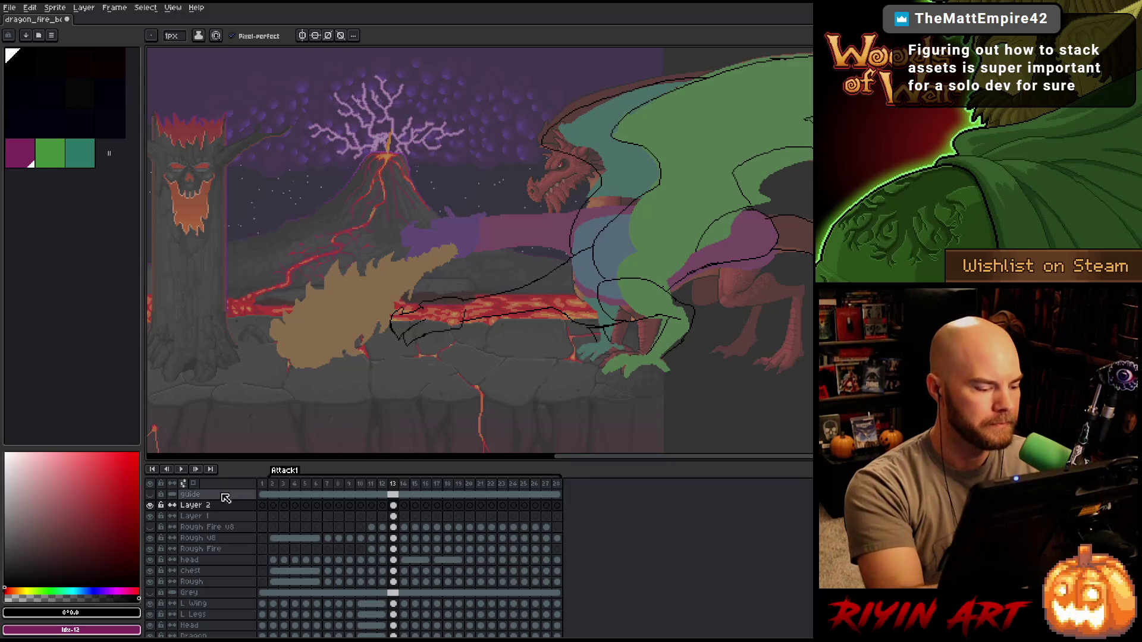
- Hide the grey overlay so only the sketch outline layer shows, undoing a stray magenta fill
left_click(150, 515)
key("g")
left_click(582, 262)
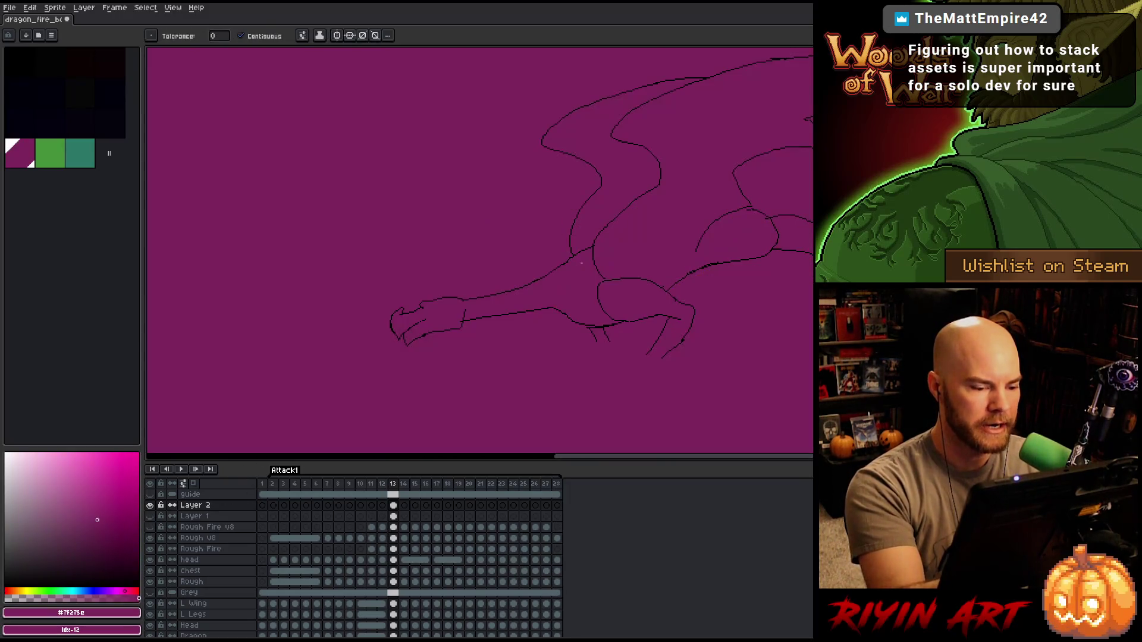
key("ctrl+z")
key("b")
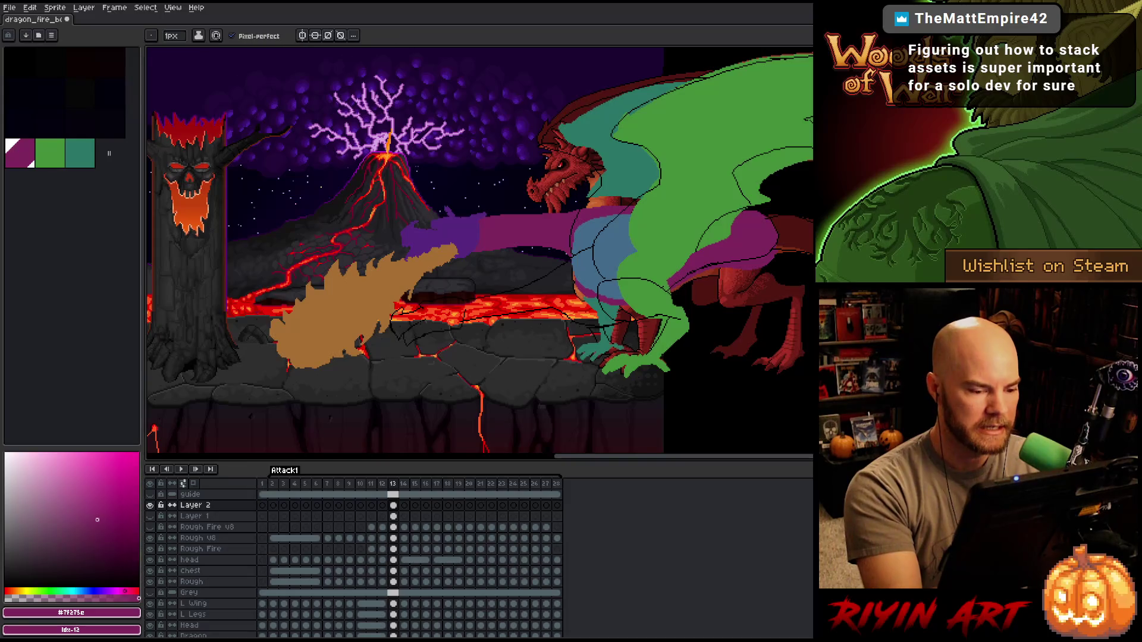
left_click(151, 505, "alt")
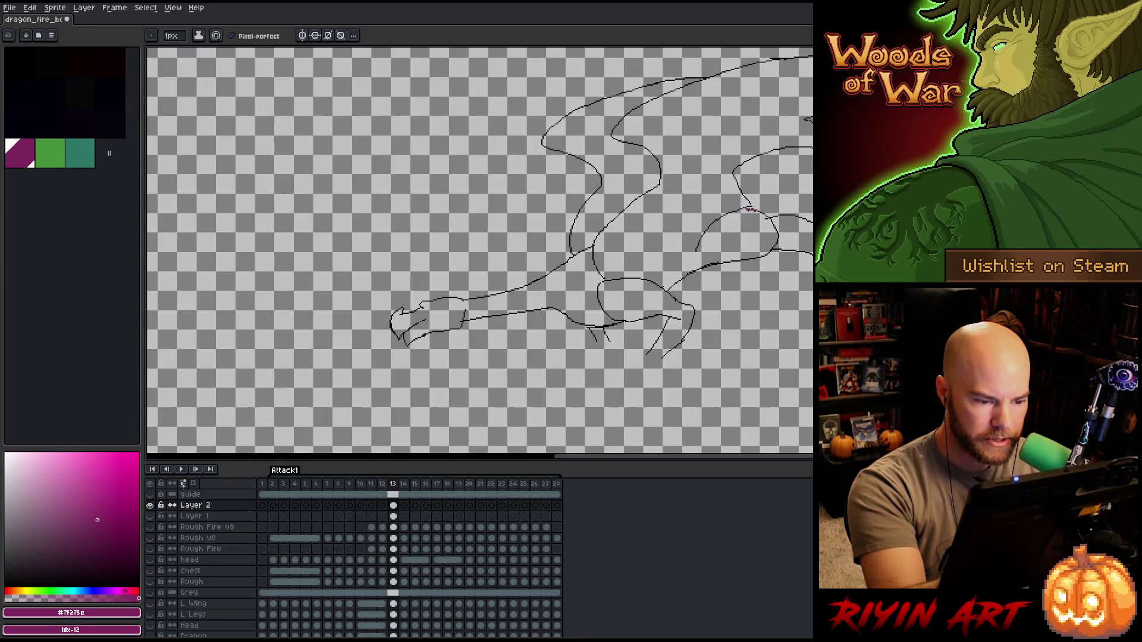
- Test flood-filling inside the dragon outline and undo each fill that leaks across the canvas
key("g")
left_click(418, 355)
key("ctrl+z")
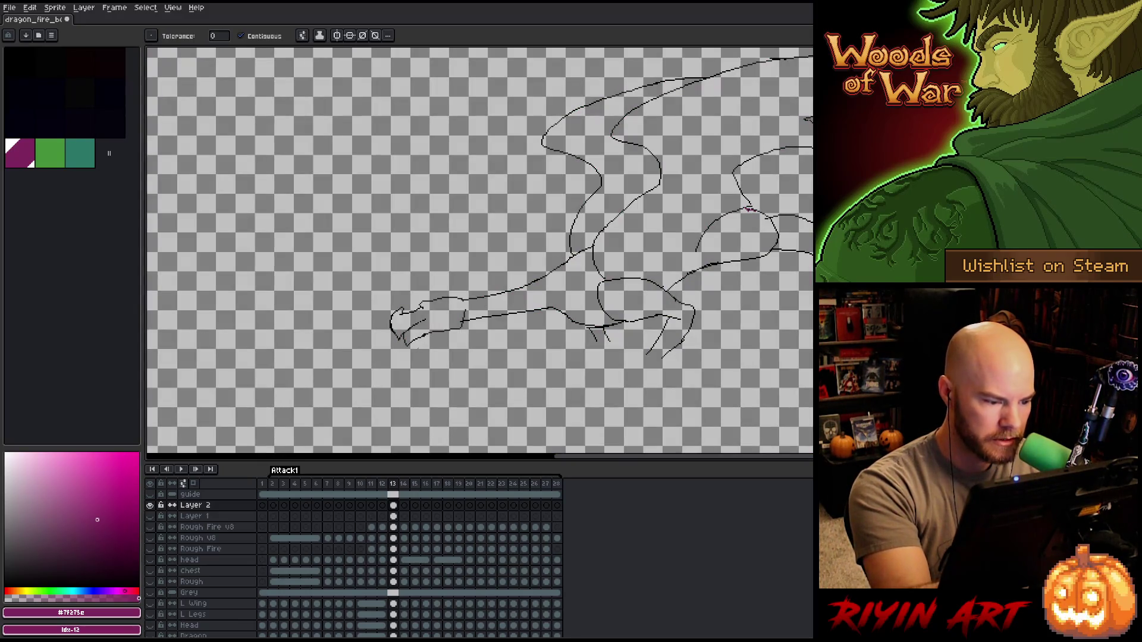
key("b")
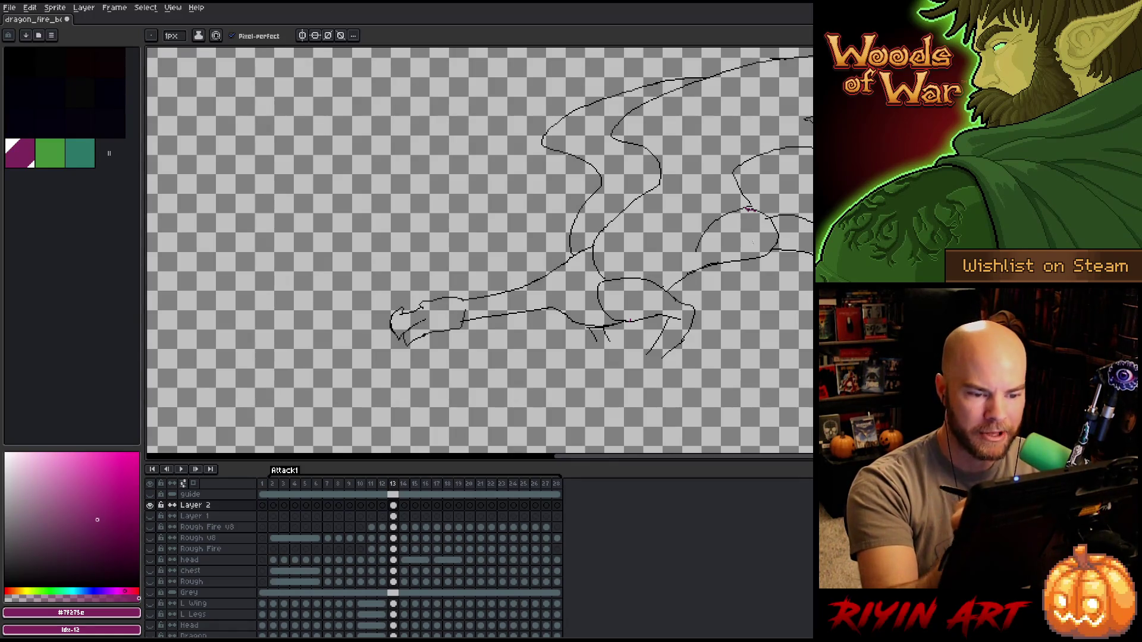
key("g")
left_click(629, 320)
key("ctrl+z")
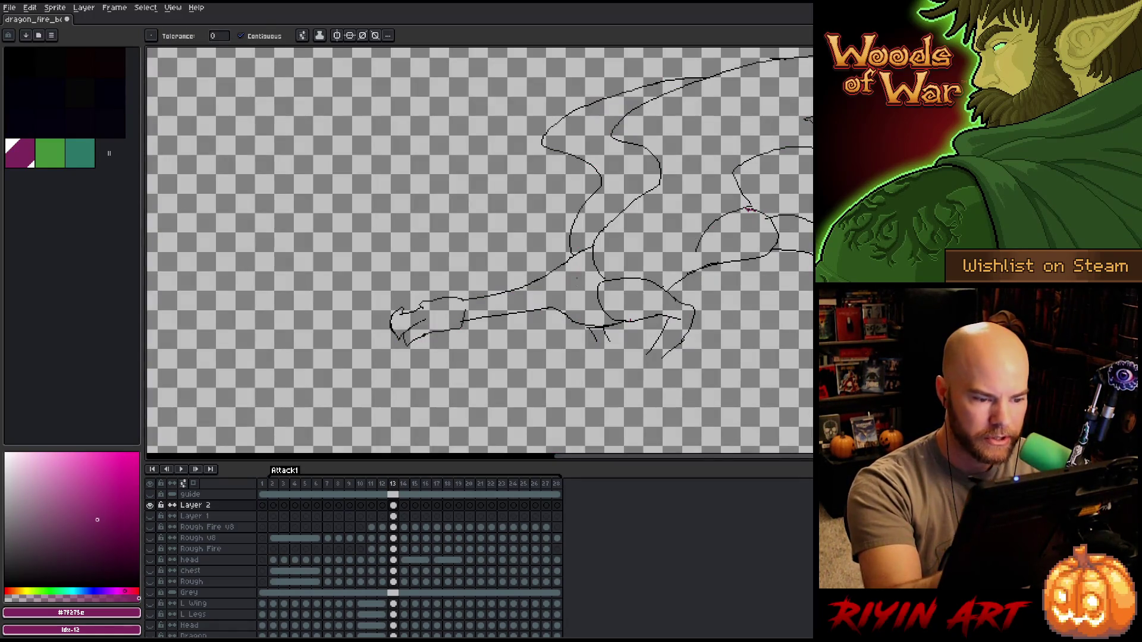
left_click(629, 320)
key("ctrl+z")
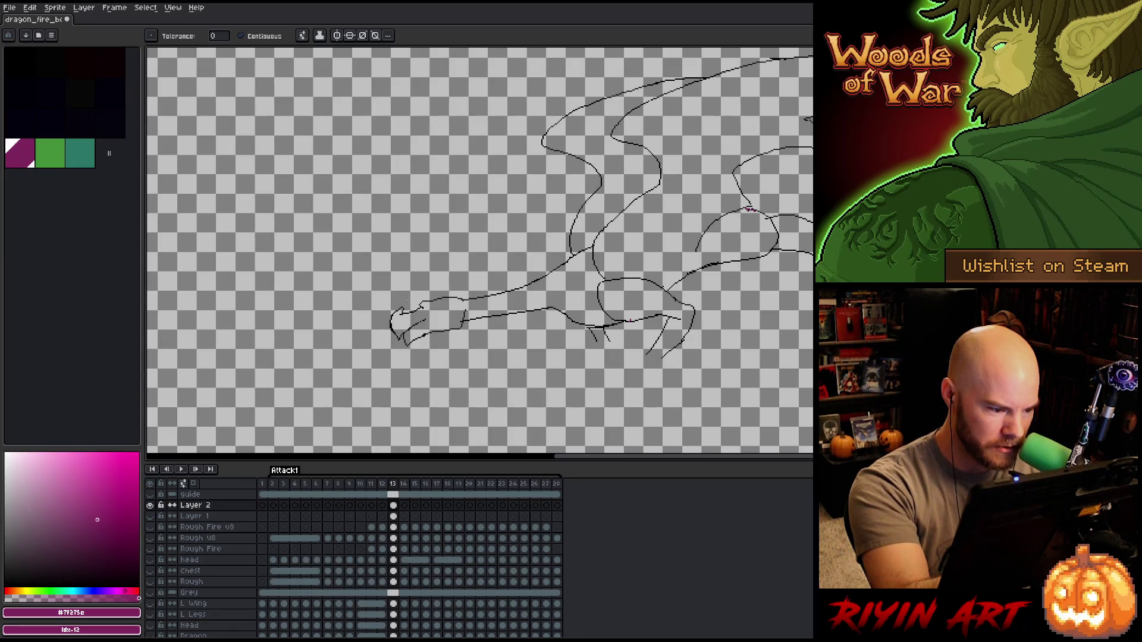
scroll(471, 352, "up", 2)
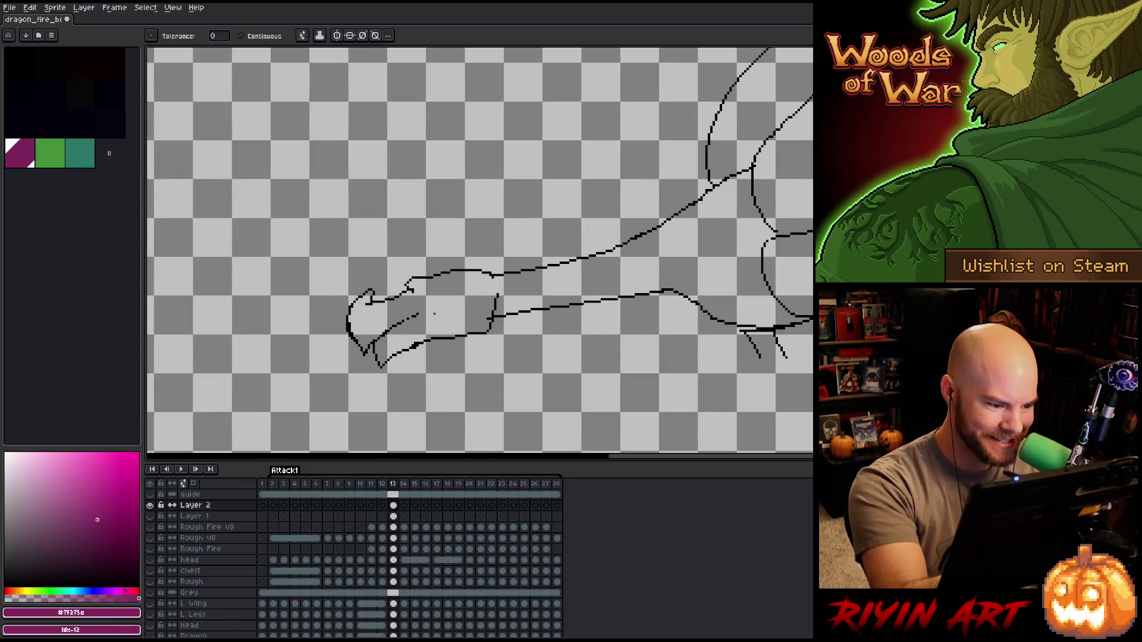
scroll(470, 353, "up", 1)
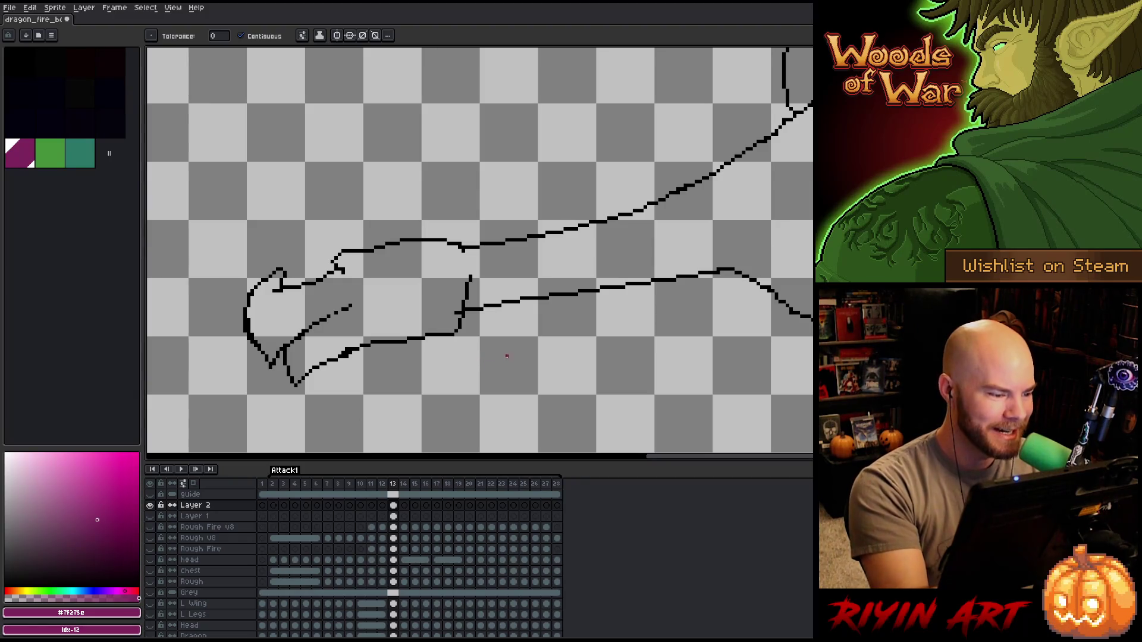
- Fill the dragon's closed neck shape with purple, undoing the first leaked fill
mouse_move(811, 372)
left_mouse_down()
mouse_move(657, 382)
mouse_move(689, 396)
left_mouse_up()
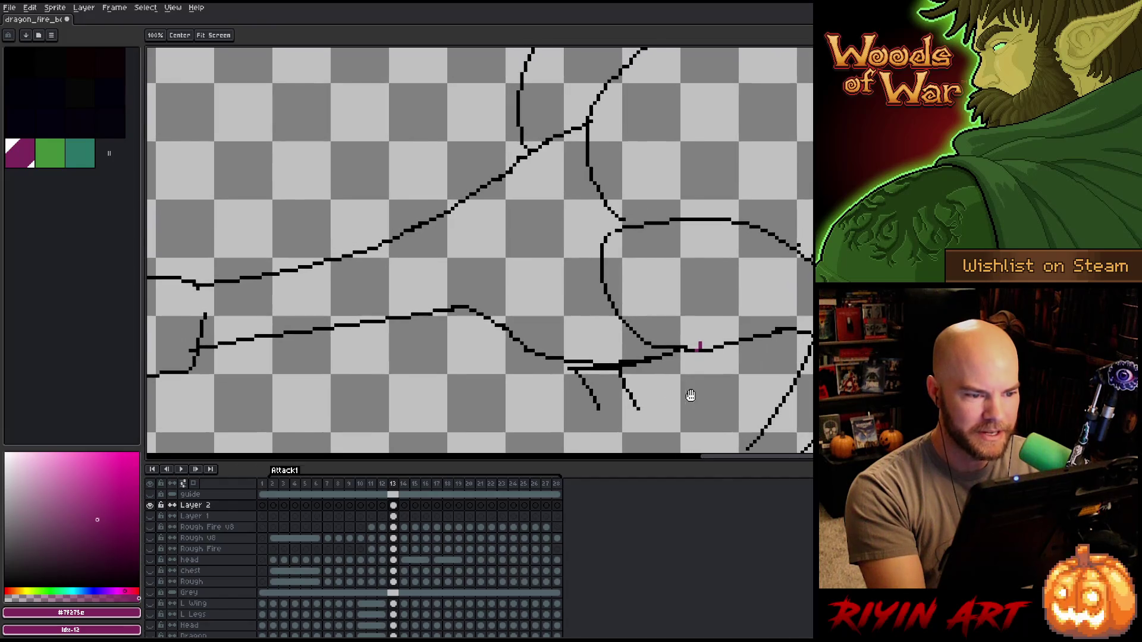
key("b")
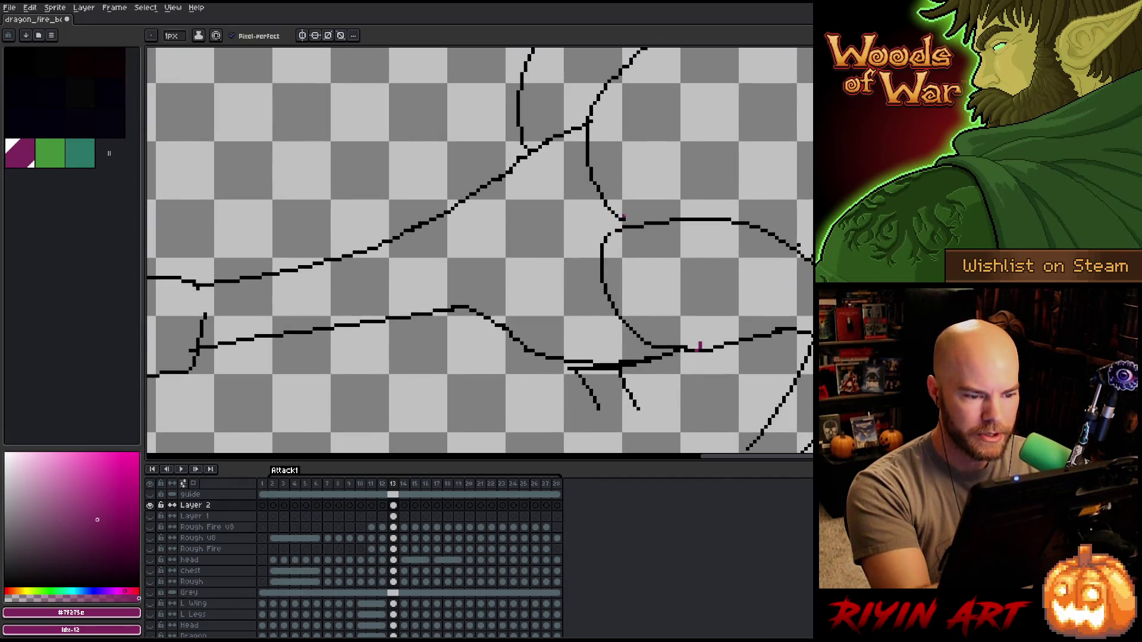
key("g")
left_click(560, 252)
key("ctrl+z")
key("b")
left_click(614, 233)
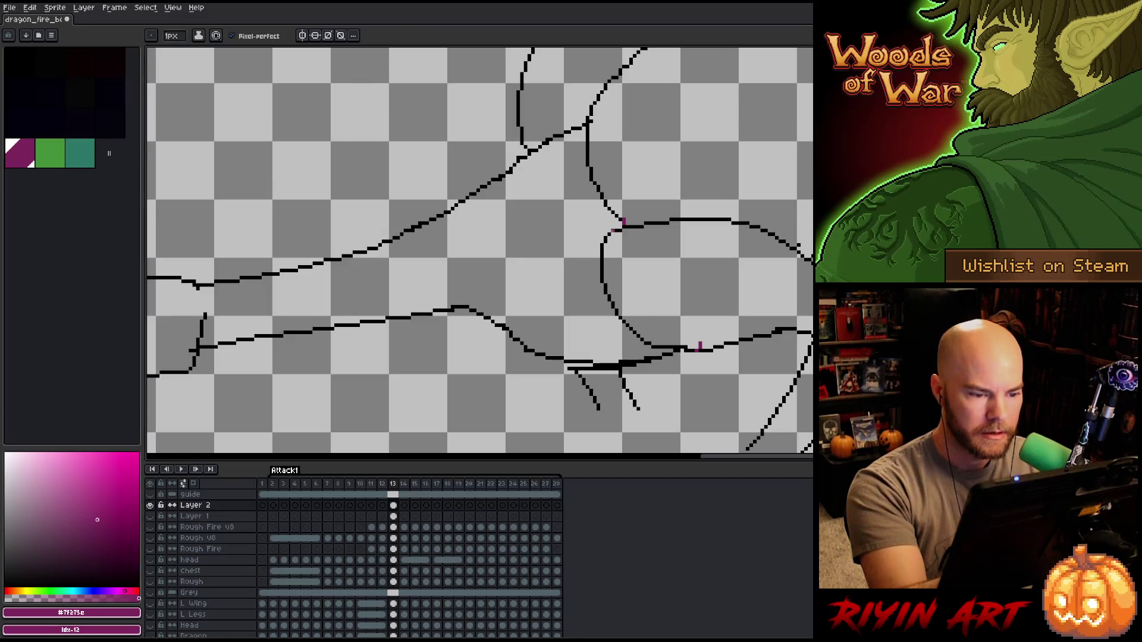
left_click(560, 251)
left_click_drag(714, 333, 680, 225)
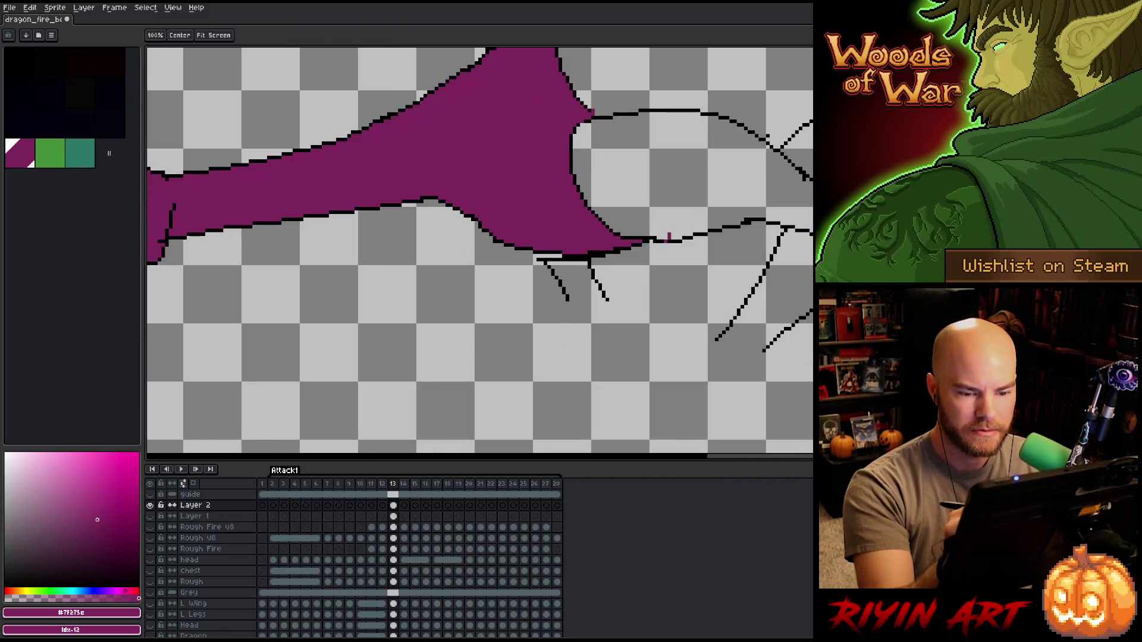
- Close the small leg's bottom edge with pencil strokes and fill the leg purple
key("b")
left_click_drag(718, 339, 762, 345)
left_click_drag(569, 303, 608, 303)
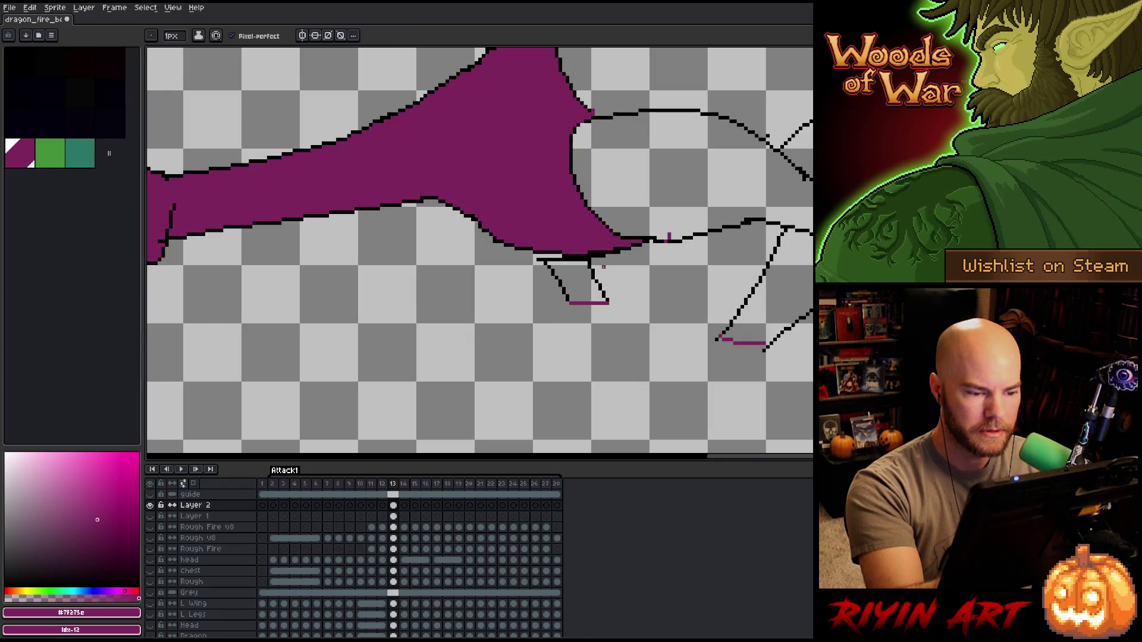
key("g")
left_click(578, 281)
key("b")
left_click_drag(533, 253, 693, 301)
- Try purple fills on other outlined areas, undoing each one that leaks across the canvas
key("g")
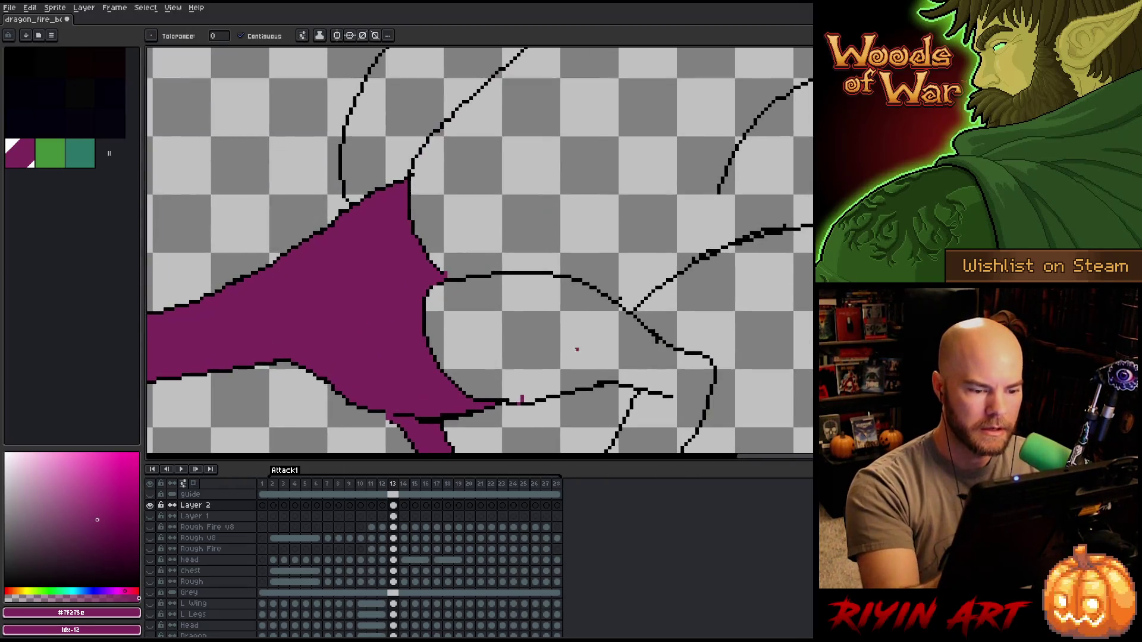
left_click(573, 345)
key("ctrl+z")
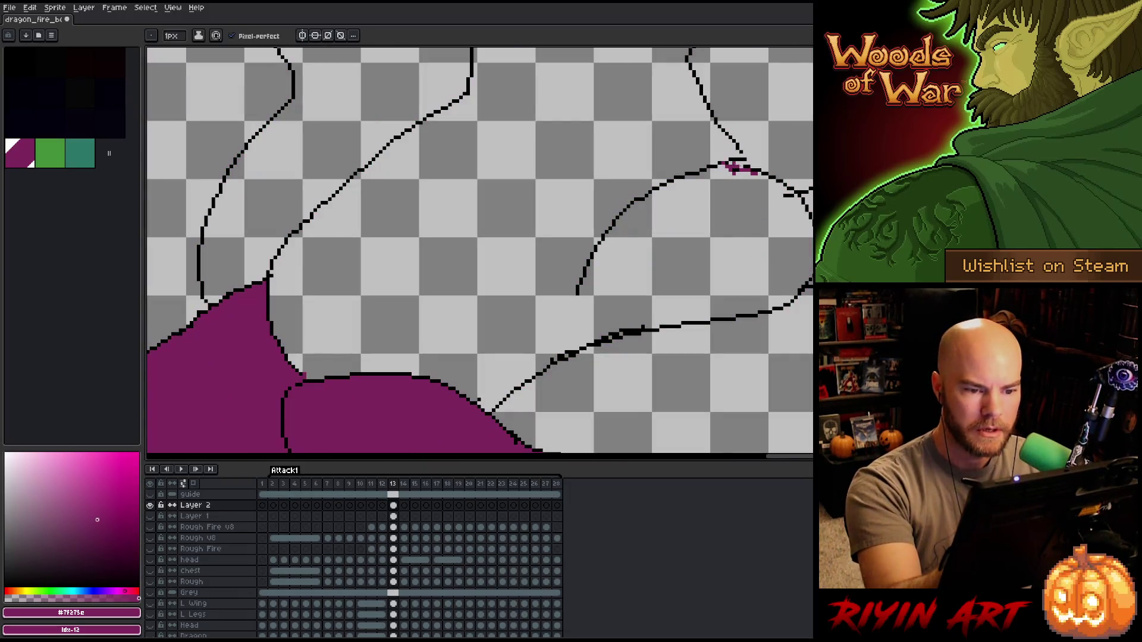
mouse_move(571, 268)
left_mouse_down()
mouse_move(639, 369)
mouse_move(618, 376)
left_mouse_up()
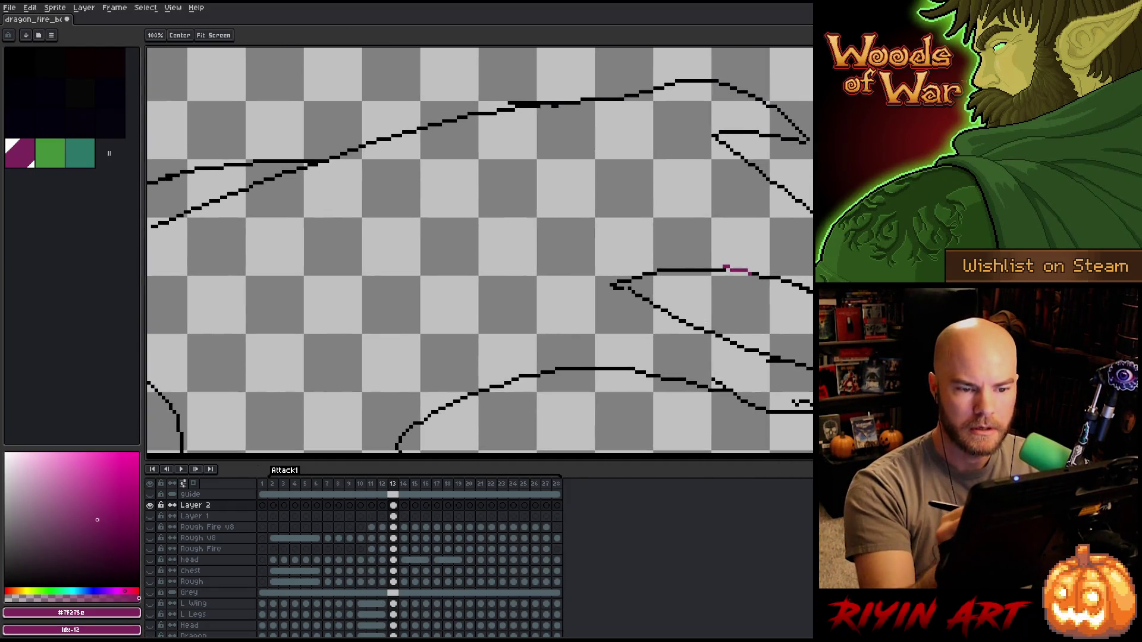
mouse_move(464, 297)
left_mouse_down()
mouse_move(624, 324)
mouse_move(782, 319)
mouse_move(744, 336)
mouse_move(757, 349)
left_mouse_up()
left_click(624, 323)
key("ctrl+z")
left_click_drag(358, 340, 649, 280)
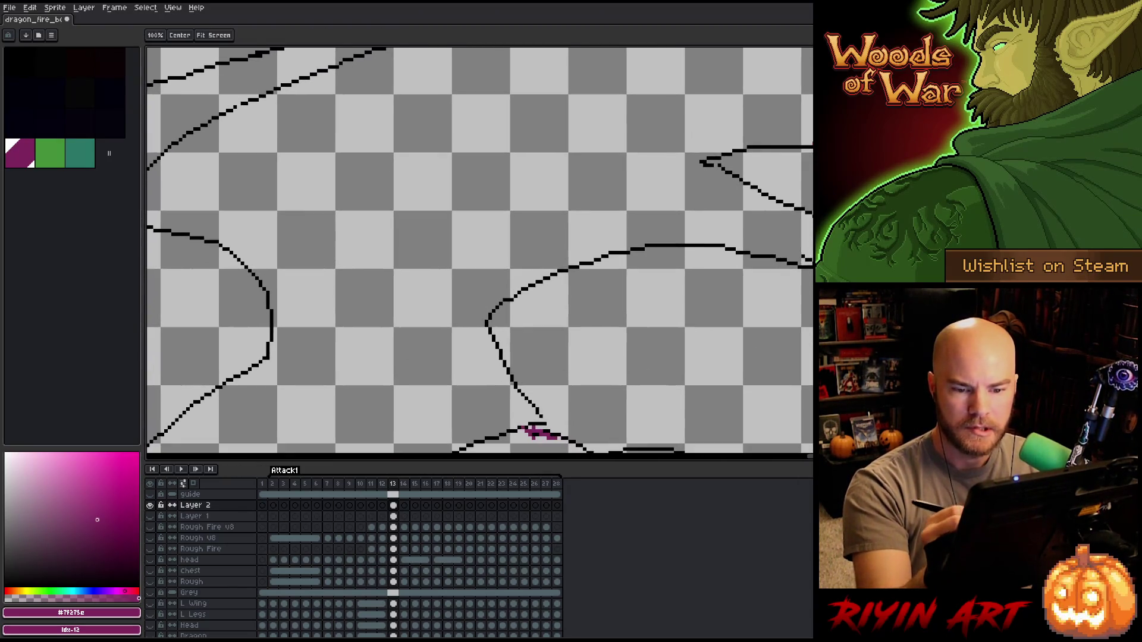
left_click_drag(464, 357, 500, 193)
key("g")
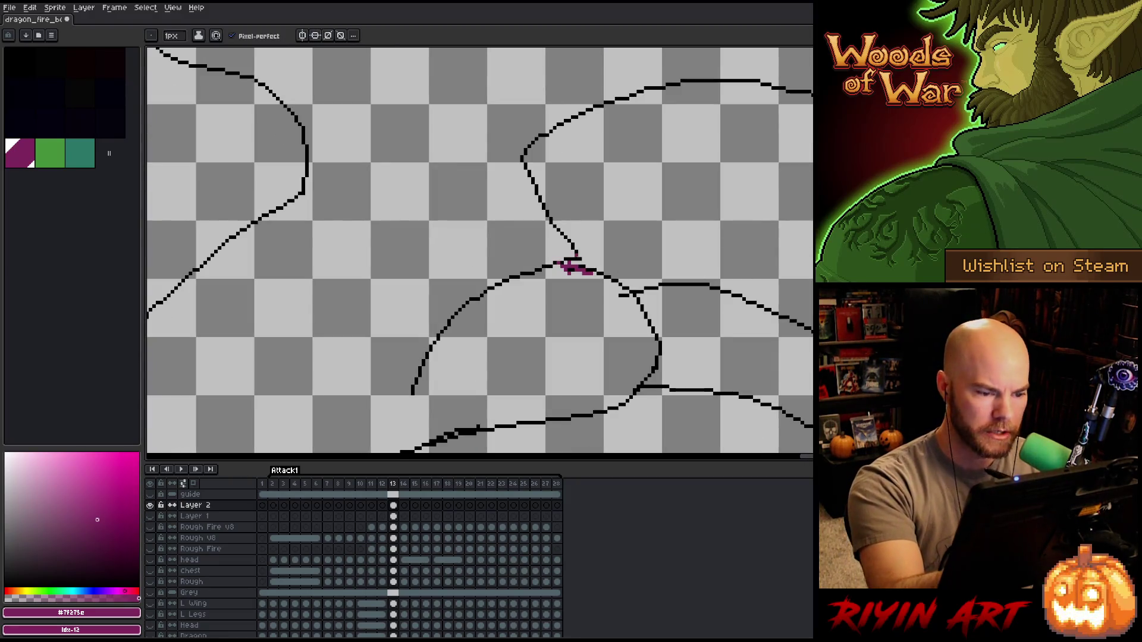
left_click(566, 263)
mouse_move(565, 262)
left_mouse_down()
mouse_move(786, 394)
mouse_move(777, 214)
mouse_move(580, 392)
left_mouse_up()
key("ctrl+z")
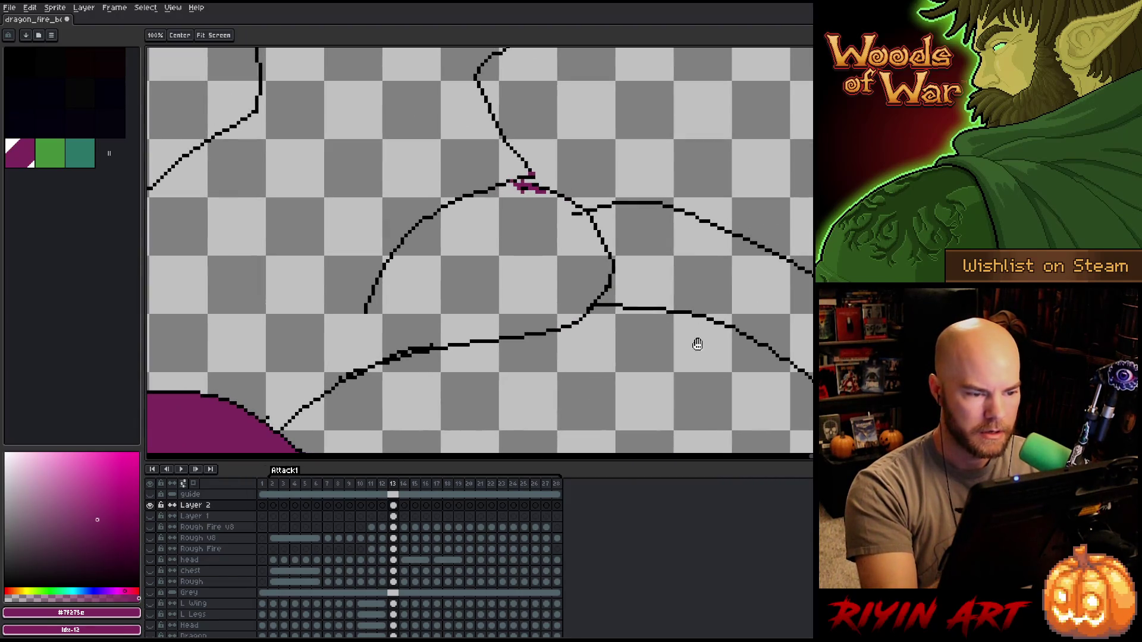
- Pan over to the wing outline and fill the dragon's wing area with purple
left_click_drag(697, 339, 709, 331)
key("b")
key("h")
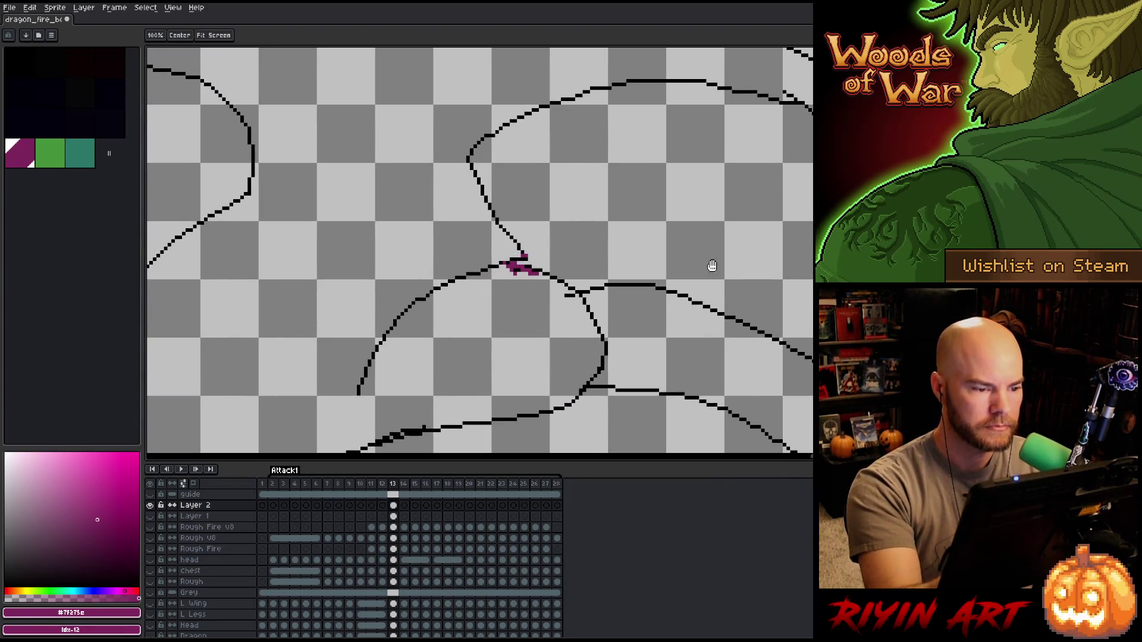
left_click_drag(718, 250, 725, 352)
key("b")
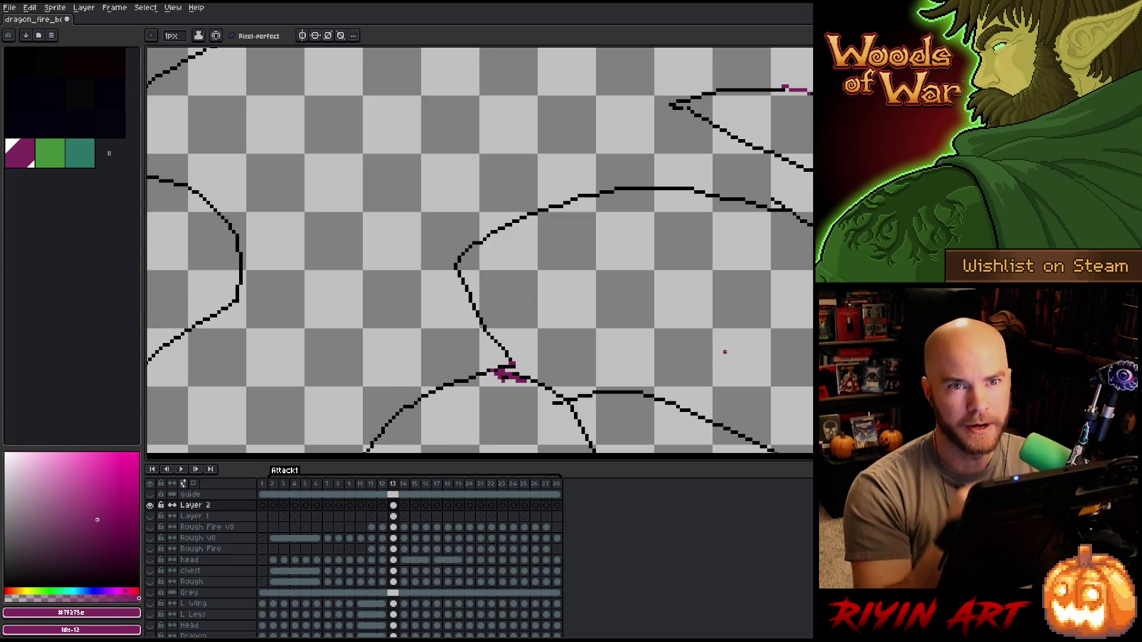
key("h")
left_click_drag(765, 319, 660, 341)
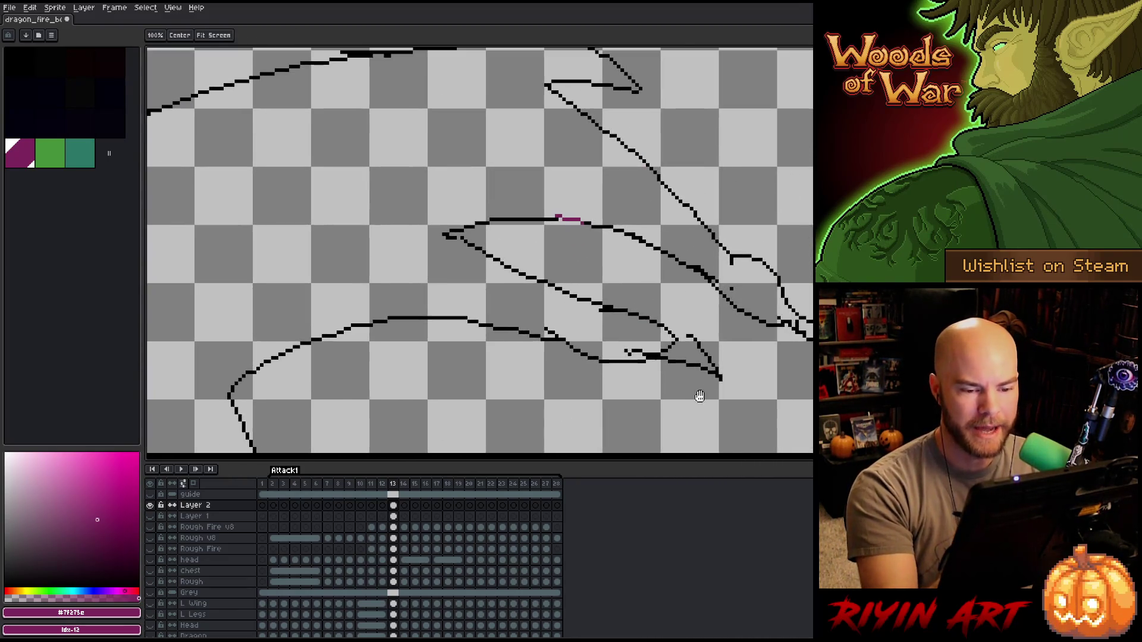
key("b")
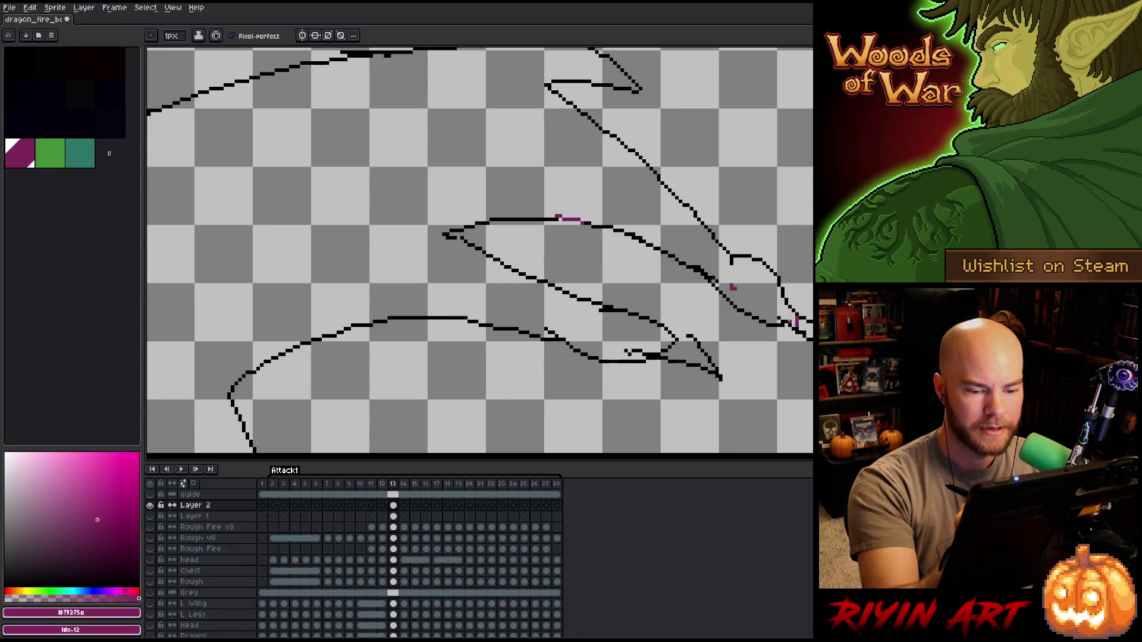
key("g")
left_click_drag(642, 175, 714, 272)
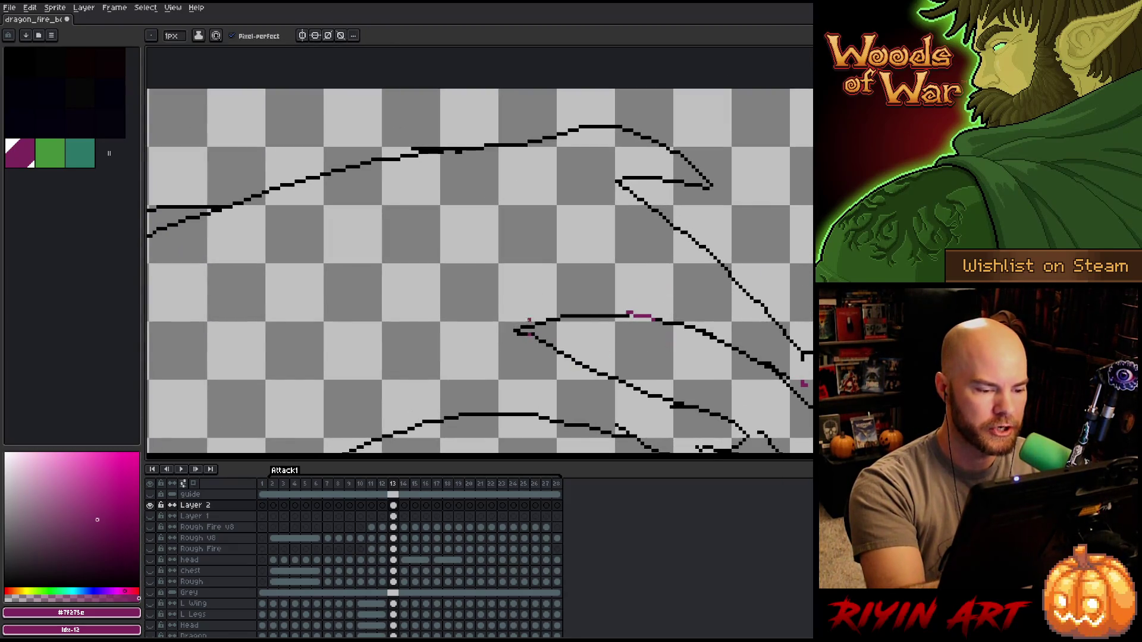
left_click(456, 334)
scroll(457, 333, "down", 1)
scroll(458, 333, "down", 3)
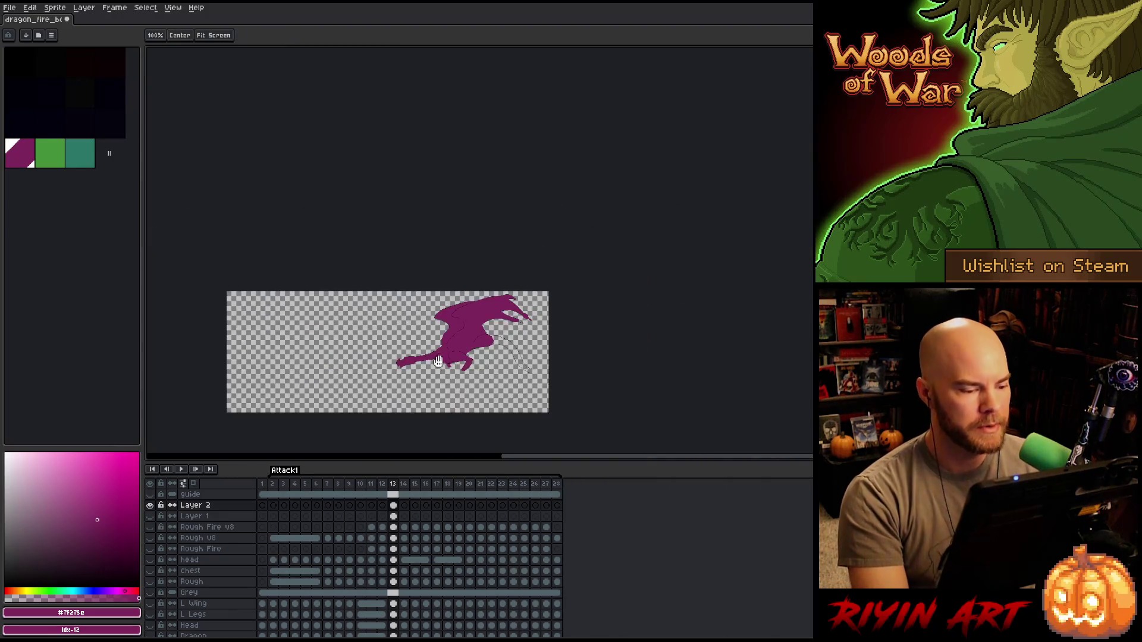
scroll(457, 334, "up", 2)
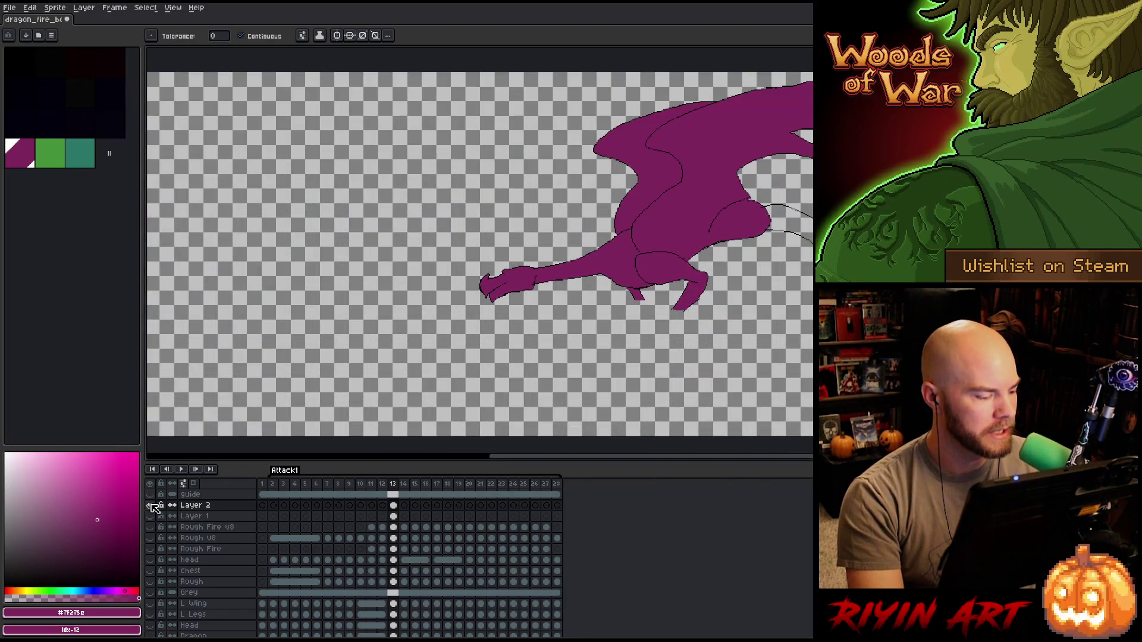
- Make the volcano background layer visible behind the purple dragon
left_click(151, 504)
scroll(696, 213, "up", 1)
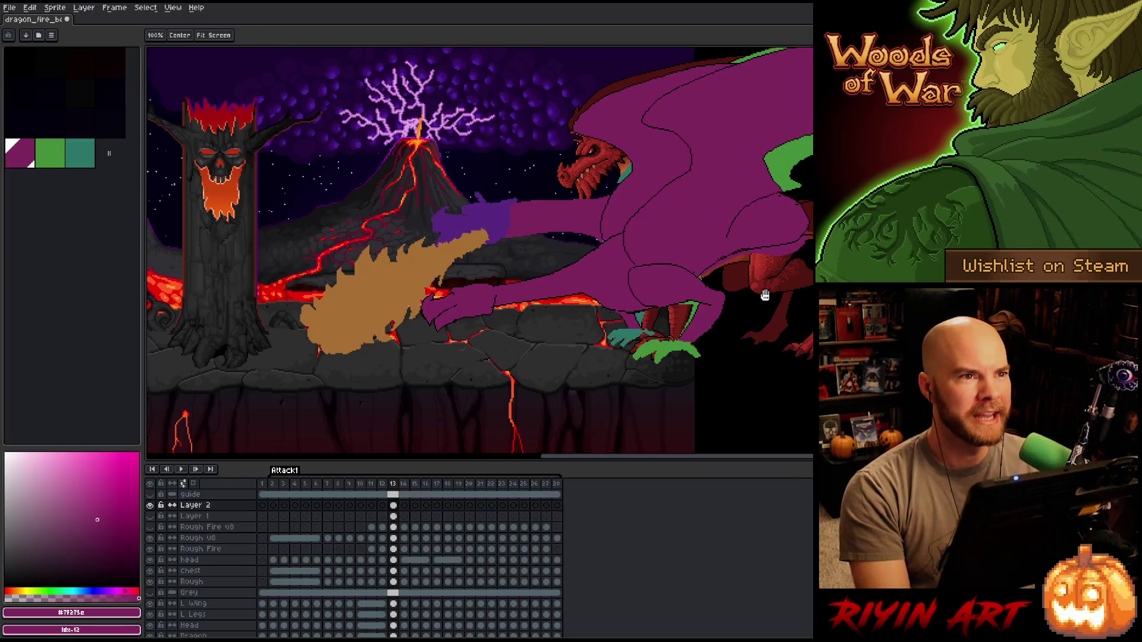
scroll(696, 213, "up", 1)
scroll(625, 267, "down", 1)
scroll(603, 299, "up", 1)
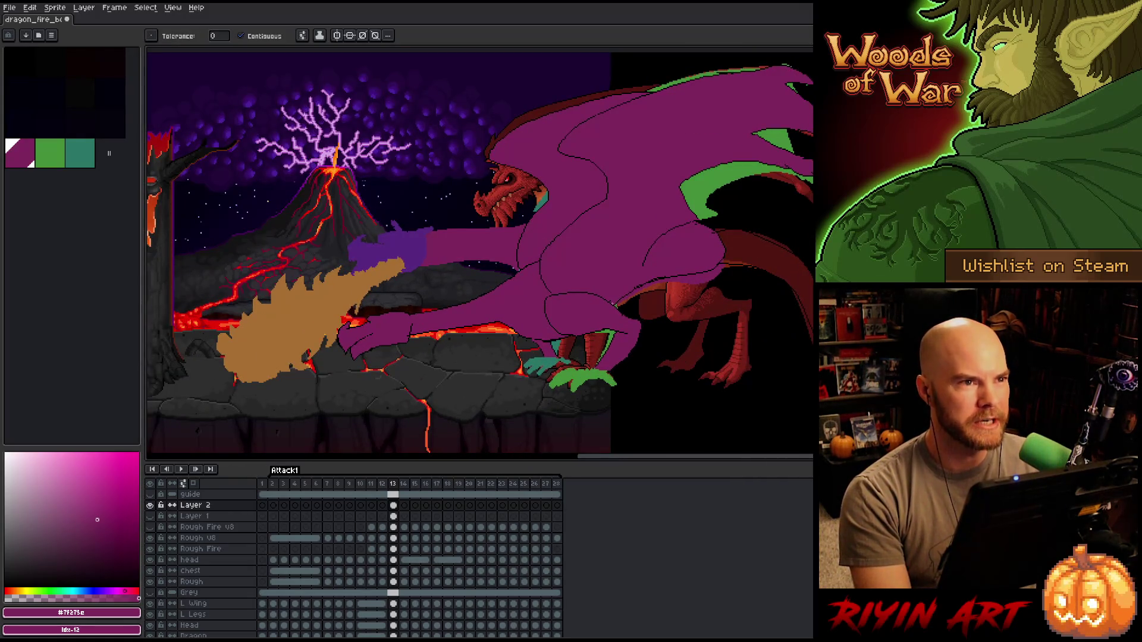
scroll(609, 315, "down", 1)
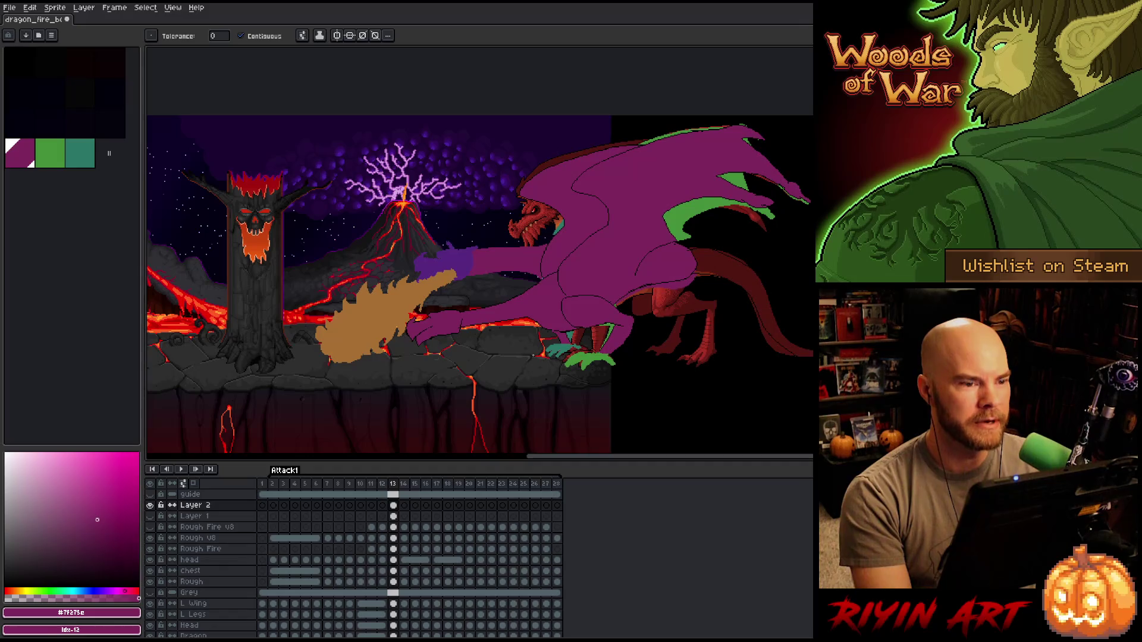
scroll(564, 314, "up", 1)
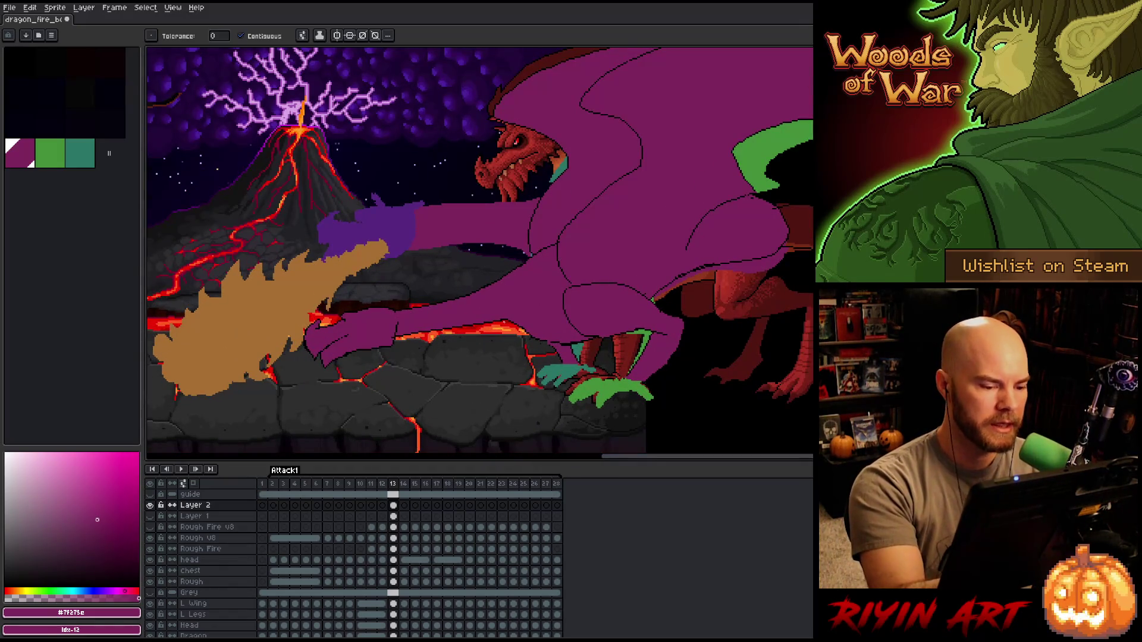
- Touch up the dragon's belly edge and erase a thin line across the purple body
key("b")
left_click_drag(508, 323, 535, 335)
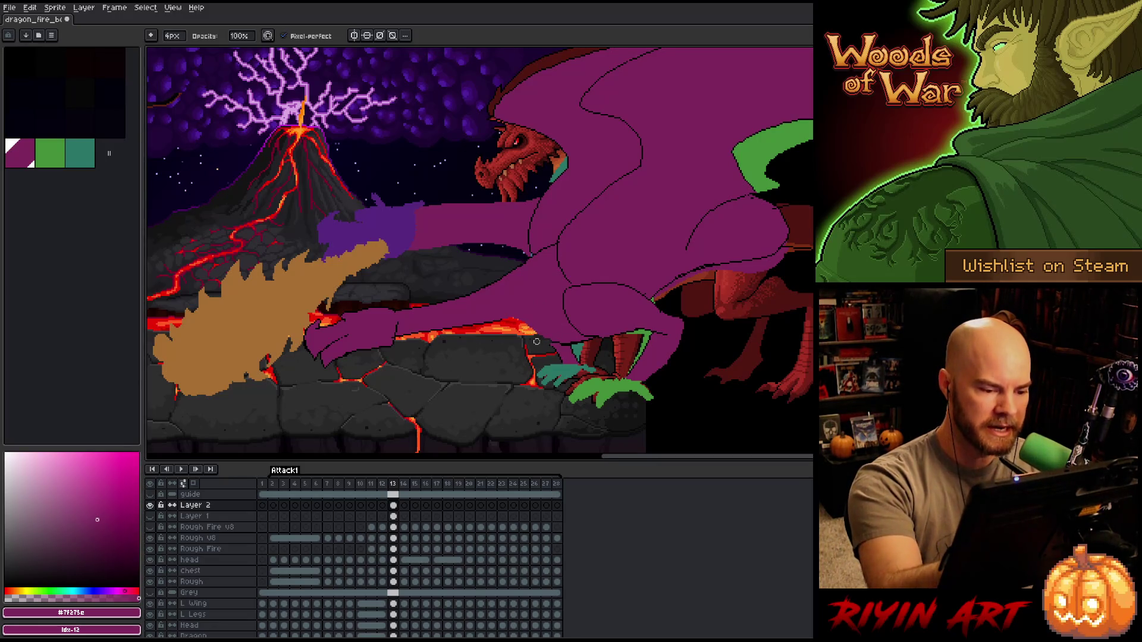
key("e")
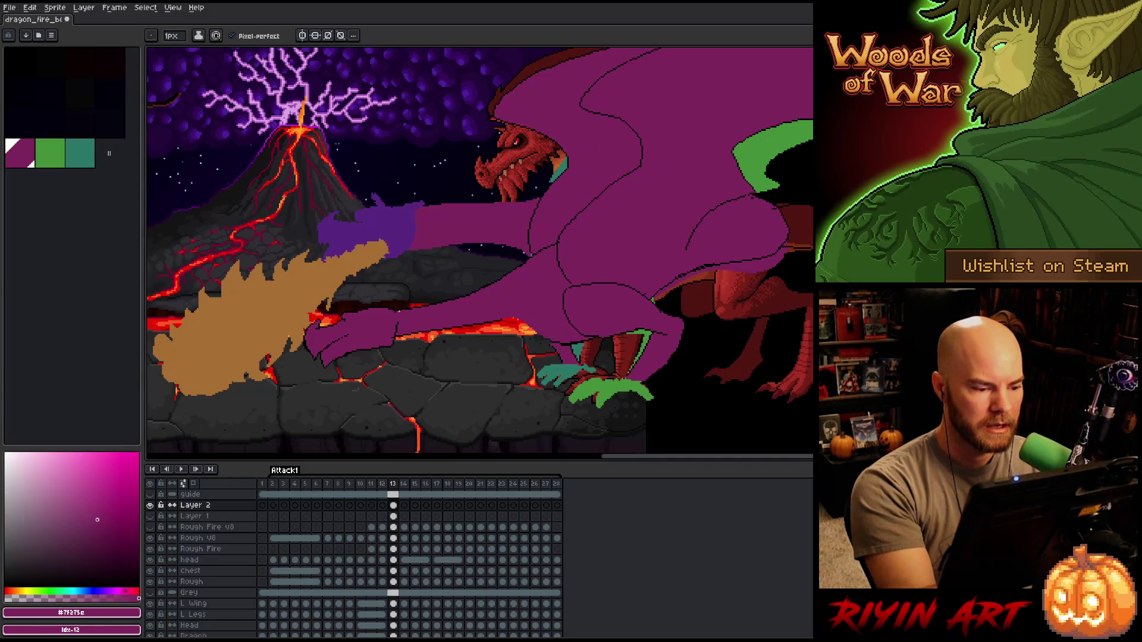
left_click(528, 256, "shift")
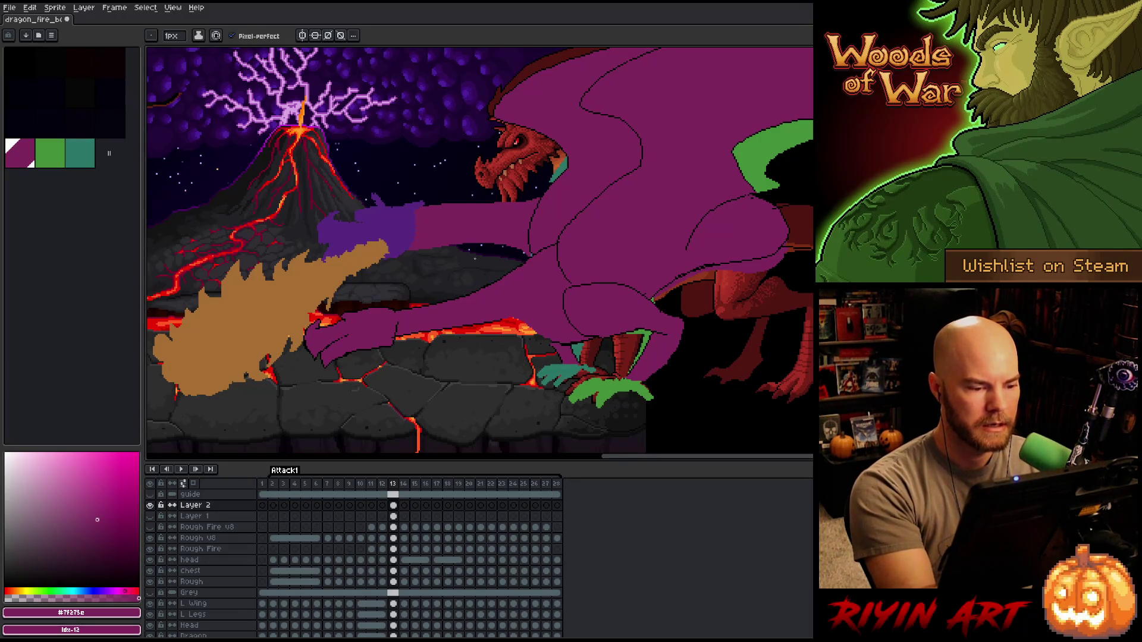
left_click(173, 36)
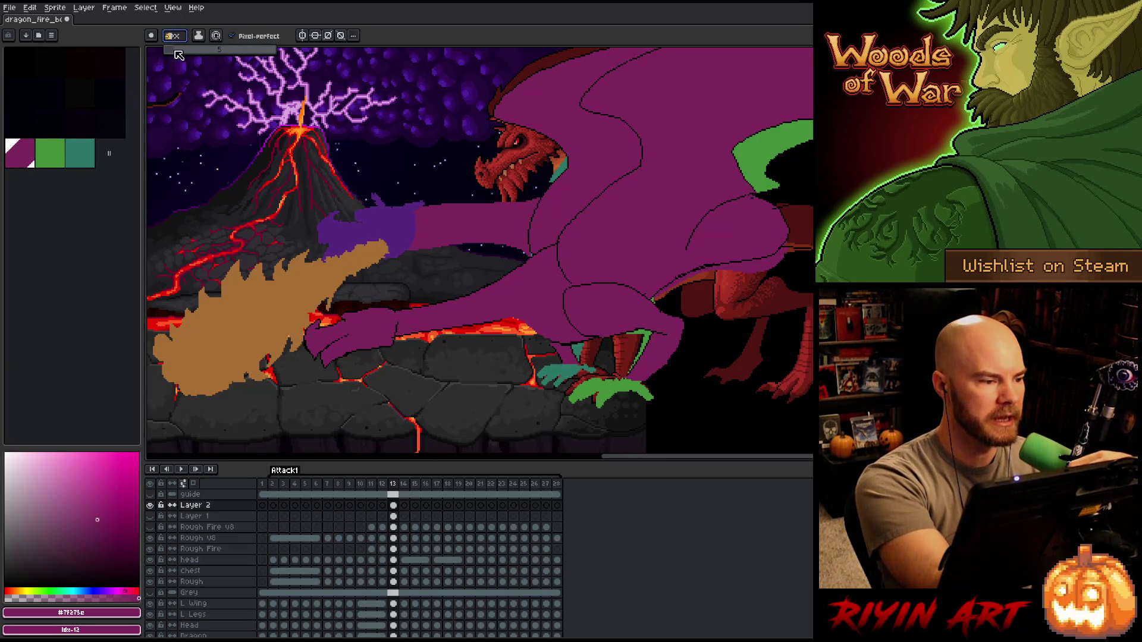
key("Escape")
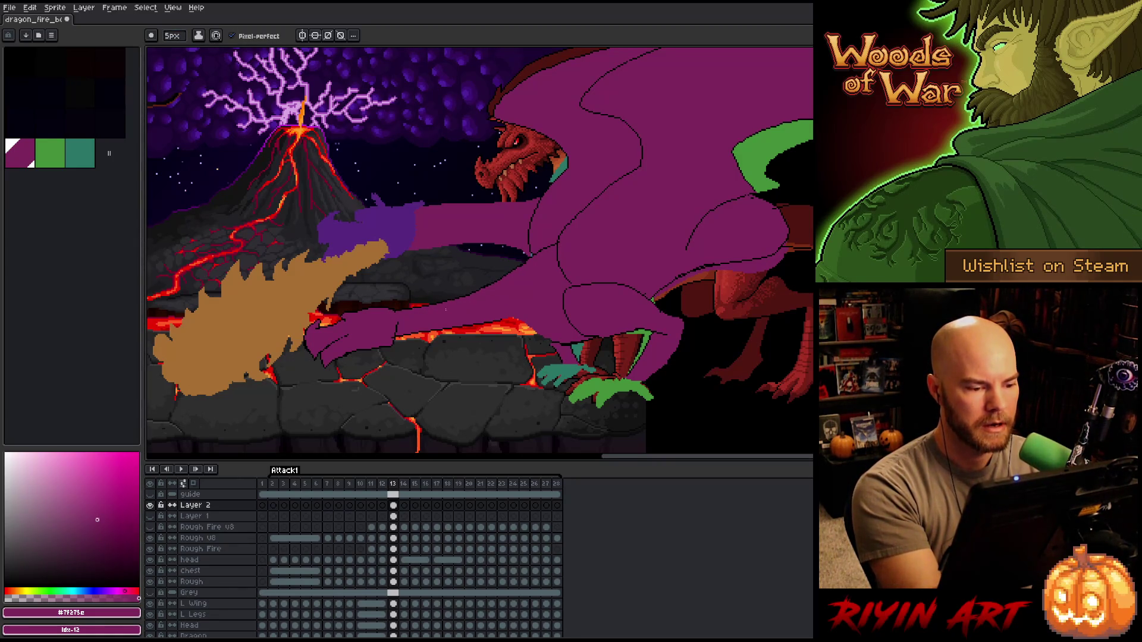
- Paint a short light-blue stroke on the chest, pick black and confirm a 1px brush size
key("b")
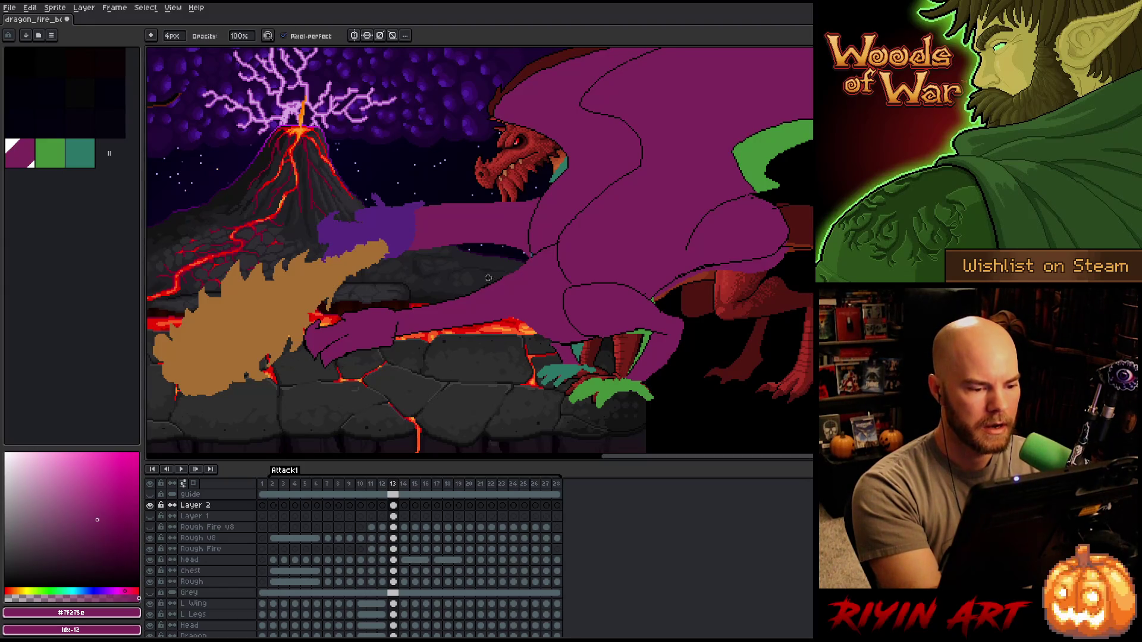
left_click_drag(524, 255, 553, 242)
key("i")
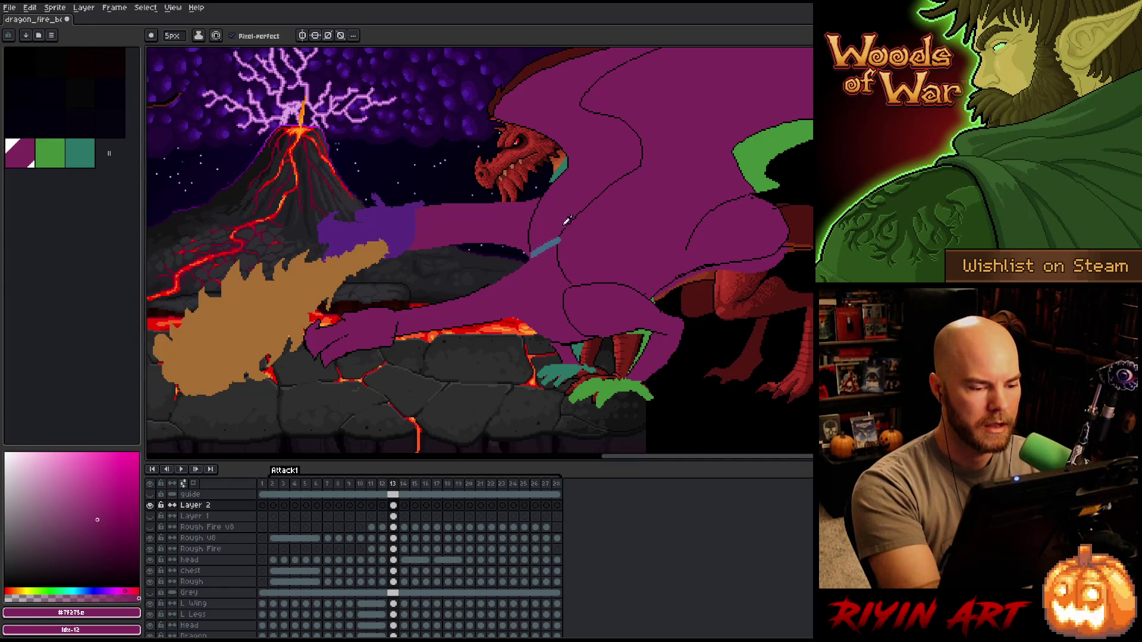
left_click(569, 225)
key("e")
left_click(172, 36)
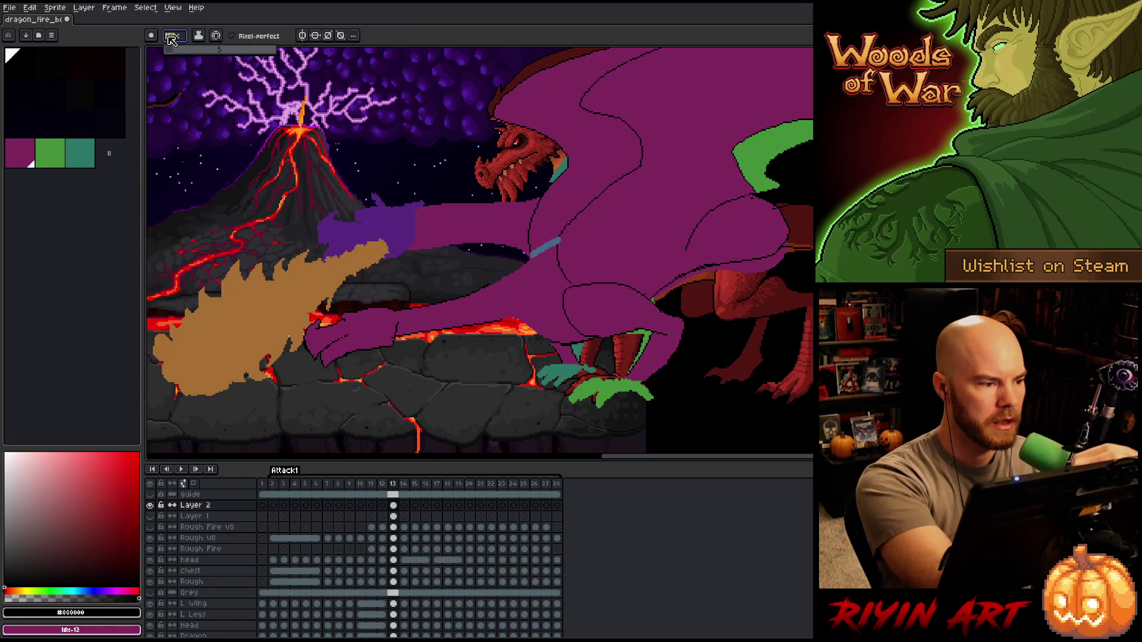
type("1")
key("Return")
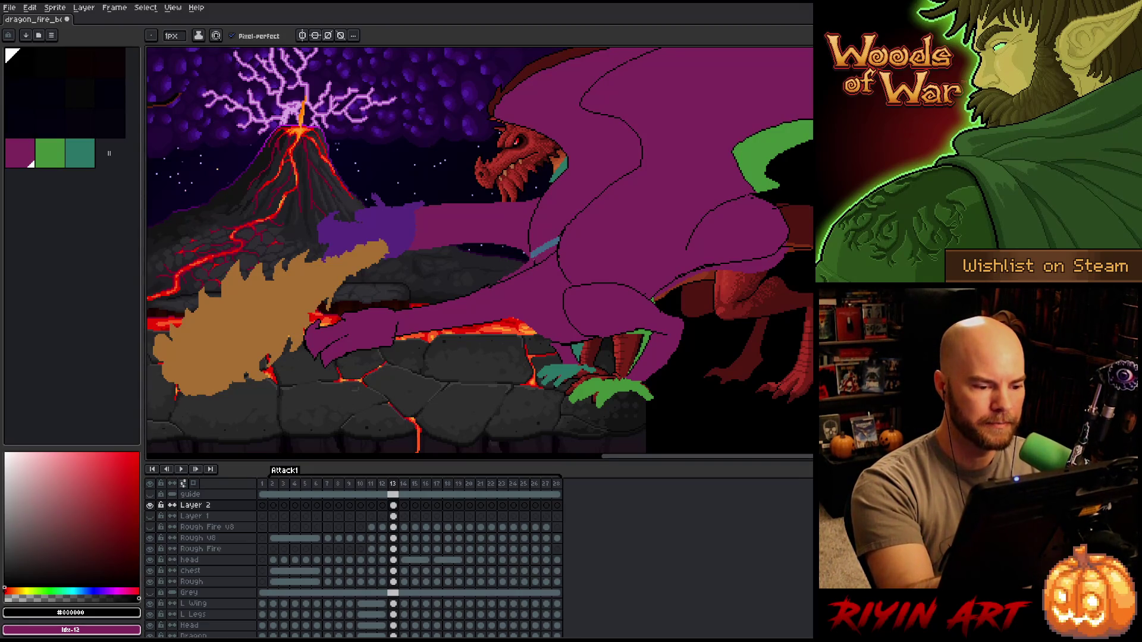
- Hide the fire sketch and purple rough, reframe the dragon, then show the colour-blocking layer
left_click(153, 585)
left_click(154, 507)
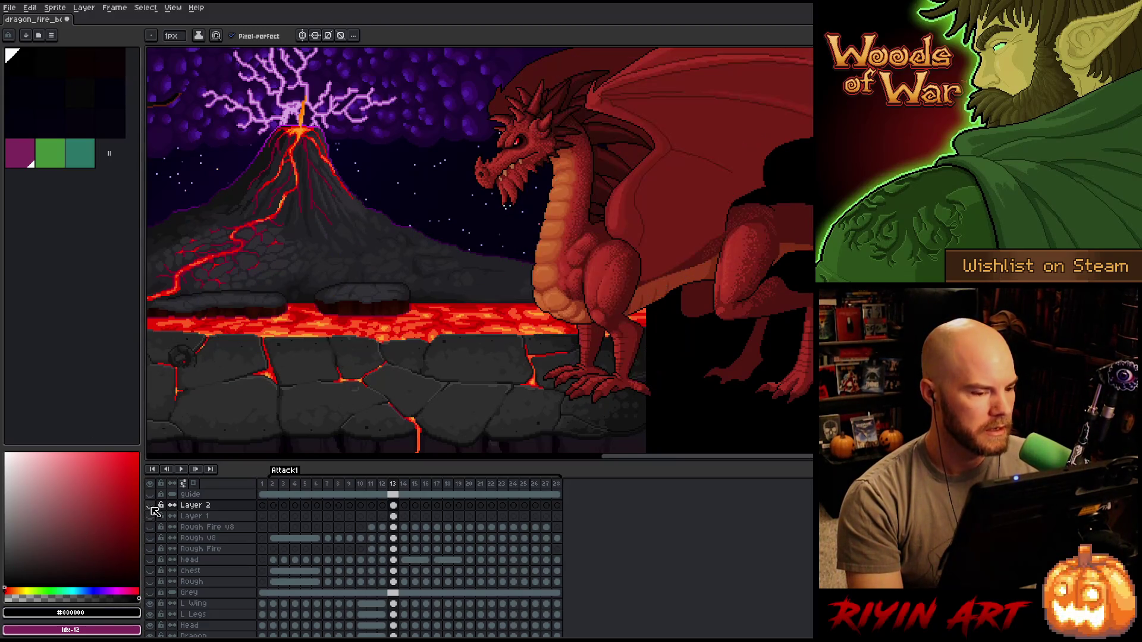
scroll(671, 142, "down", 1)
scroll(671, 140, "up", 2)
scroll(635, 211, "up", 1)
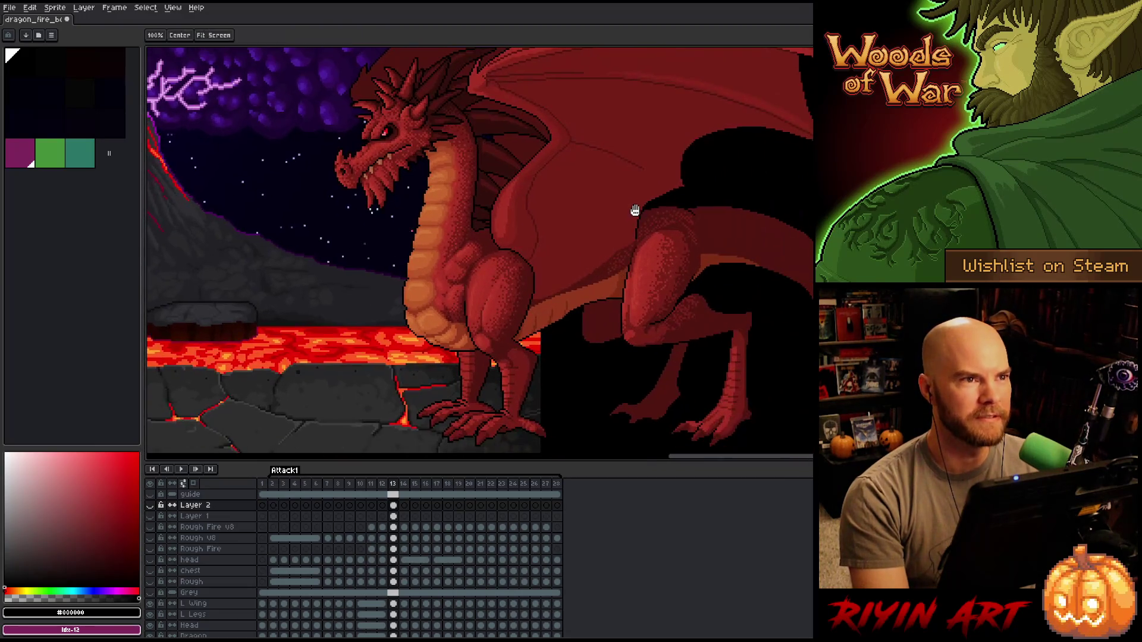
left_click_drag(634, 211, 632, 234)
key("Tab")
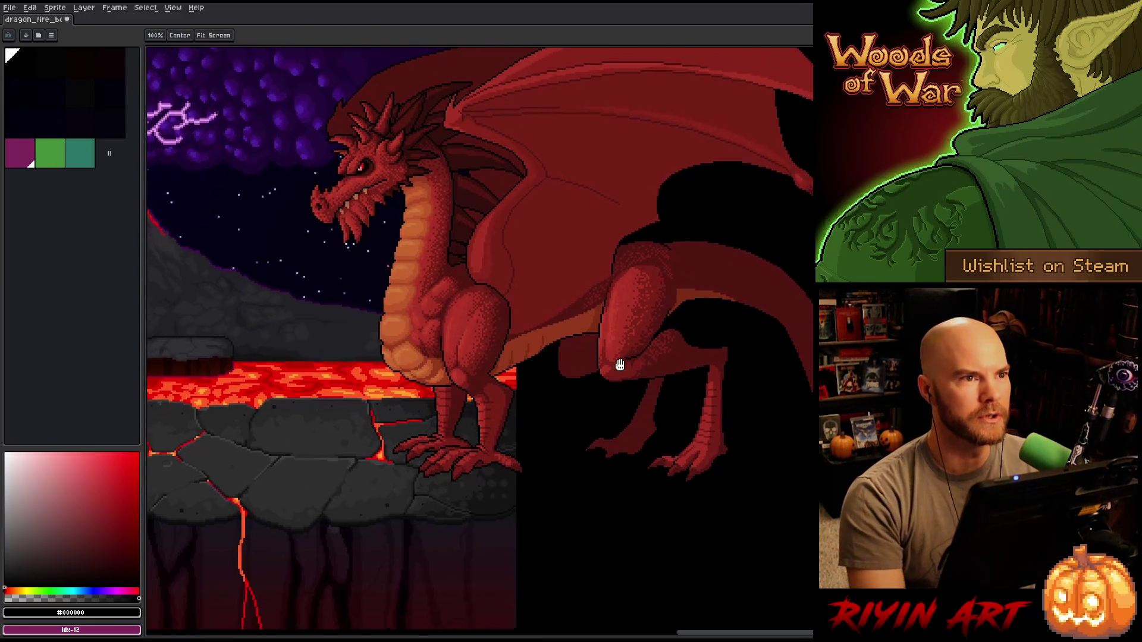
left_click_drag(621, 366, 613, 356)
key("Tab")
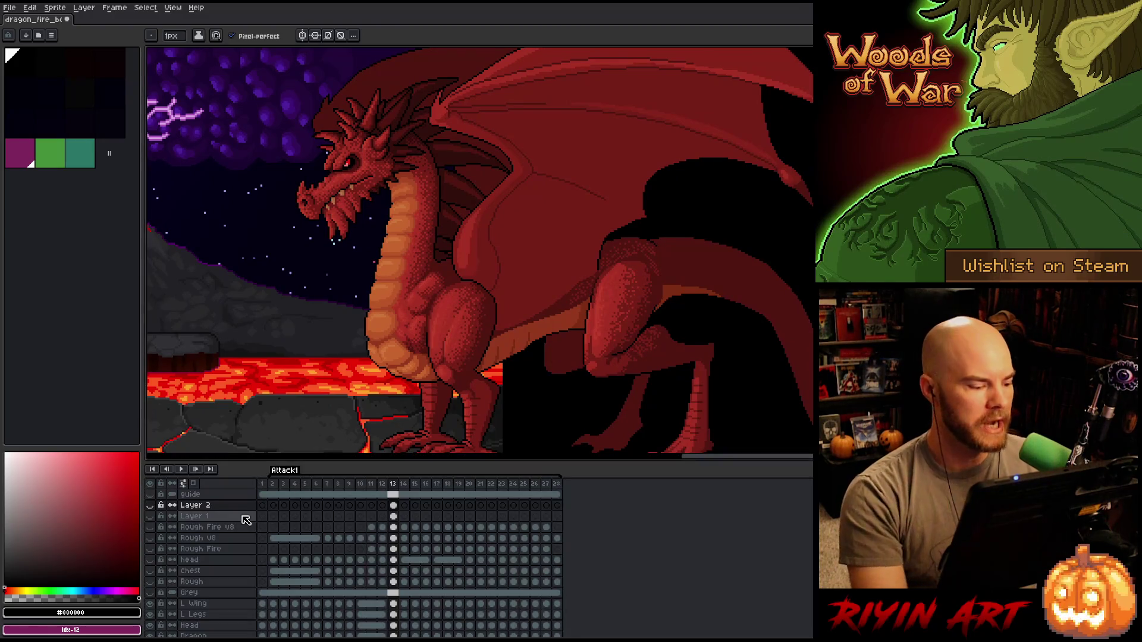
left_click(158, 588)
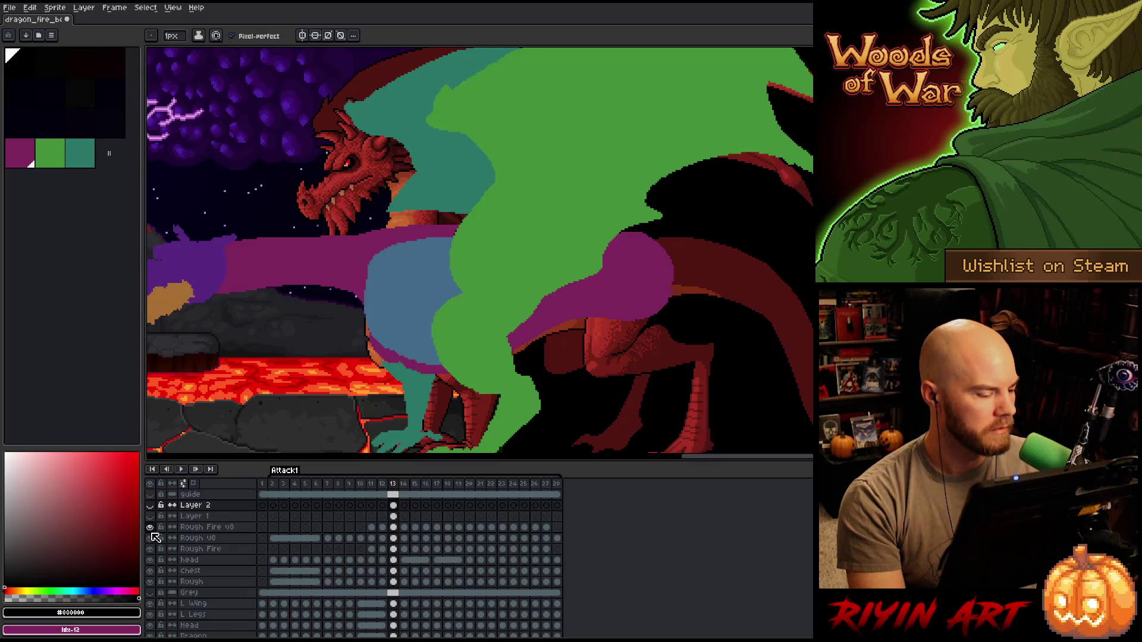
scroll(347, 260, "down", 2)
- Stop the Attack1 playback, select frames 11–13, then settle on frame 13
left_click_drag(347, 260, 575, 327)
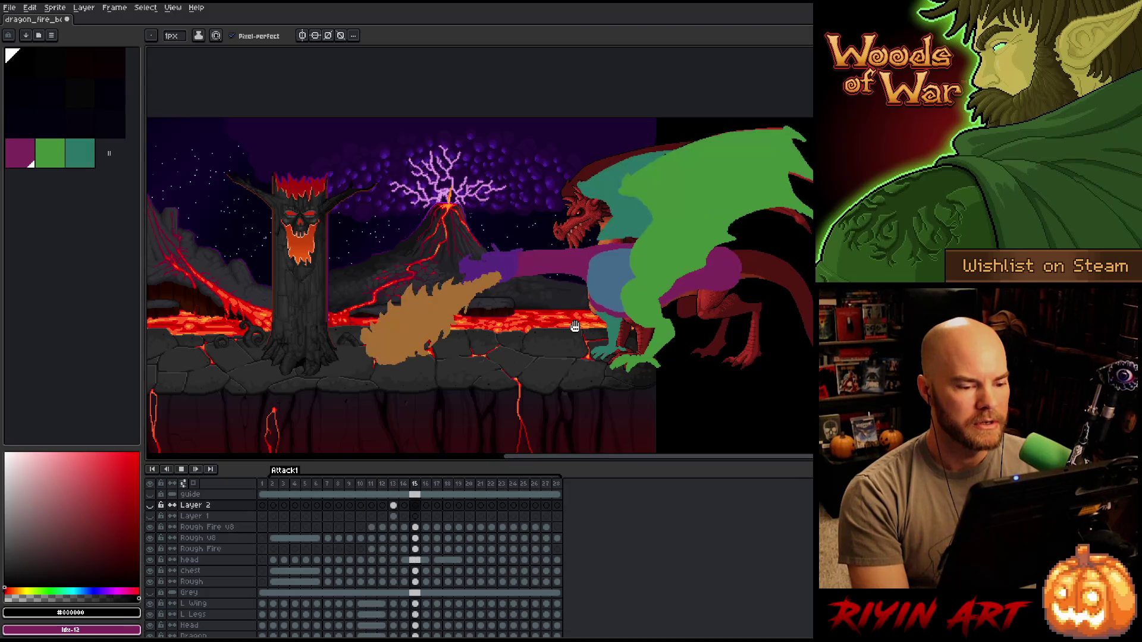
scroll(686, 245, "up", 1)
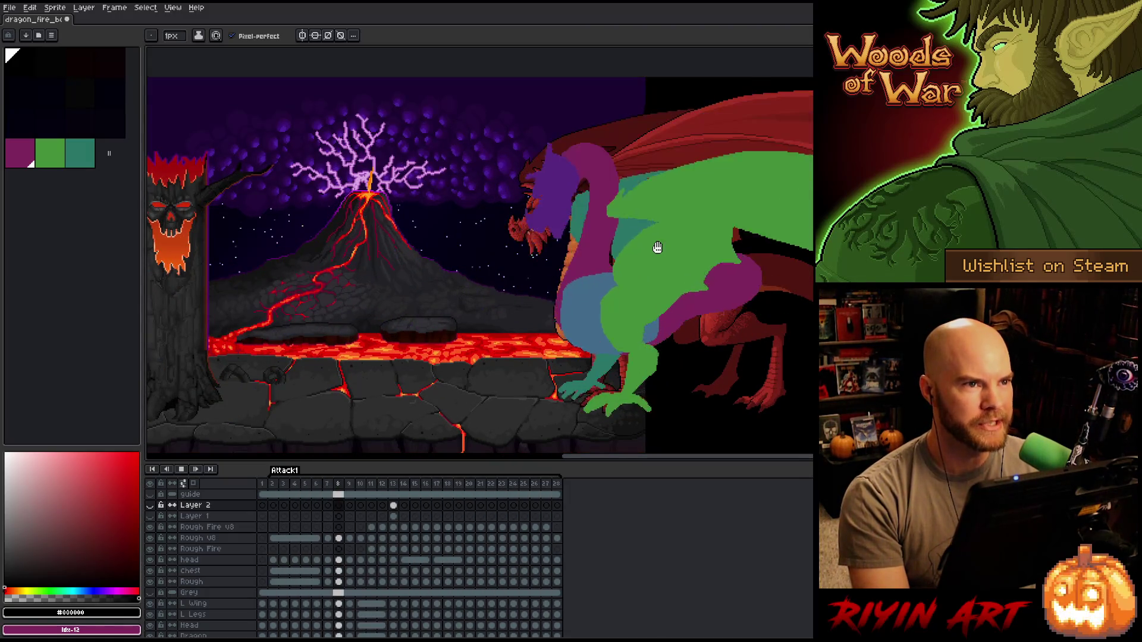
key("Return")
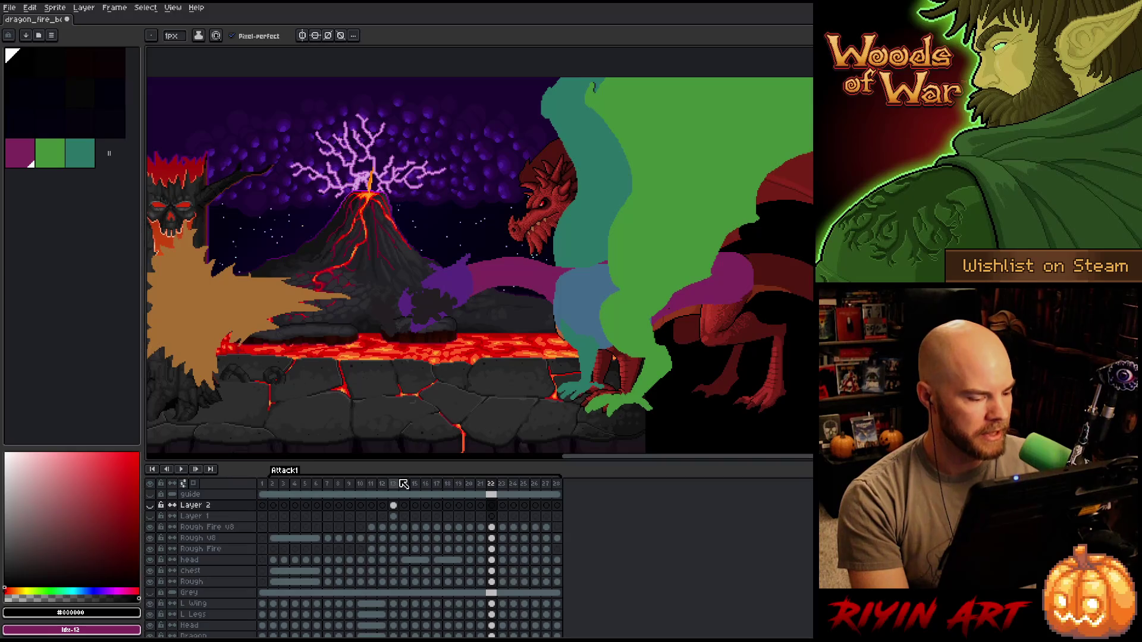
left_click(373, 486)
left_click_drag(376, 489, 395, 487)
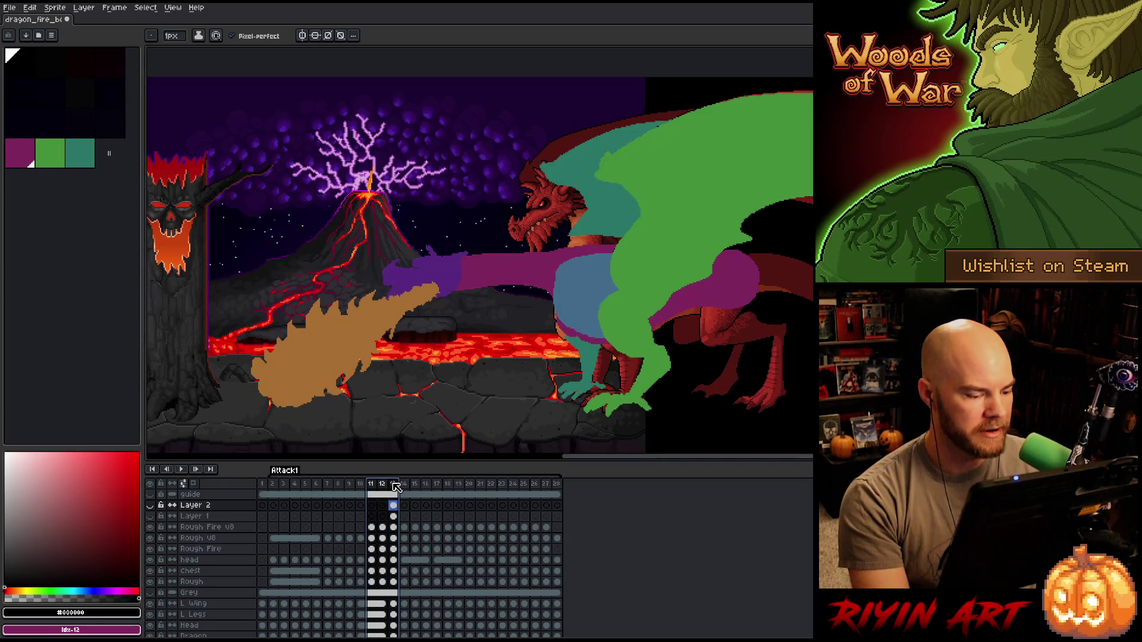
left_click(395, 486)
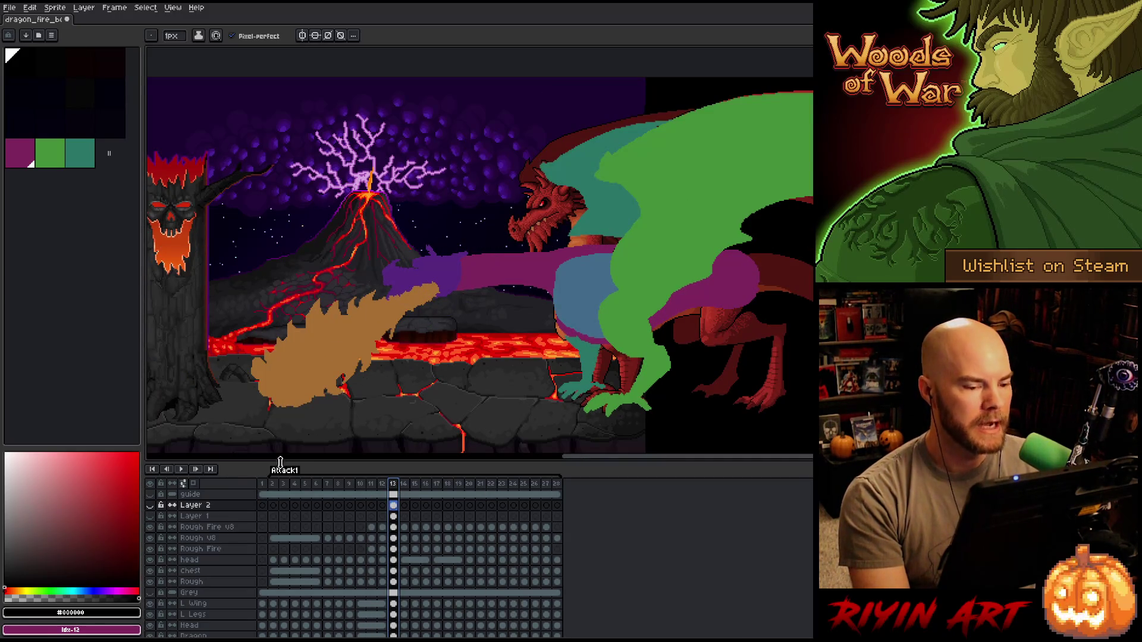
- Show Layer 2, hide all the rough sketch layers at once and frame the finished dragon
left_click(150, 504)
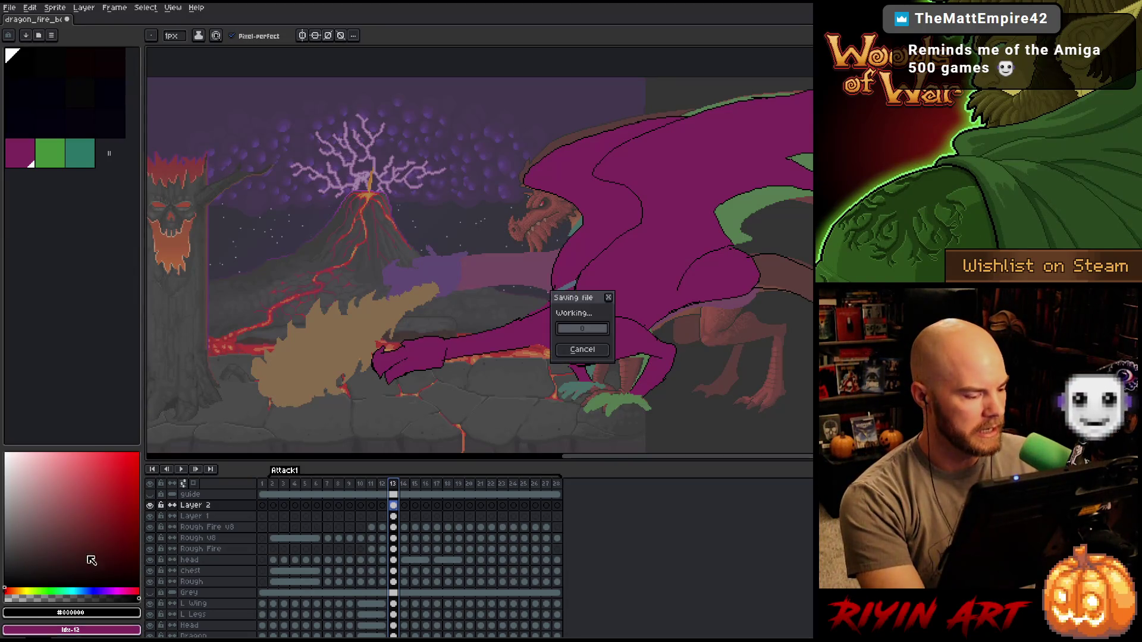
left_click_drag(152, 562, 151, 625)
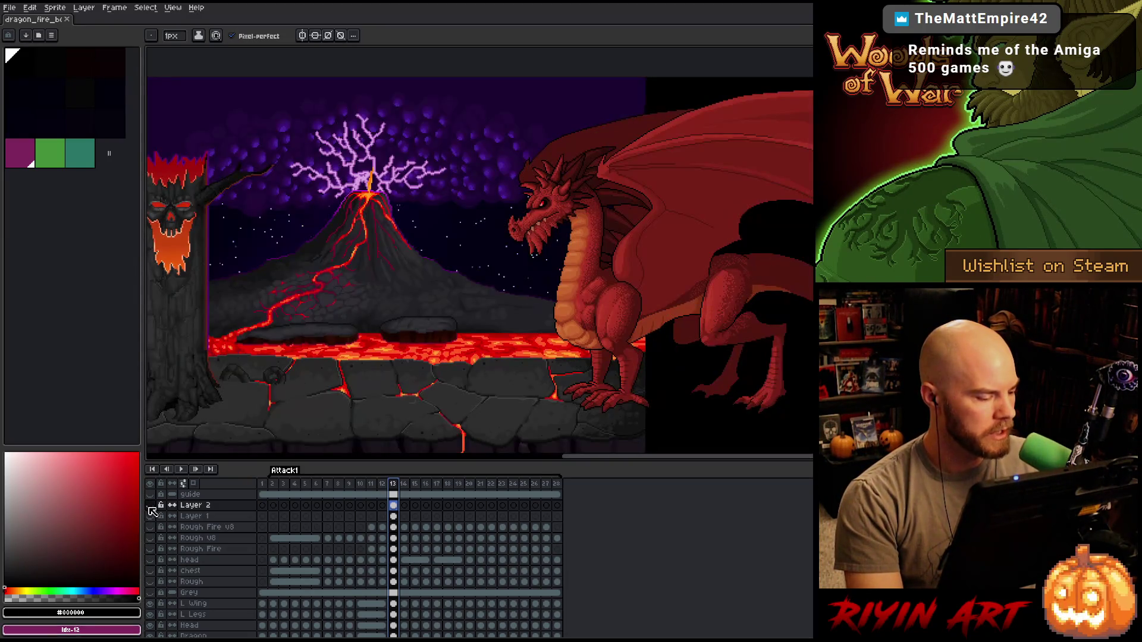
left_click_drag(518, 328, 665, 239)
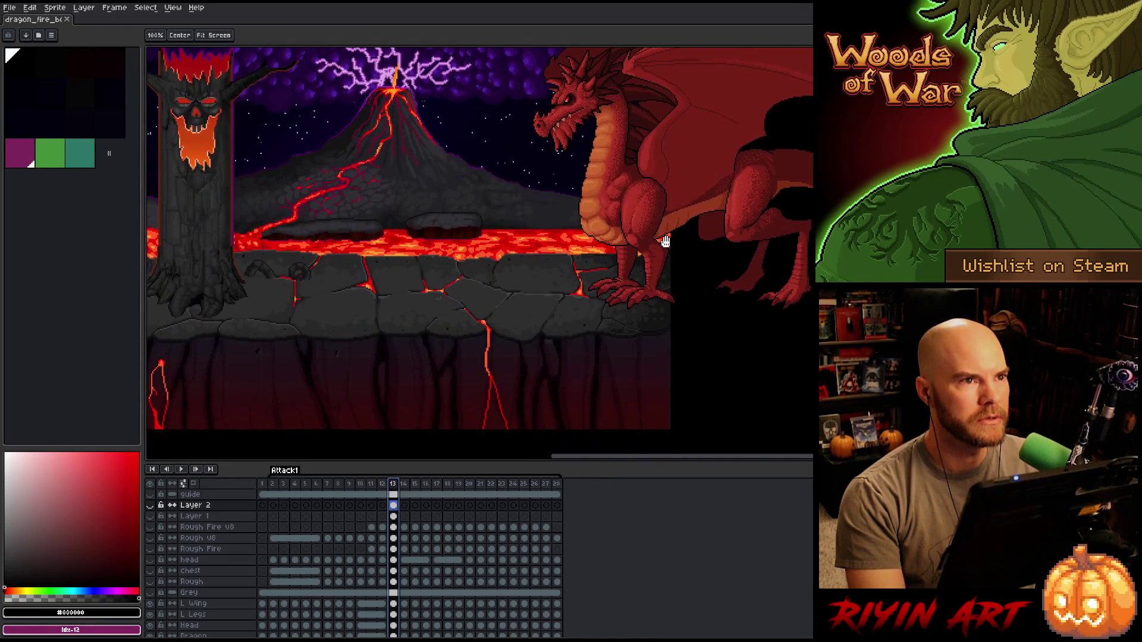
- Return to the Pencil, then Alt+Tab to the VS Code window
key("b")
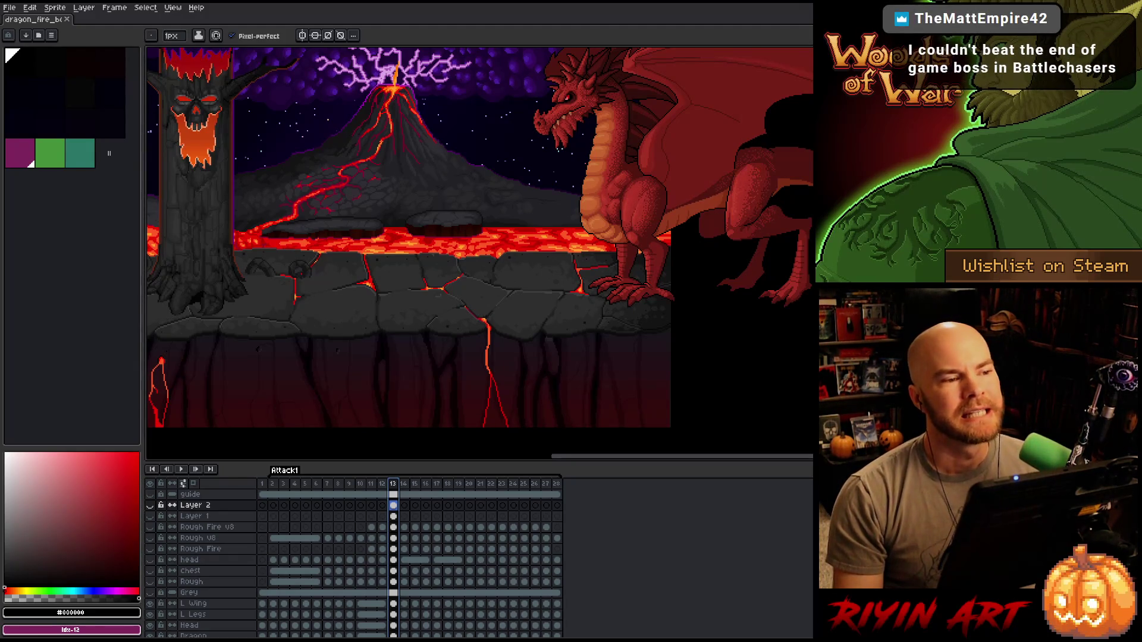
key("alt+Tab")
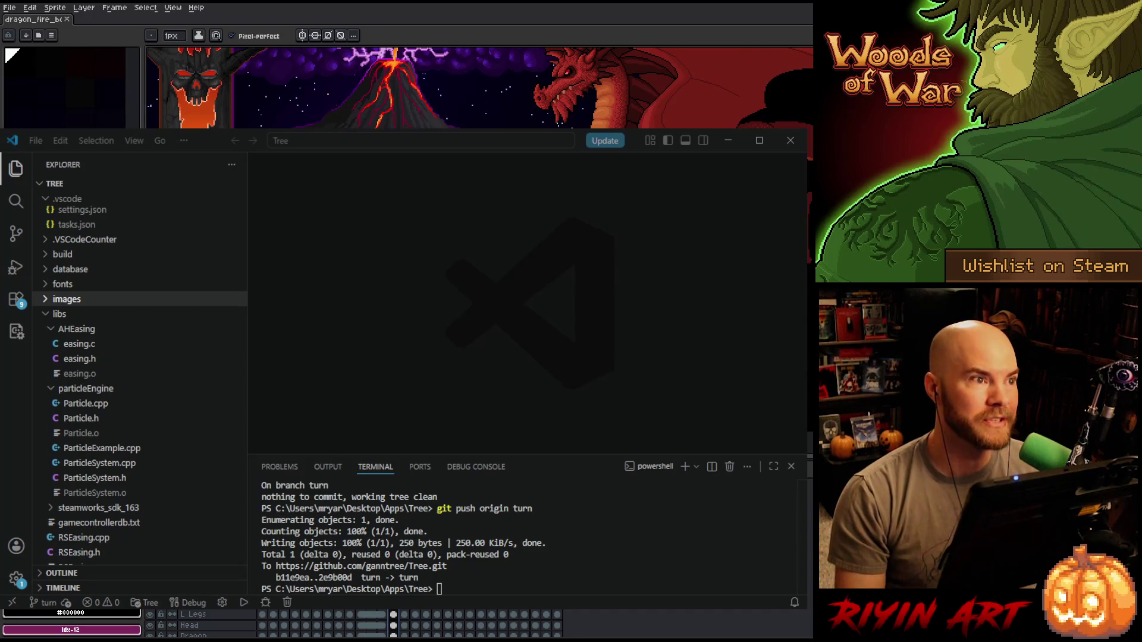
left_click(216, 150)
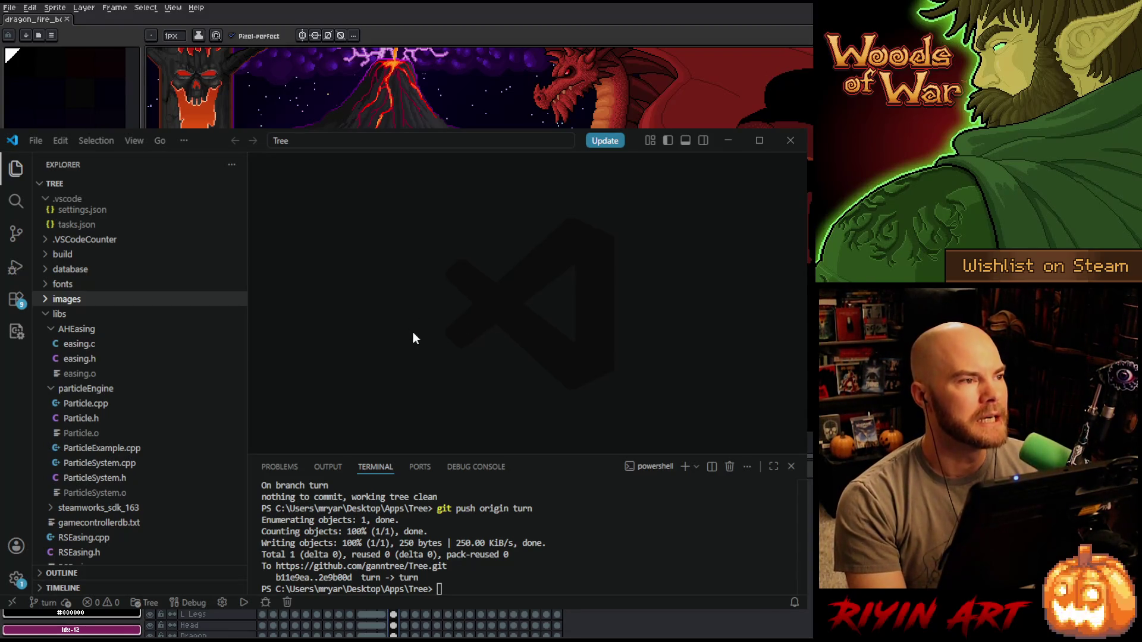
scroll(191, 467, "down", 3)
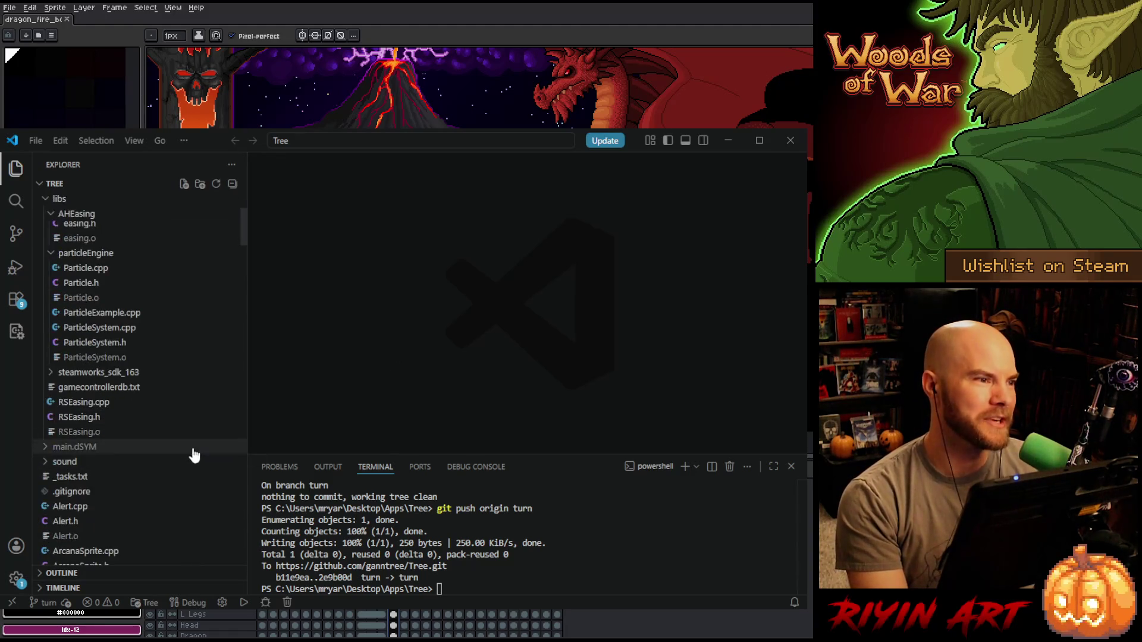
scroll(193, 454, "down", 3)
scroll(190, 440, "down", 2)
scroll(191, 441, "down", 1)
scroll(191, 441, "down", 1)
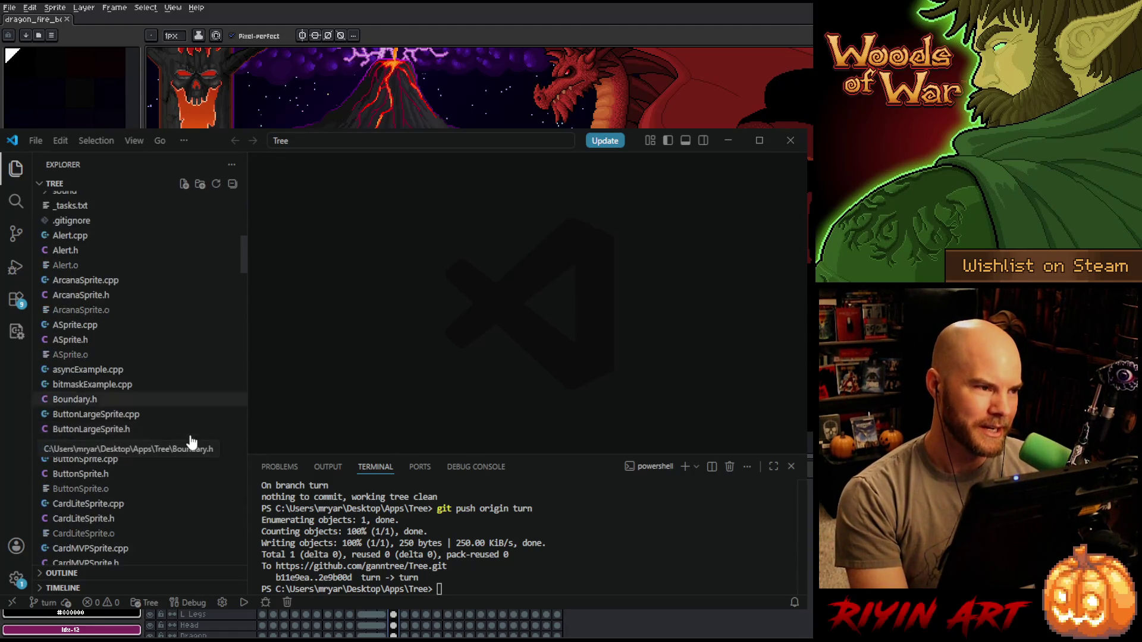
scroll(190, 442, "down", 1)
scroll(189, 443, "down", 1)
scroll(191, 443, "down", 1)
scroll(190, 442, "down", 1)
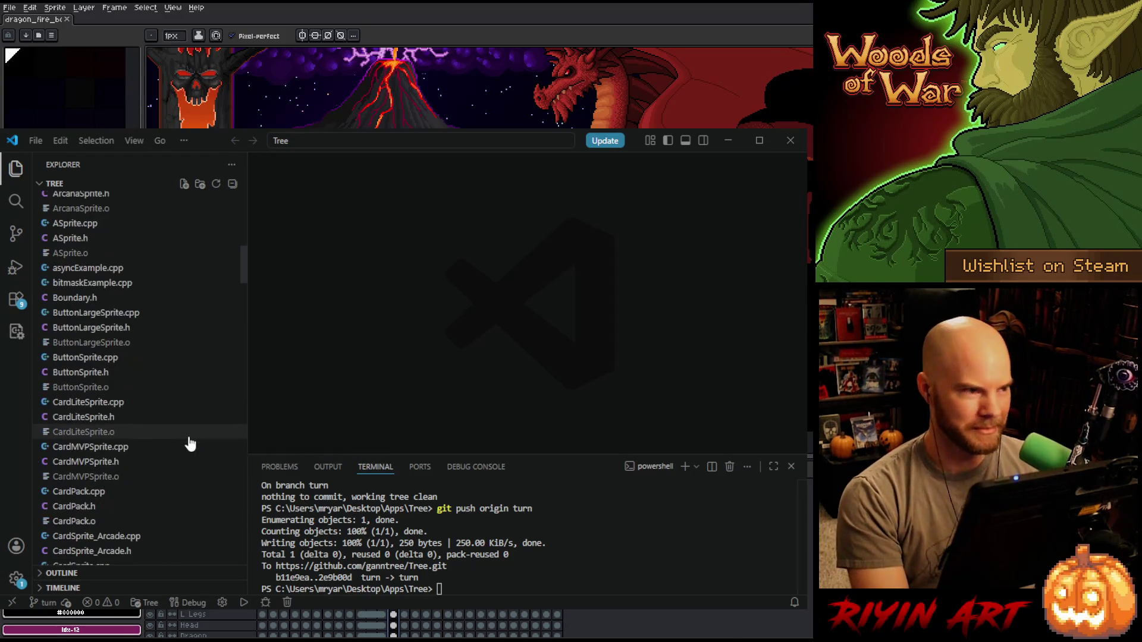
scroll(191, 443, "down", 1)
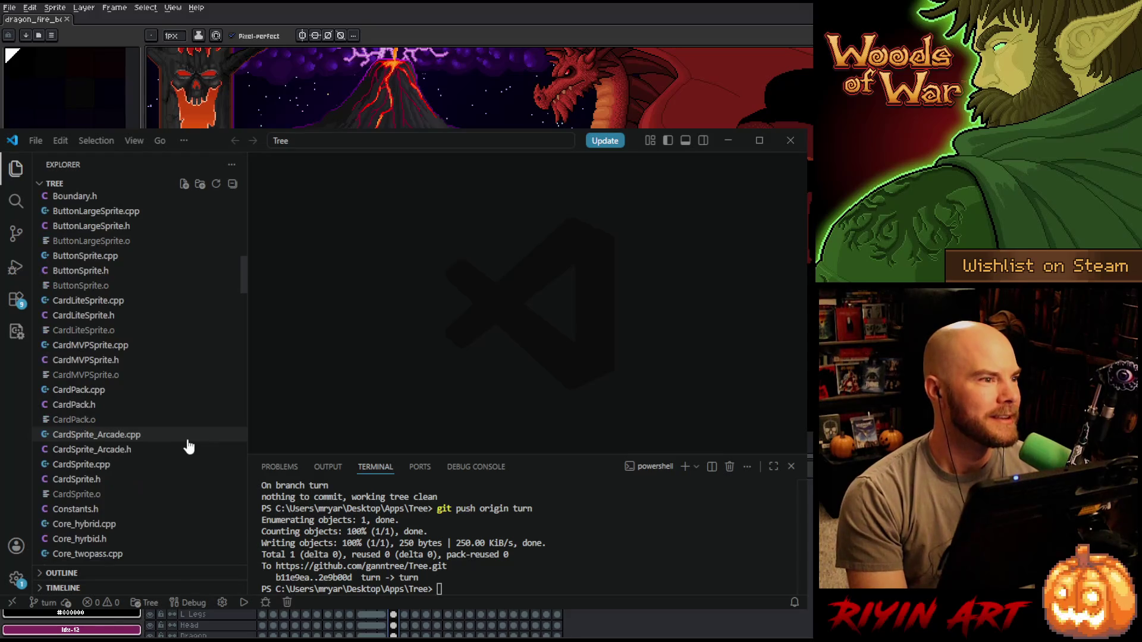
scroll(186, 448, "down", 2)
left_click(162, 413)
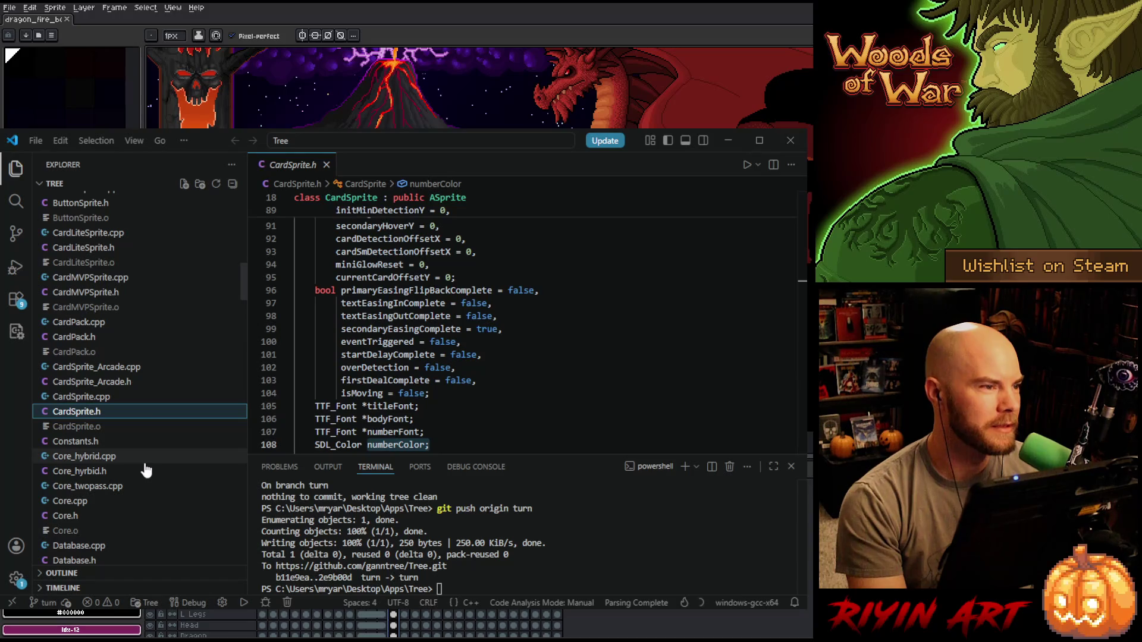
scroll(151, 467, "down", 1)
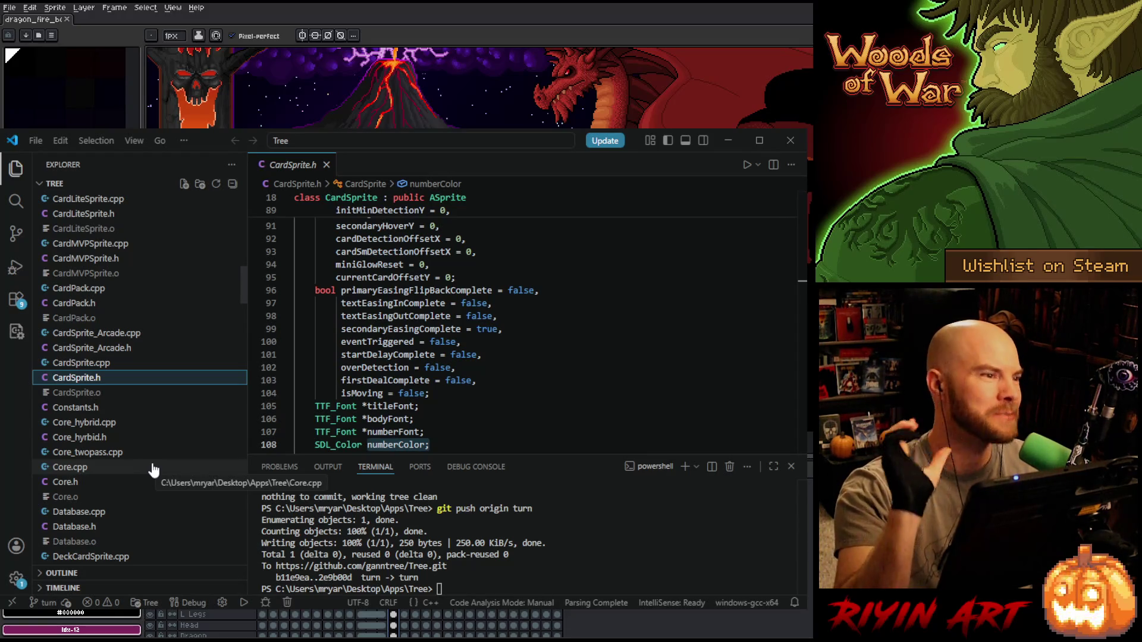
scroll(153, 469, "down", 2)
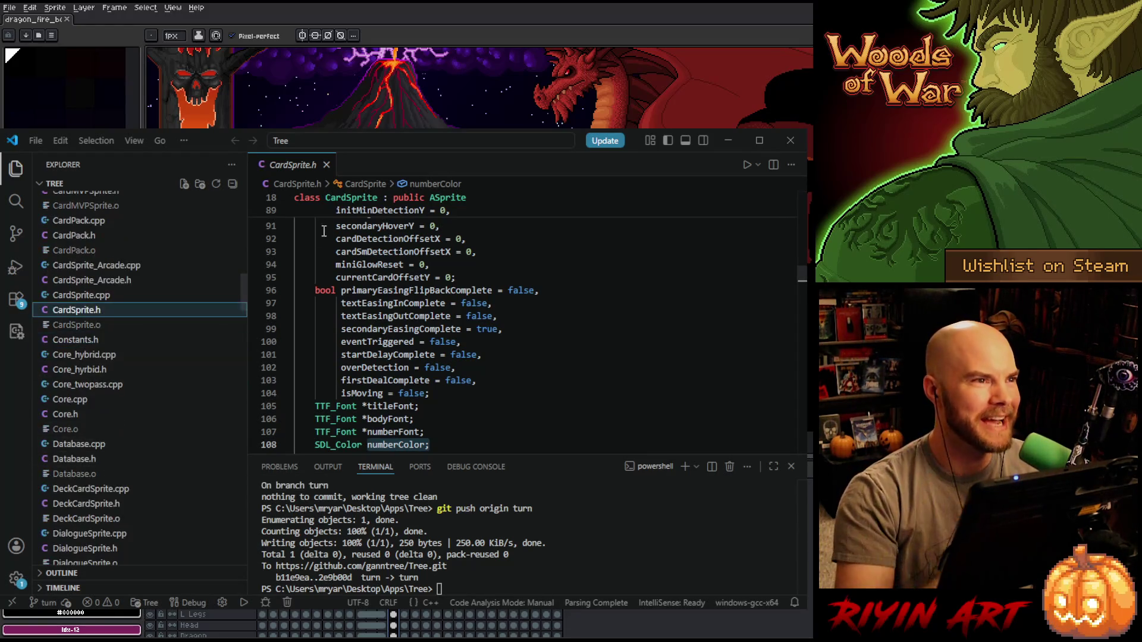
scroll(142, 359, "down", 2)
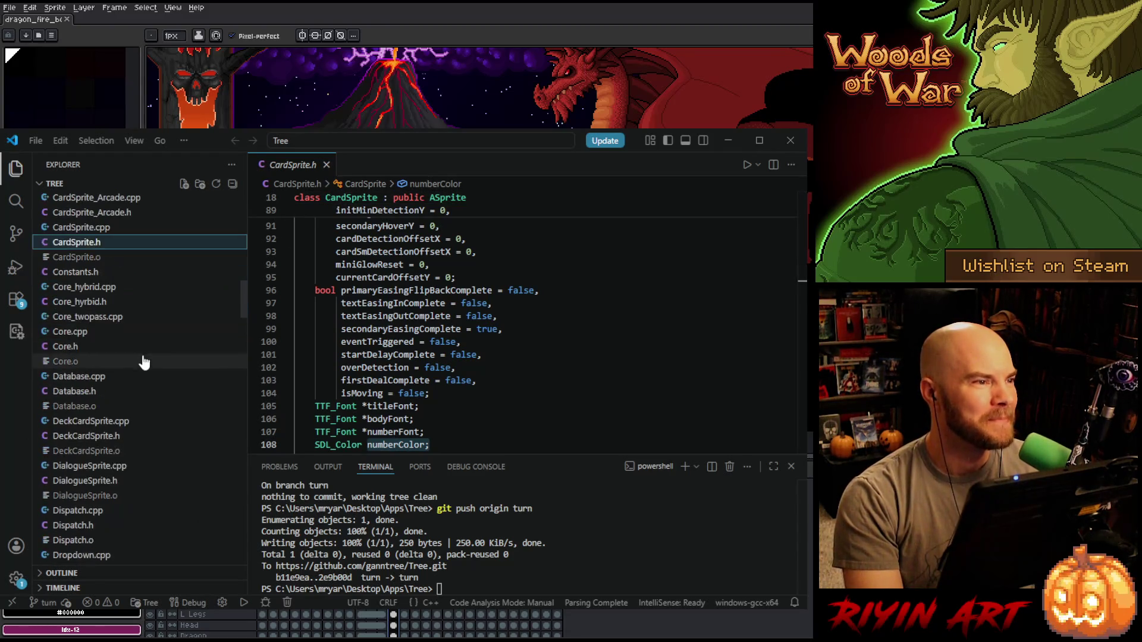
scroll(153, 355, "down", 3)
scroll(153, 369, "down", 1)
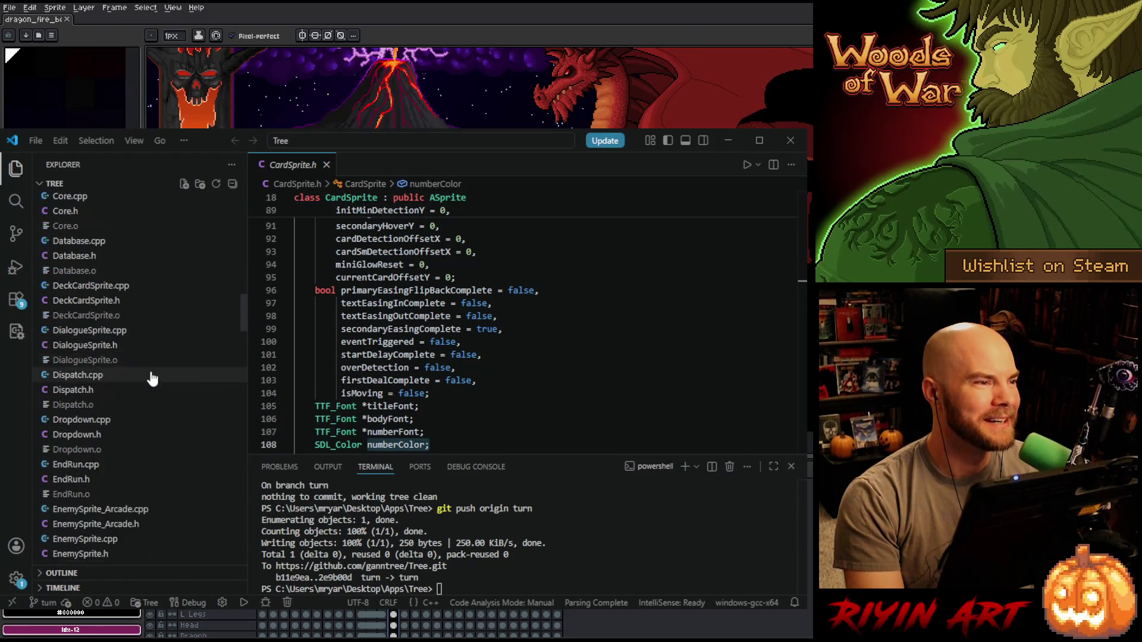
scroll(152, 374, "down", 2)
scroll(153, 378, "down", 1)
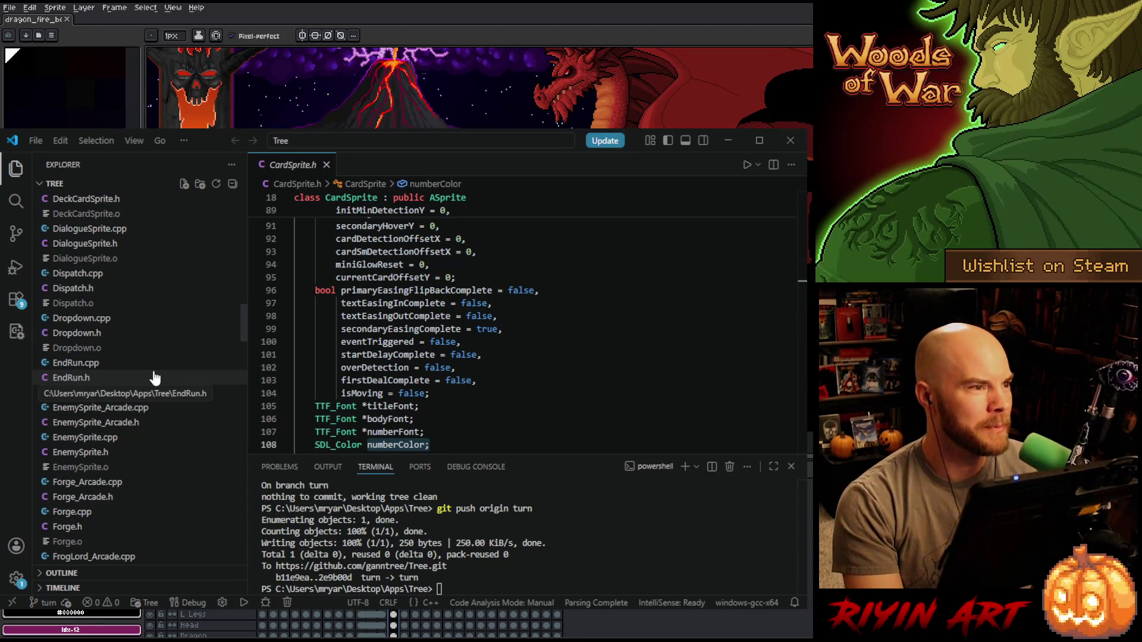
scroll(168, 388, "down", 2)
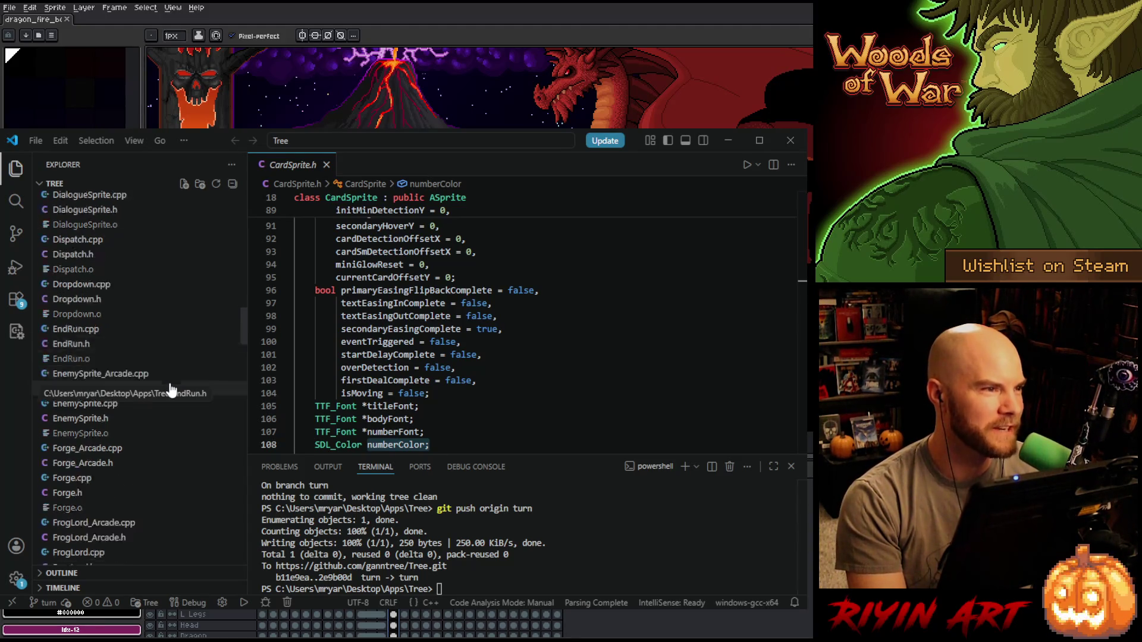
scroll(170, 390, "down", 1)
scroll(171, 390, "down", 2)
scroll(178, 383, "down", 1)
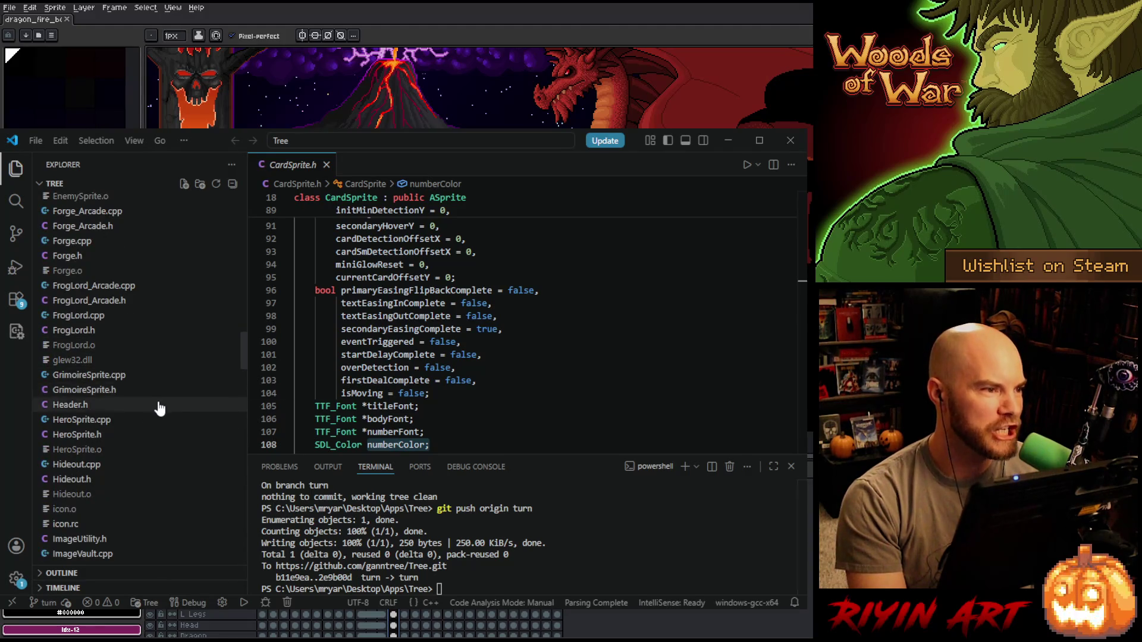
scroll(161, 406, "down", 2)
scroll(157, 407, "down", 2)
scroll(155, 407, "down", 2)
scroll(156, 408, "down", 2)
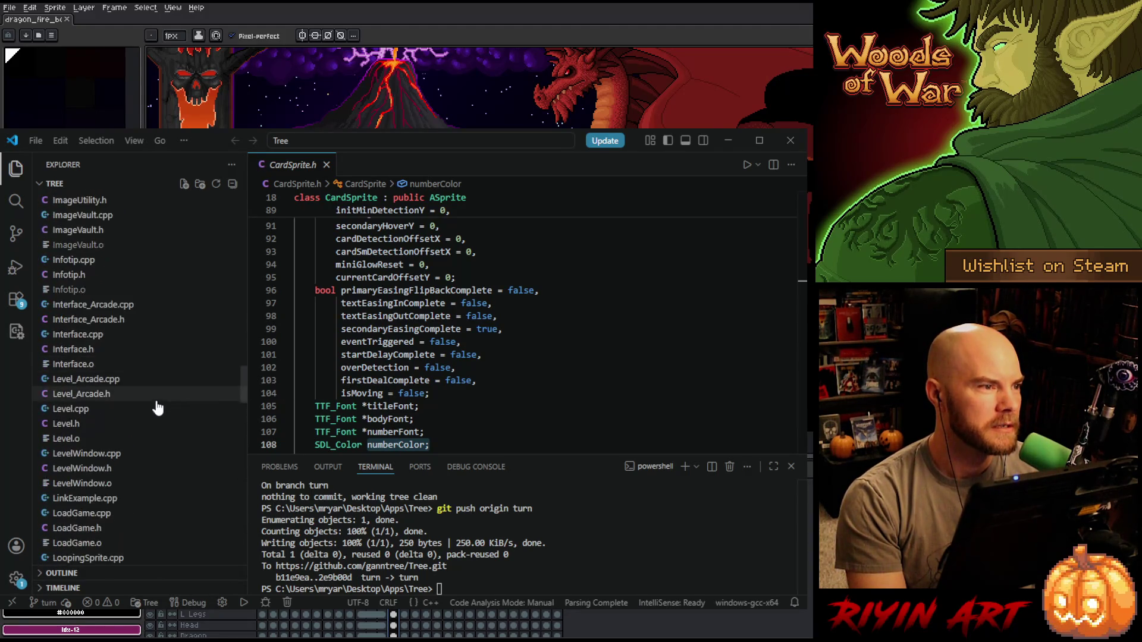
left_click(102, 424)
scroll(344, 230, "down", 1)
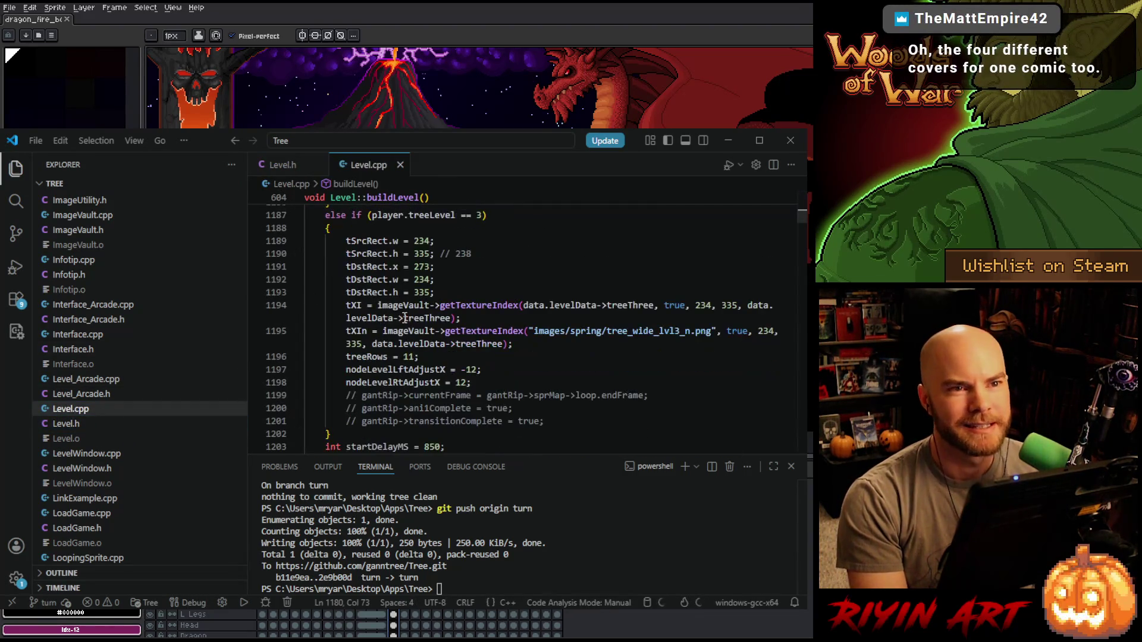
scroll(529, 348, "up", 1)
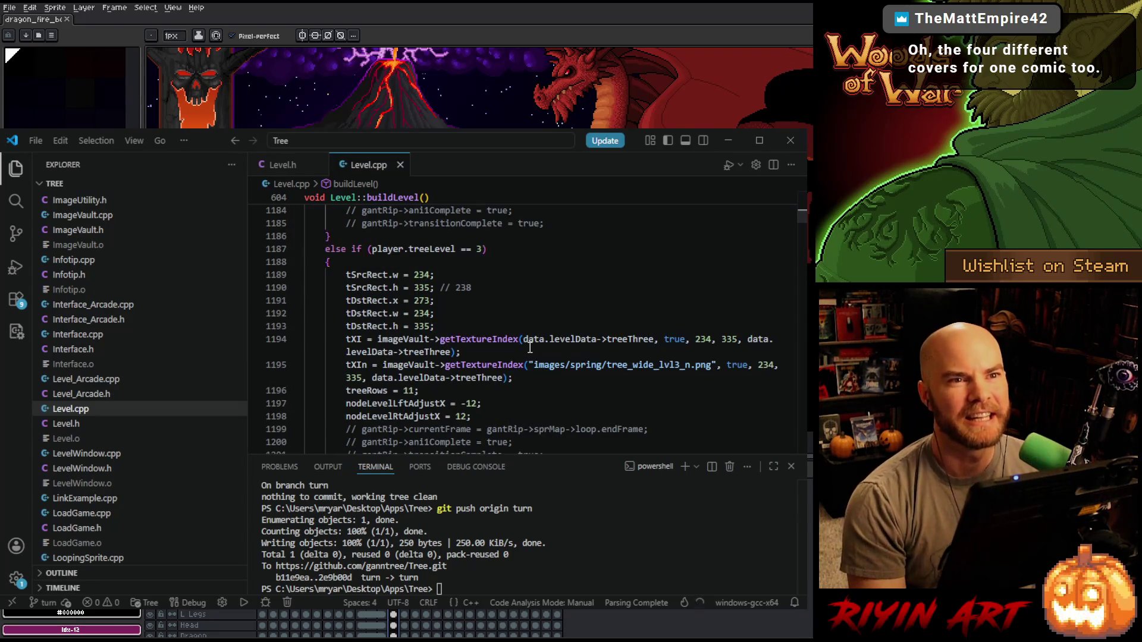
scroll(529, 348, "down", 1)
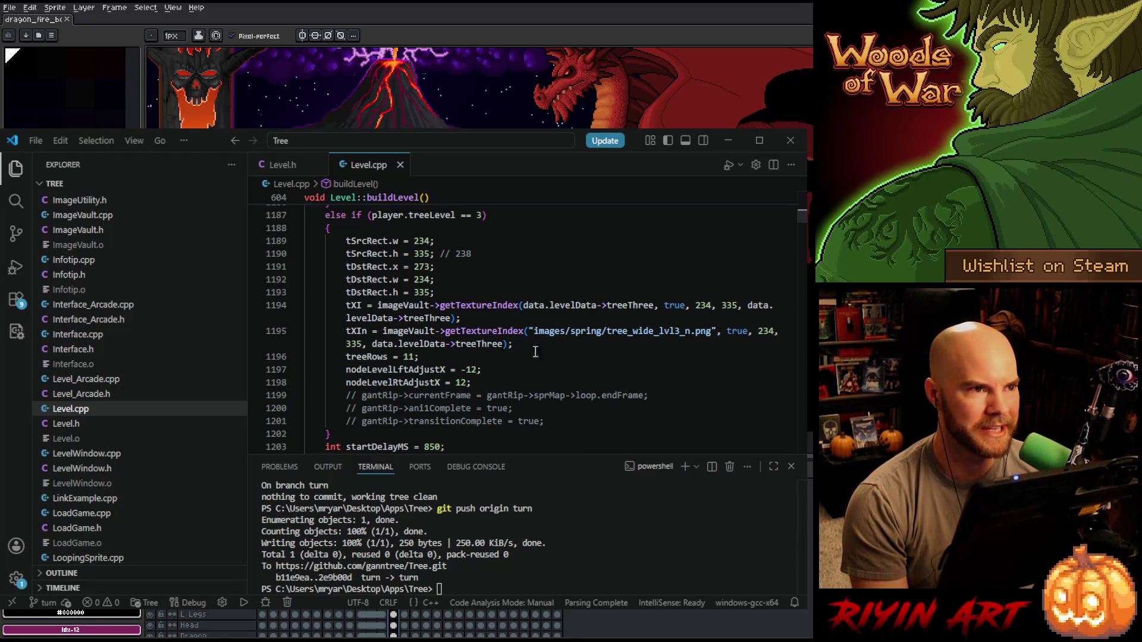
scroll(529, 348, "down", 1)
scroll(531, 357, "down", 1)
scroll(532, 369, "down", 1)
scroll(535, 367, "up", 1)
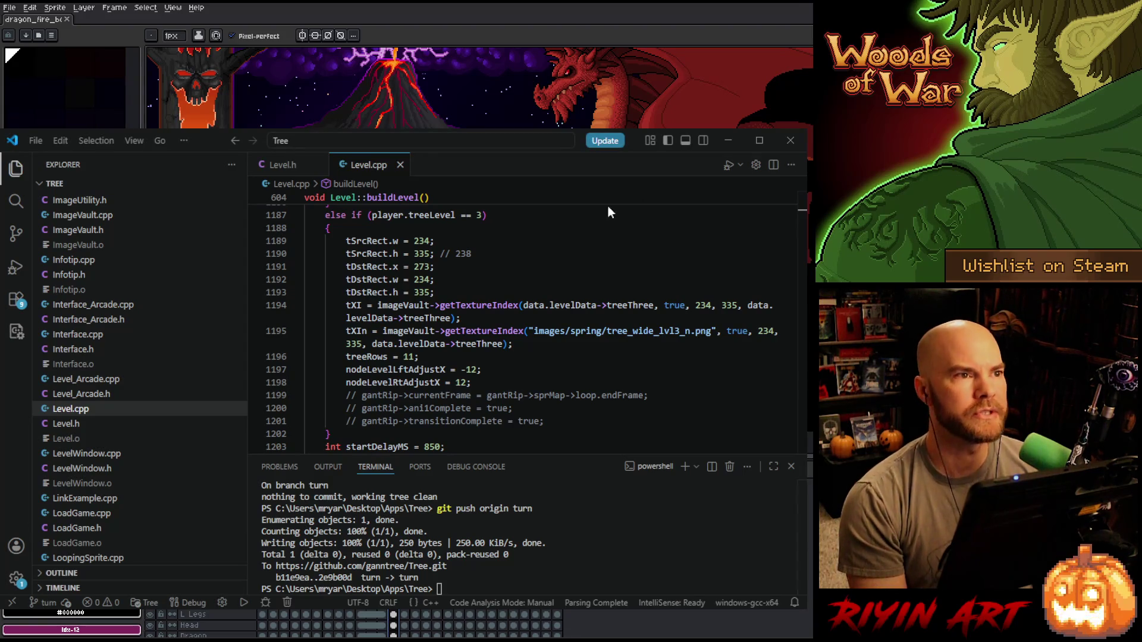
left_click(727, 141)
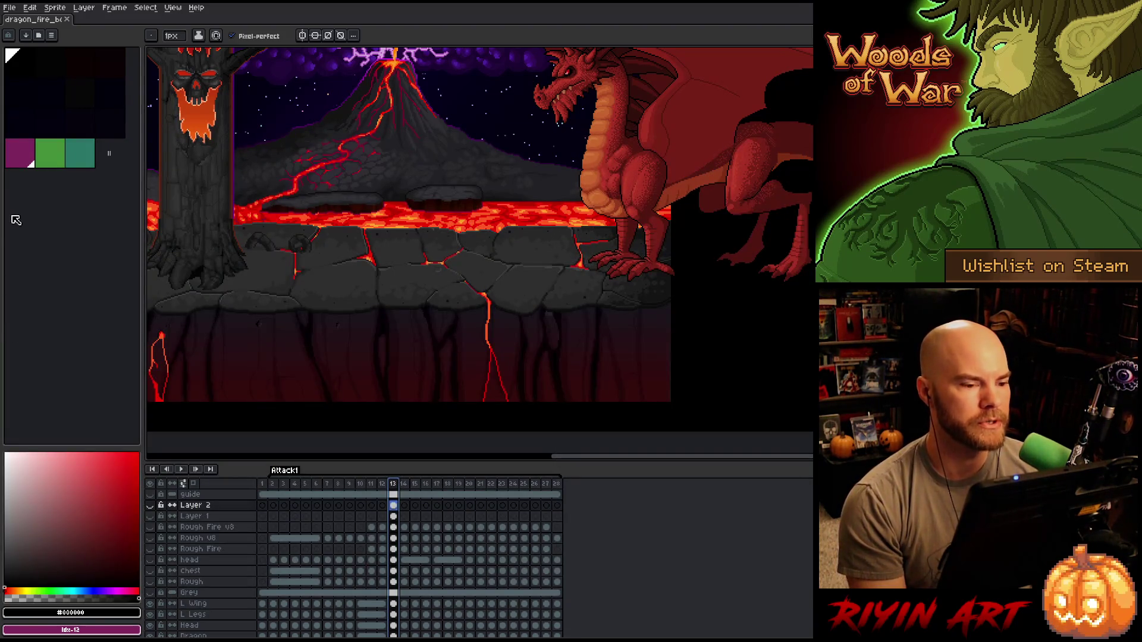
- Choose File > Open to bring up the file dialog on the TreeRevenge folder
left_click(9, 8)
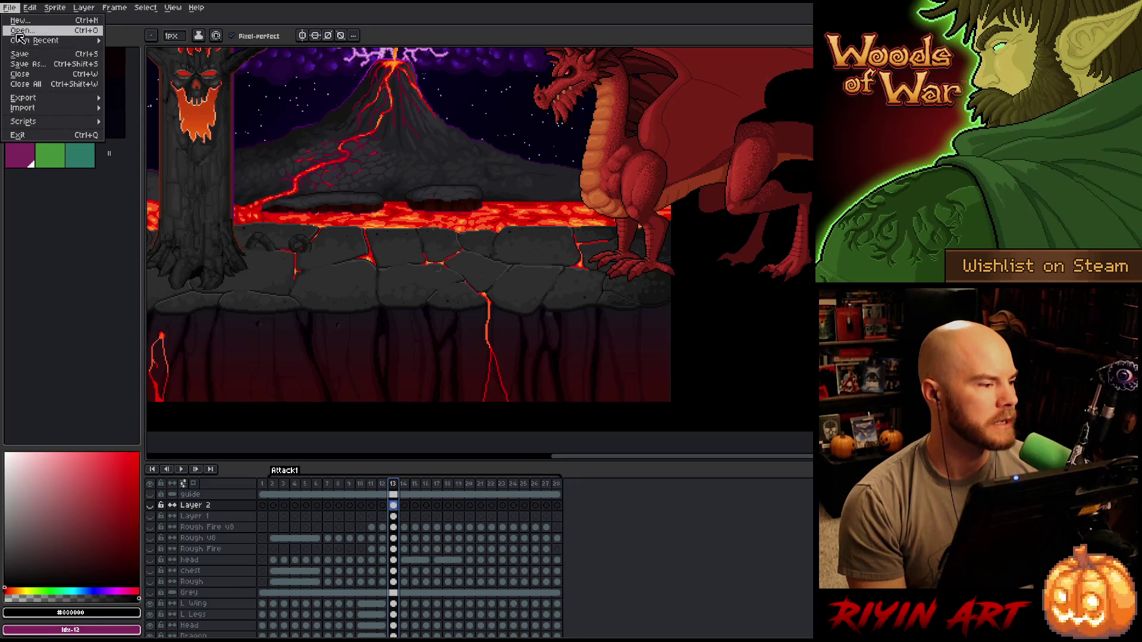
left_click(22, 31)
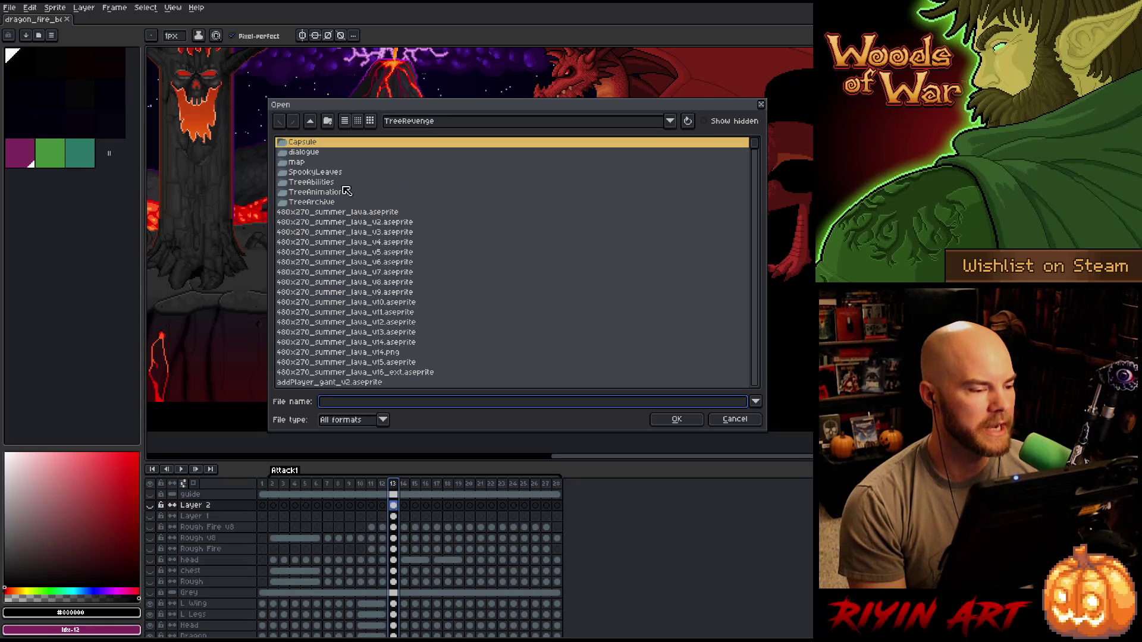
scroll(331, 174, "down", 2)
scroll(380, 205, "up", 2)
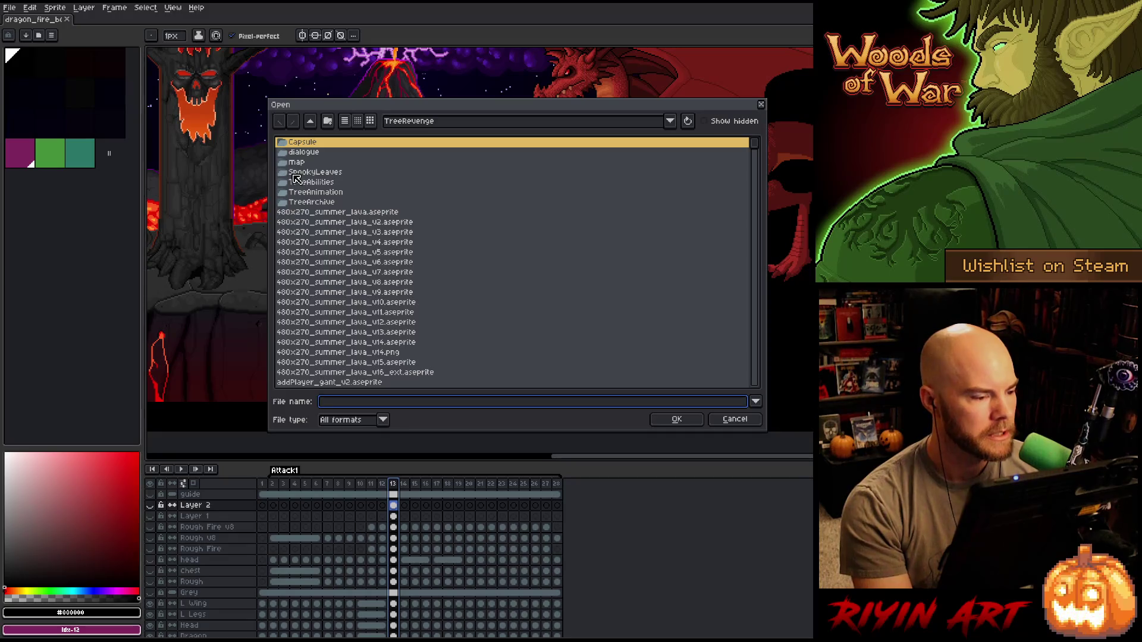
scroll(355, 163, "down", 5)
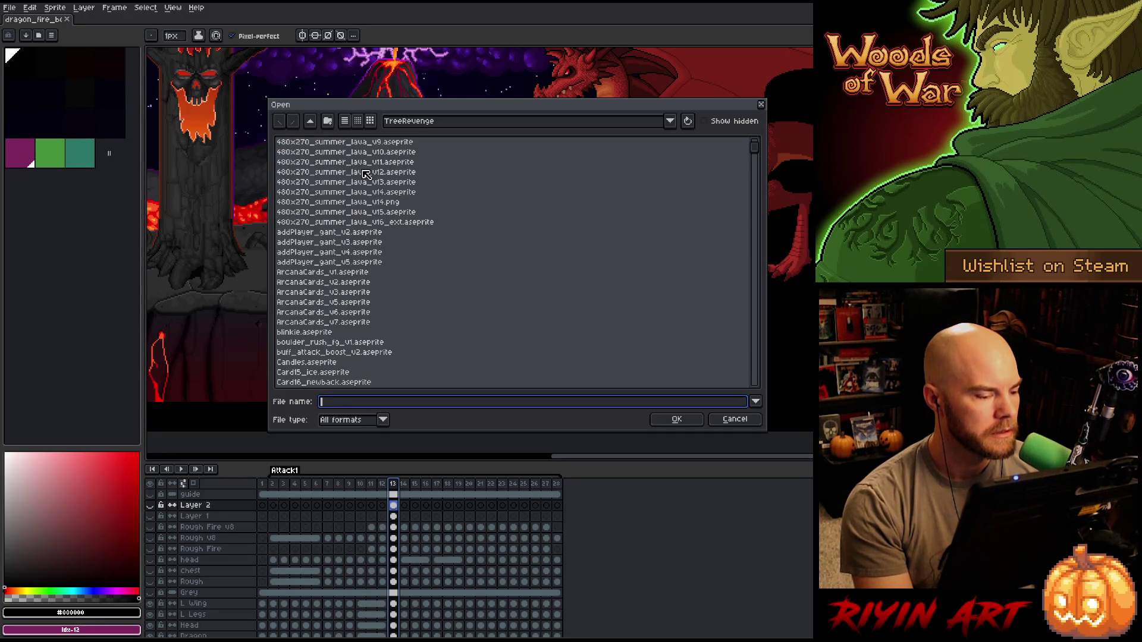
scroll(365, 179, "down", 3)
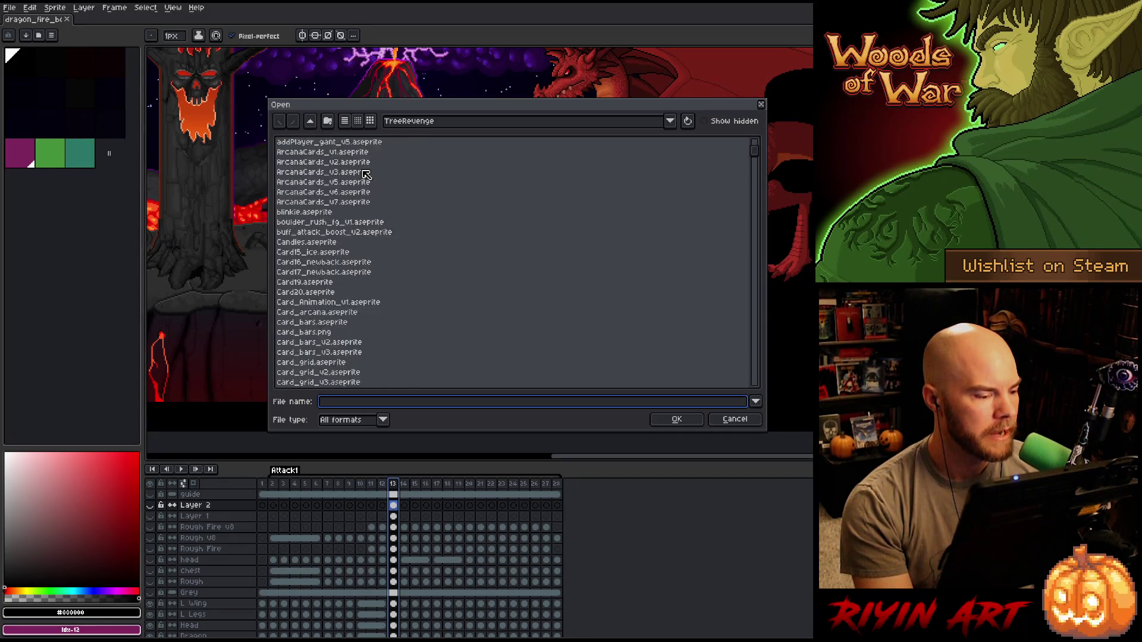
scroll(366, 185, "down", 3)
scroll(367, 193, "down", 3)
scroll(369, 202, "down", 3)
scroll(375, 232, "down", 3)
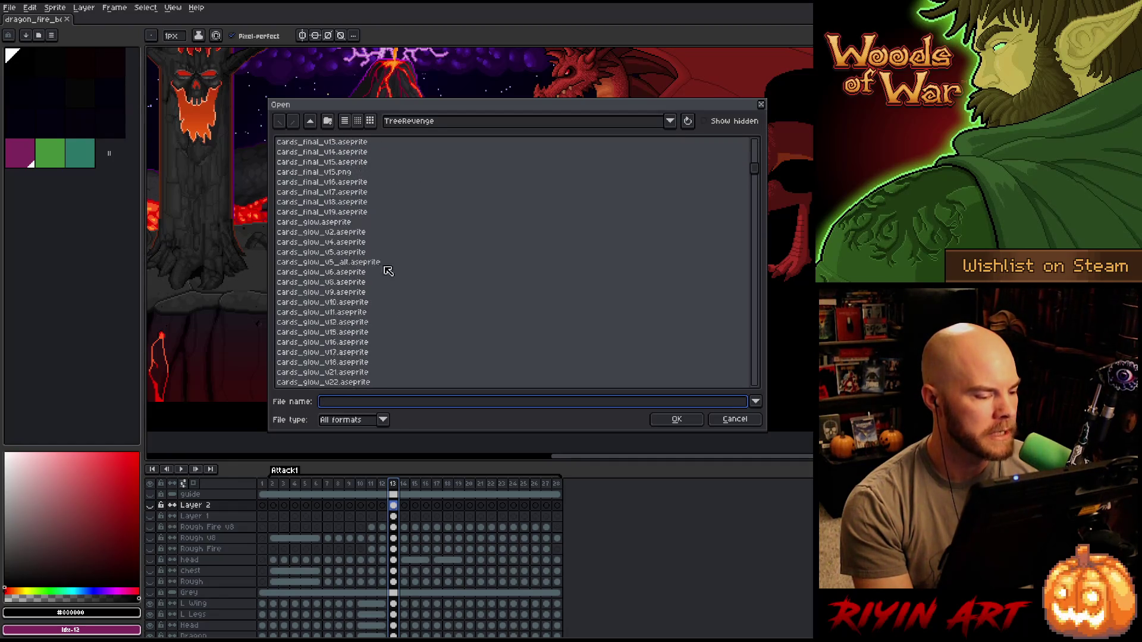
scroll(382, 264, "down", 3)
scroll(383, 267, "down", 3)
scroll(383, 272, "down", 3)
- Navigate to the pinned images folder, into spring > 786x400, and open grass.png
left_click(446, 120)
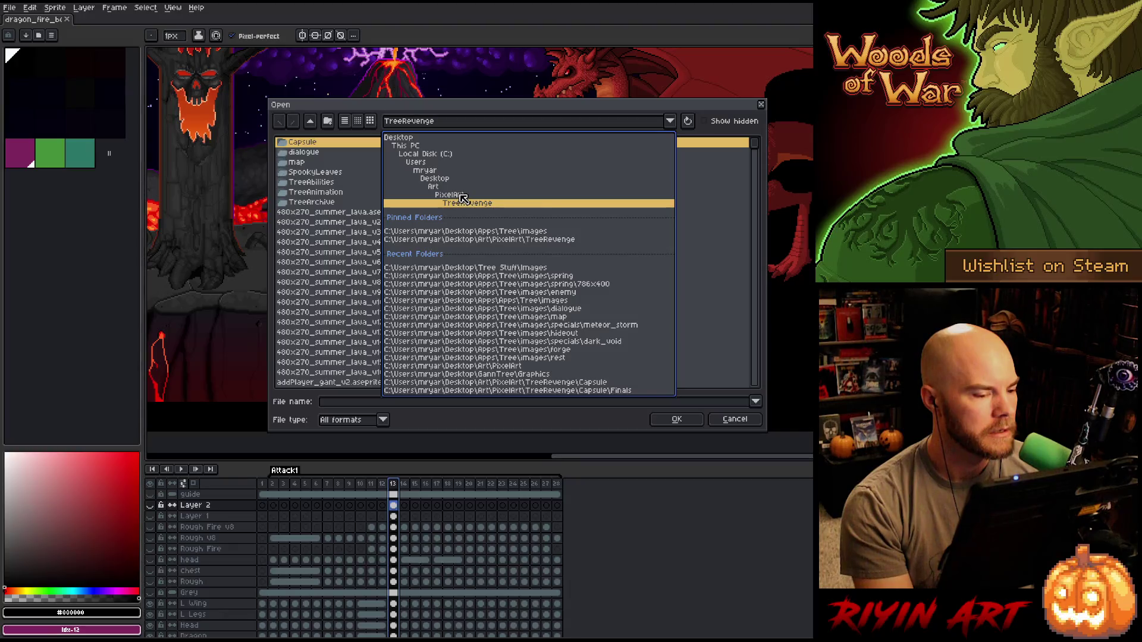
left_click(499, 231)
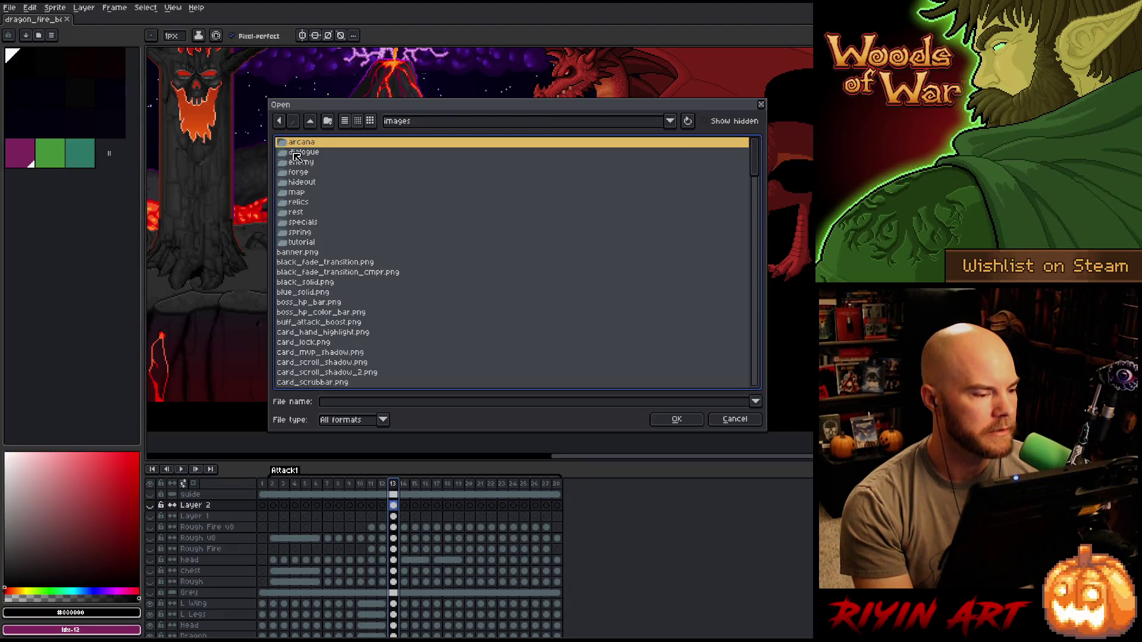
double_click(305, 232)
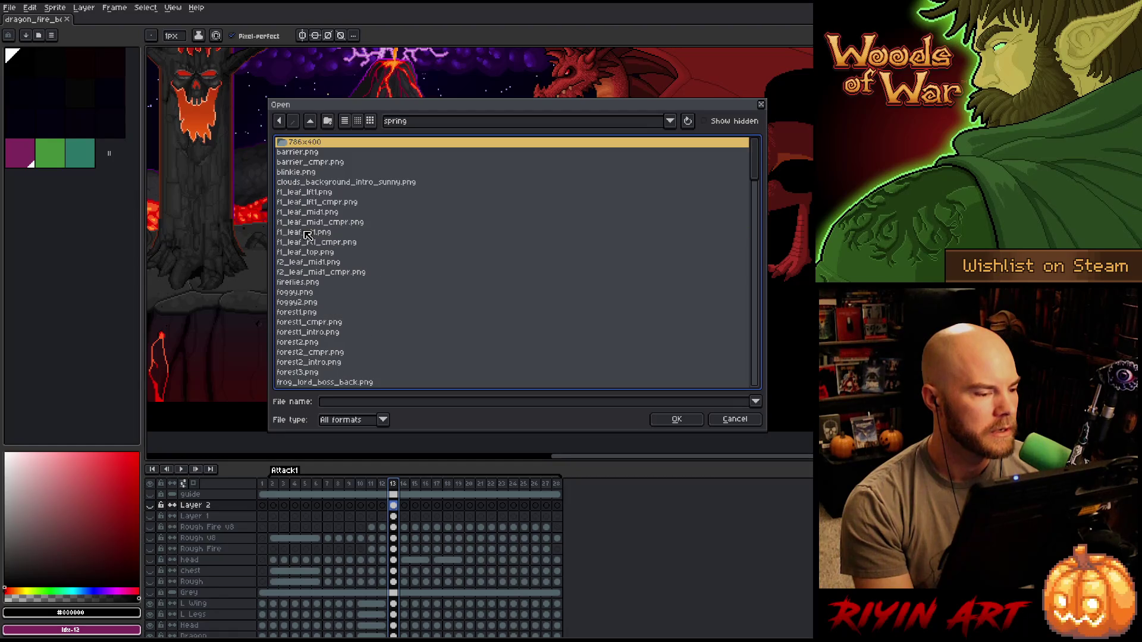
double_click(303, 142)
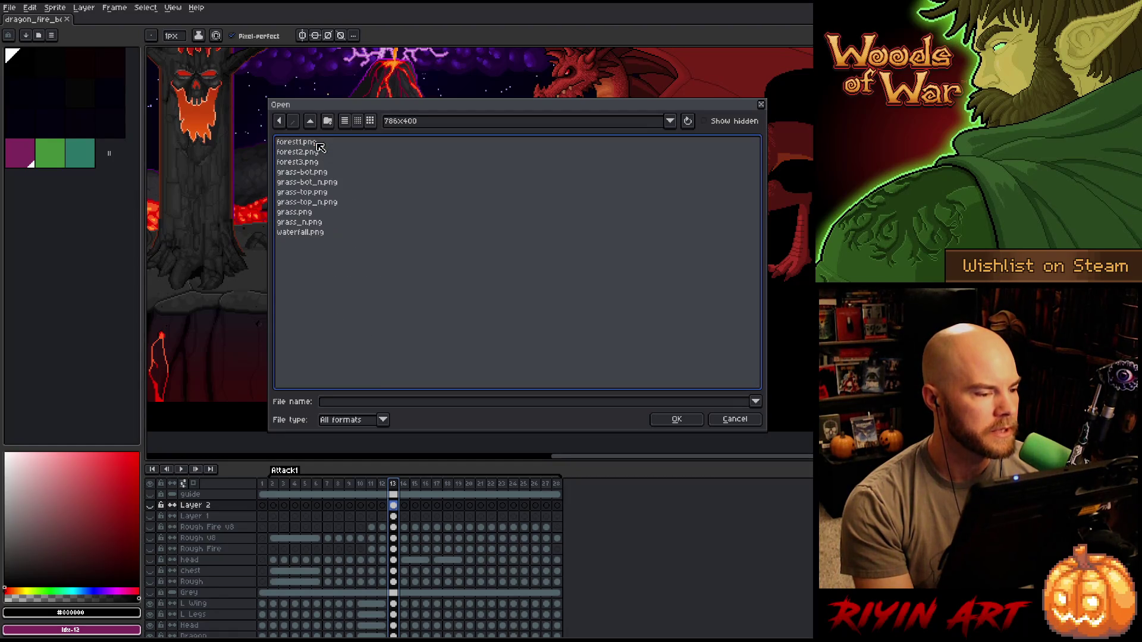
left_click(308, 213)
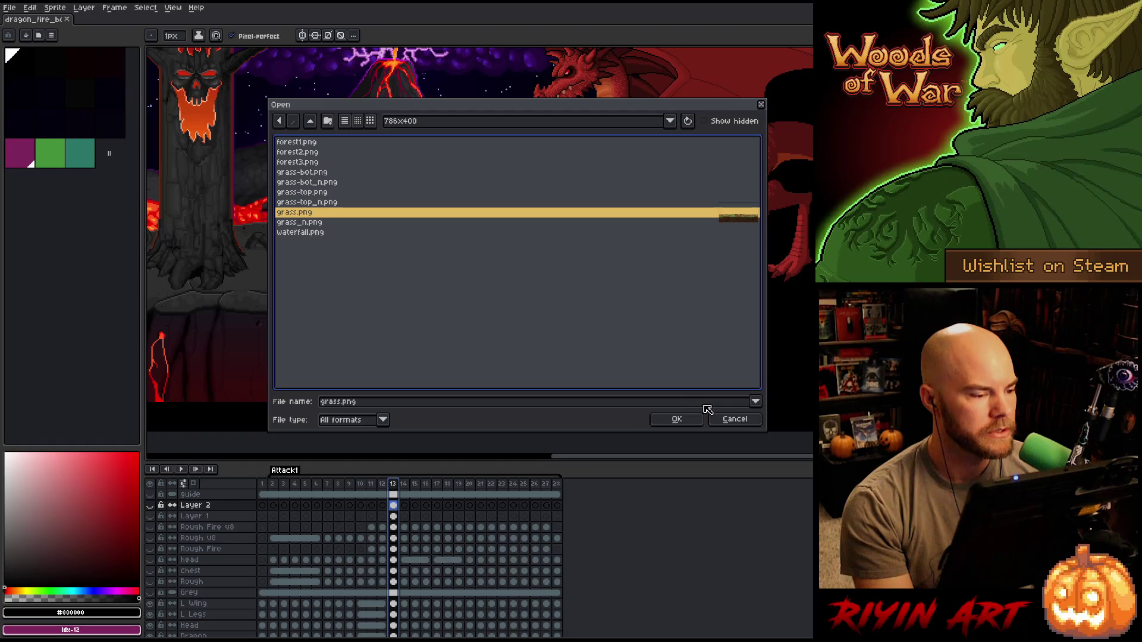
left_click(676, 418)
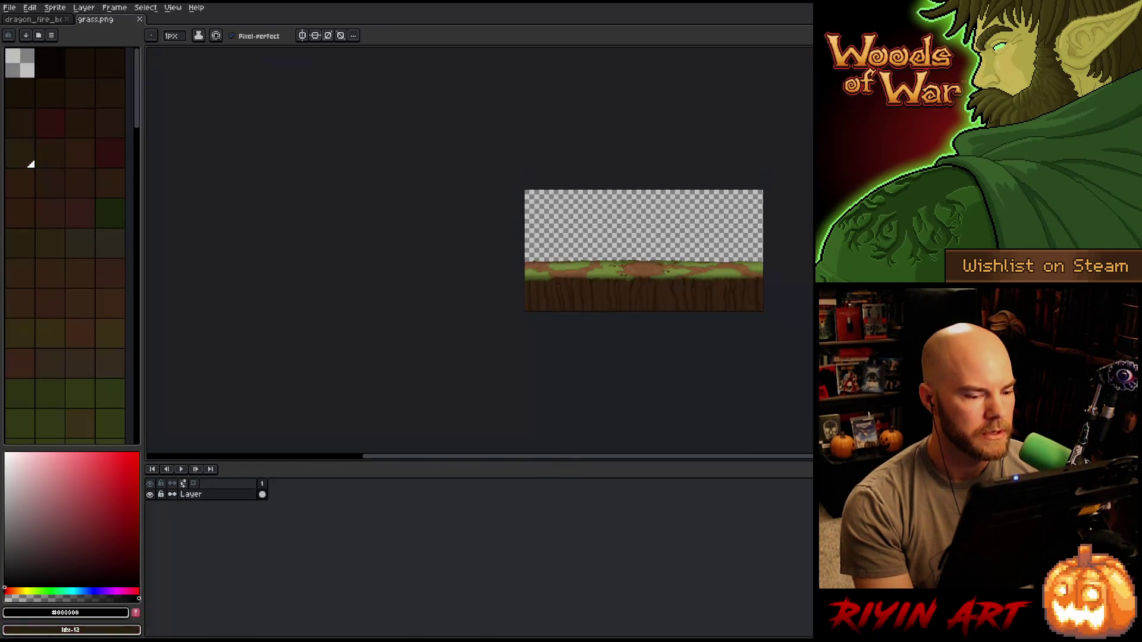
scroll(580, 236, "up", 3)
scroll(502, 229, "left", 1)
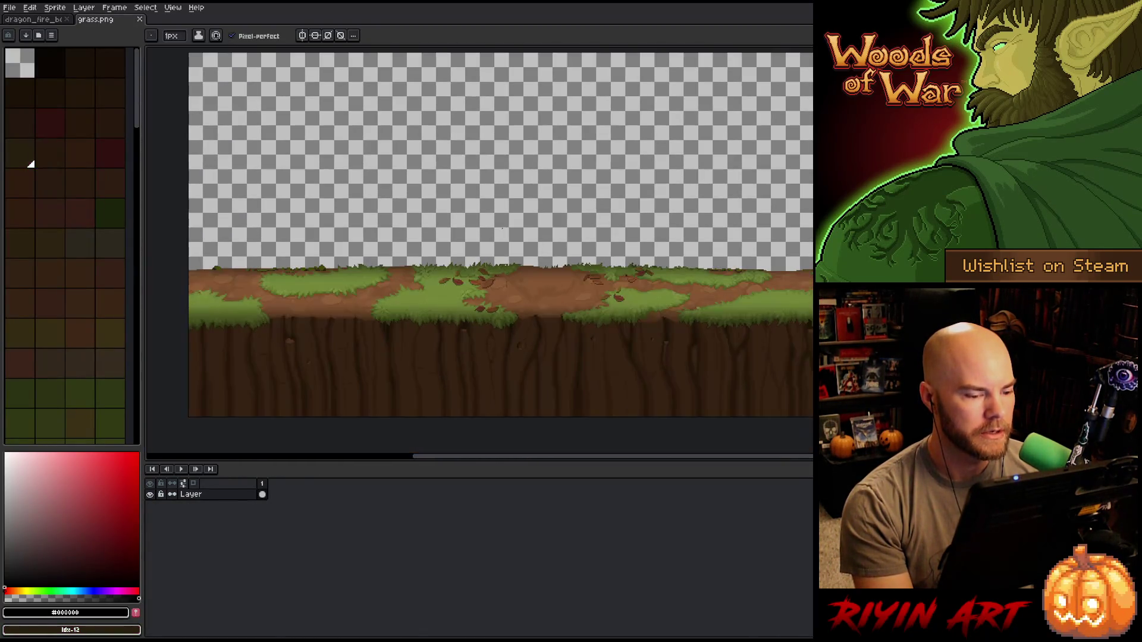
scroll(443, 316, "down", 1)
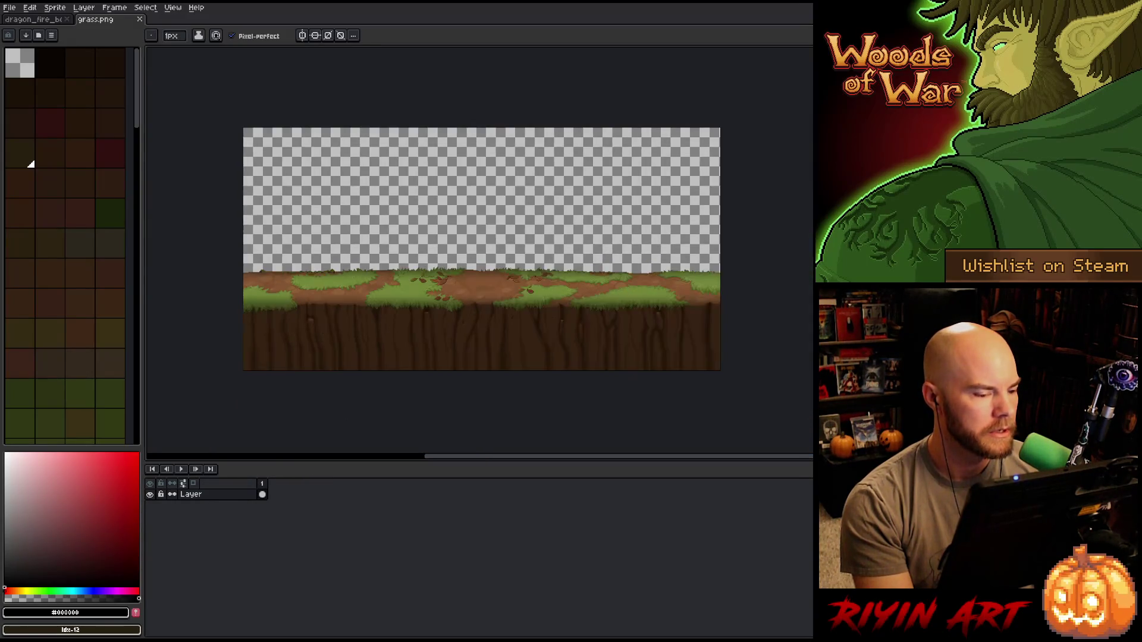
scroll(442, 315, "up", 1)
- Pan the grass.png canvas slightly up and left with the hand tool
key("space")
left_click_drag(443, 316, 423, 311)
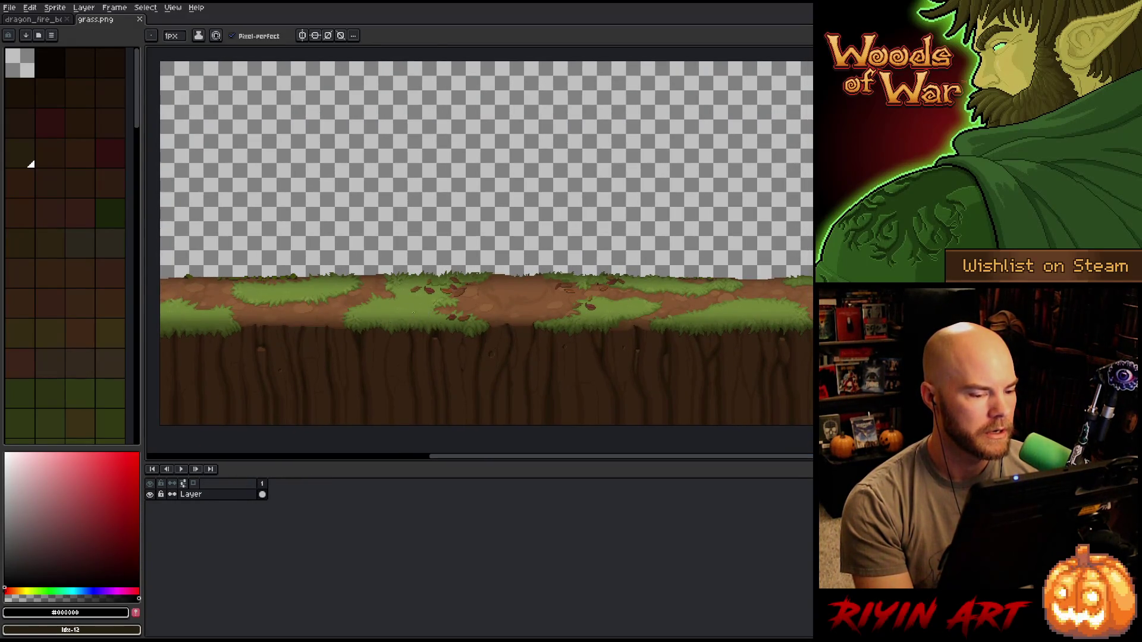
scroll(424, 311, "down", 1)
scroll(488, 292, "up", 1)
left_click_drag(487, 292, 466, 284)
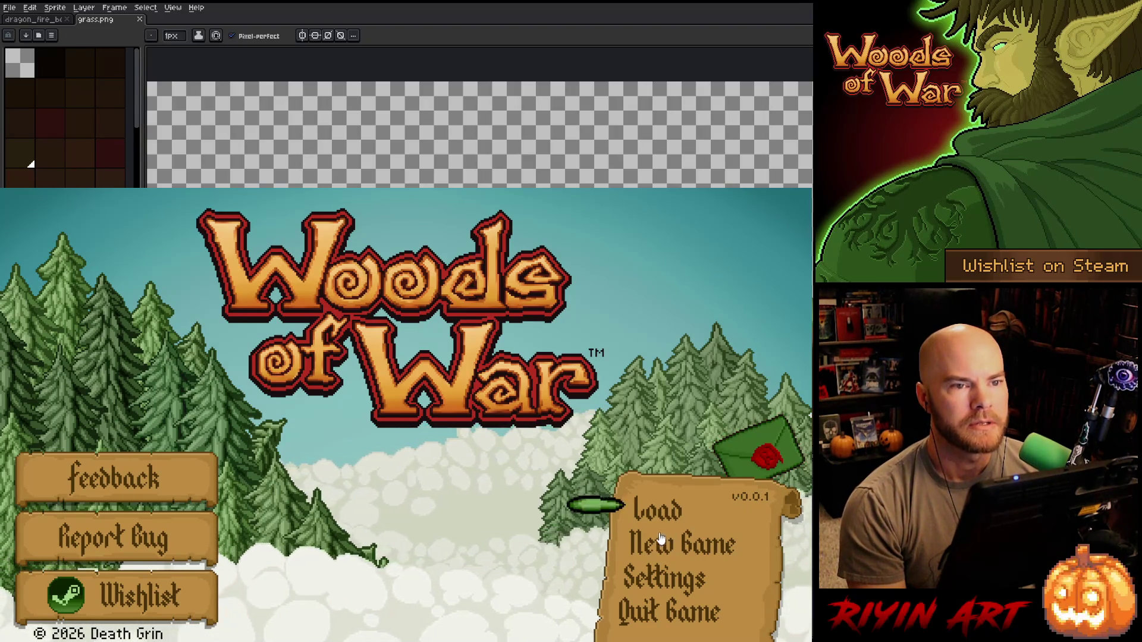
- Set the game resolution to 480x270 in Settings
left_click(647, 575)
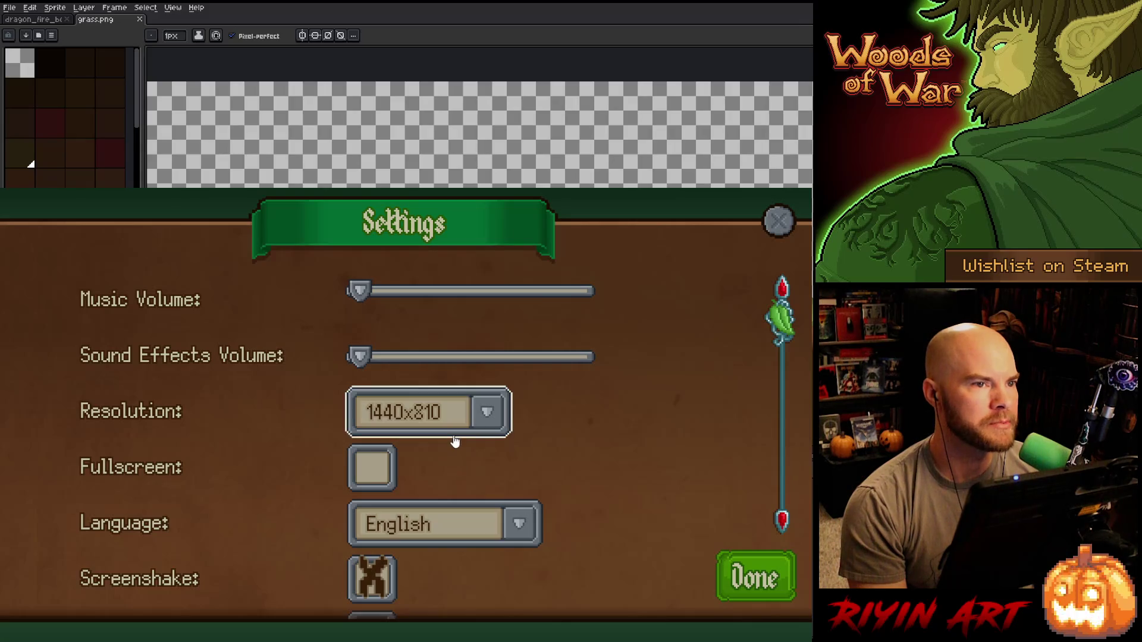
left_click(498, 423)
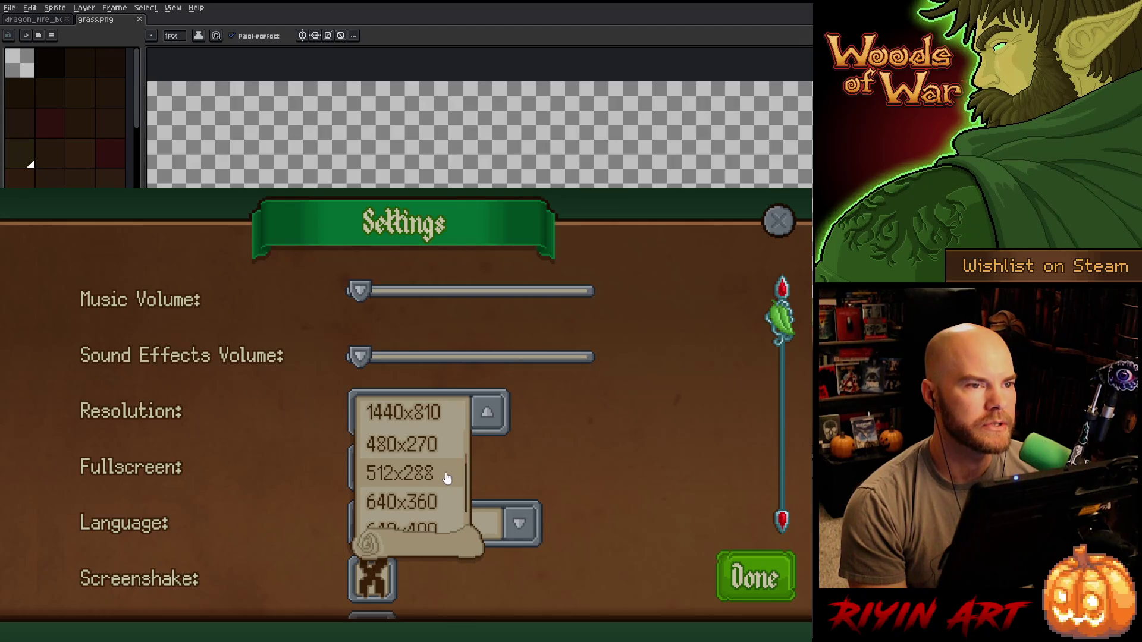
left_click(402, 445)
left_click(722, 584)
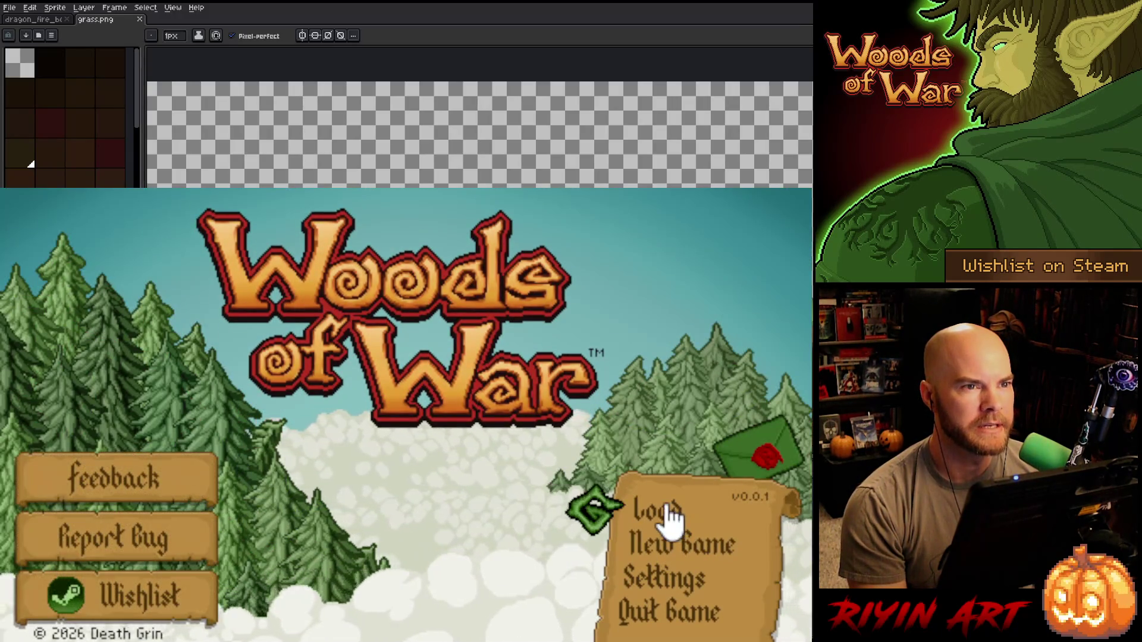
- Load a saved game, build the four-card Nature deck, and enter the portal for a gauntlet run
left_click(668, 517)
left_click(368, 361)
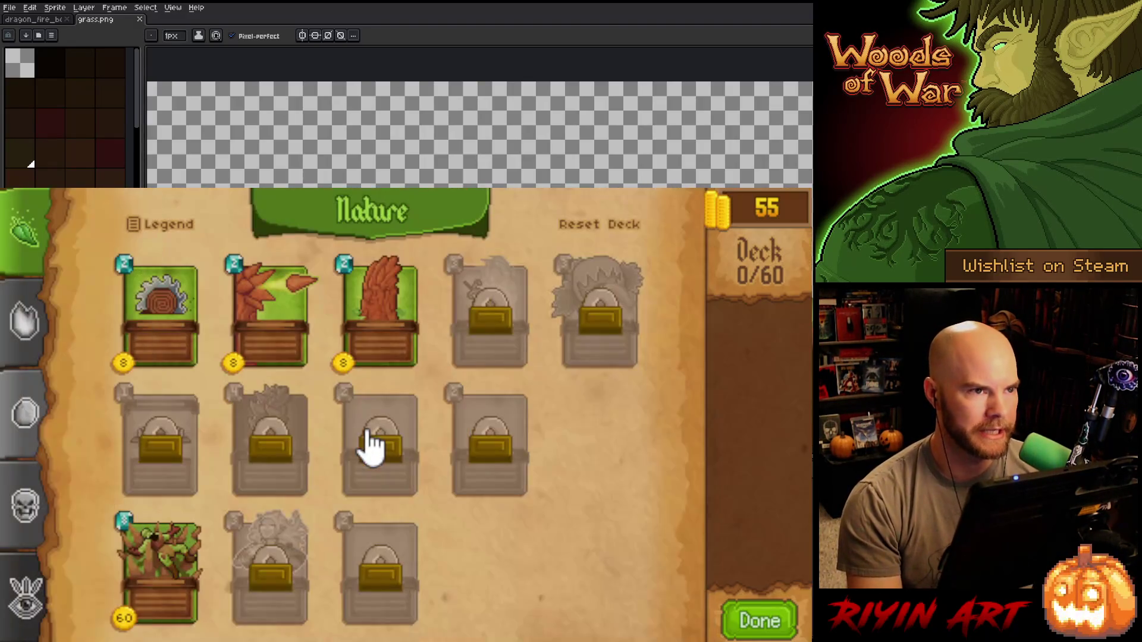
left_click(268, 328)
left_click(394, 326)
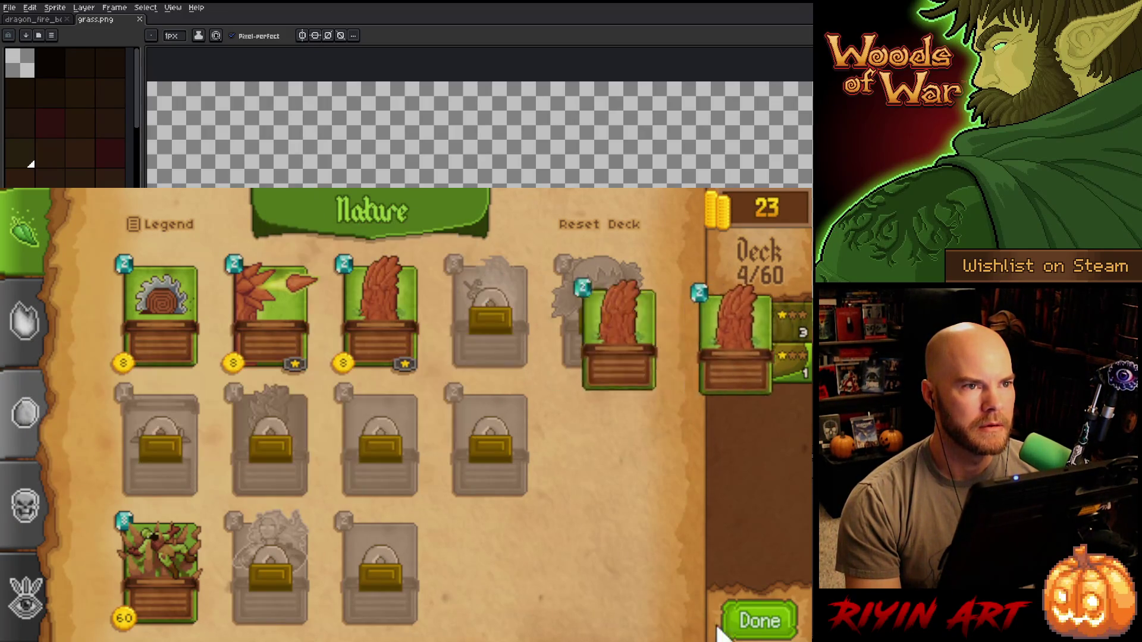
left_click(744, 620)
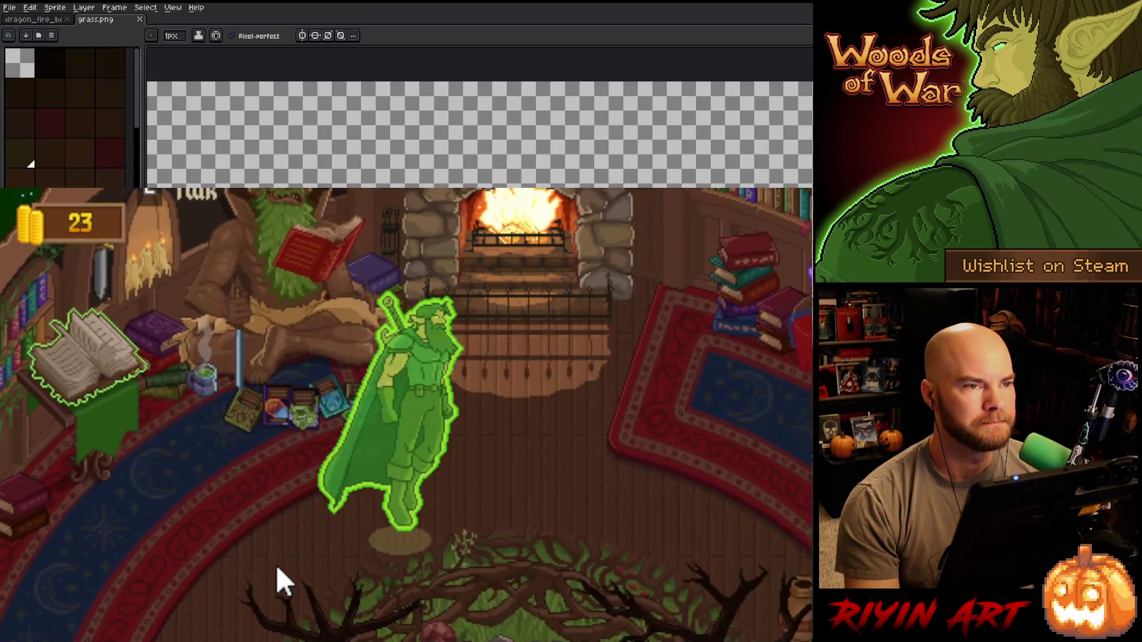
key("e")
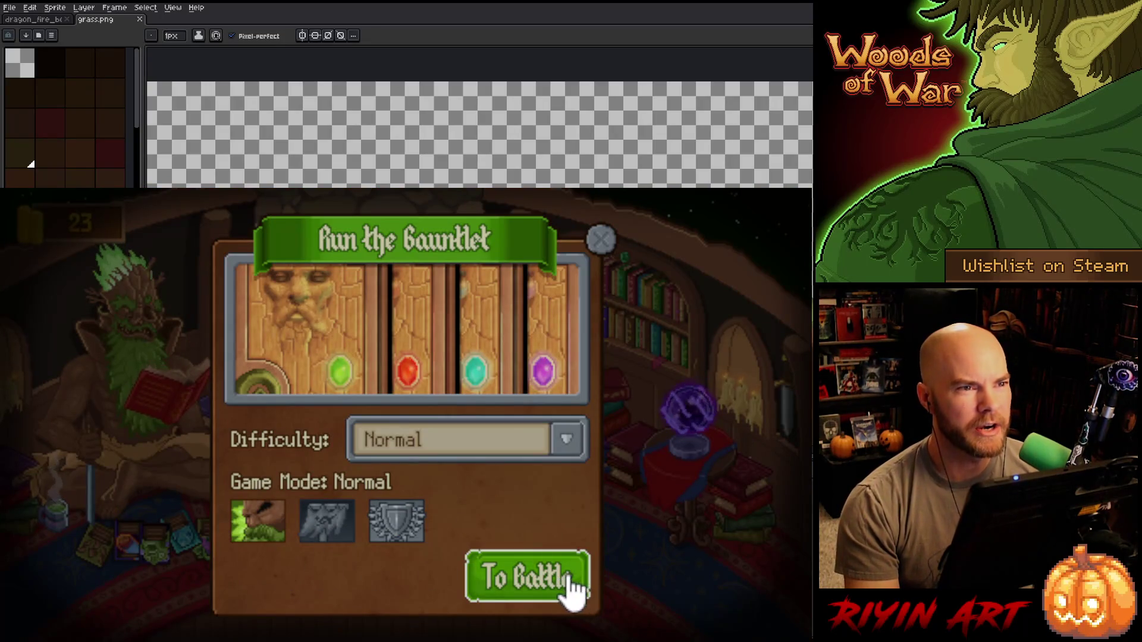
- Start the battle, keep the hand, play two stump cards, and paste the screenshot into grass.png
left_click(571, 594)
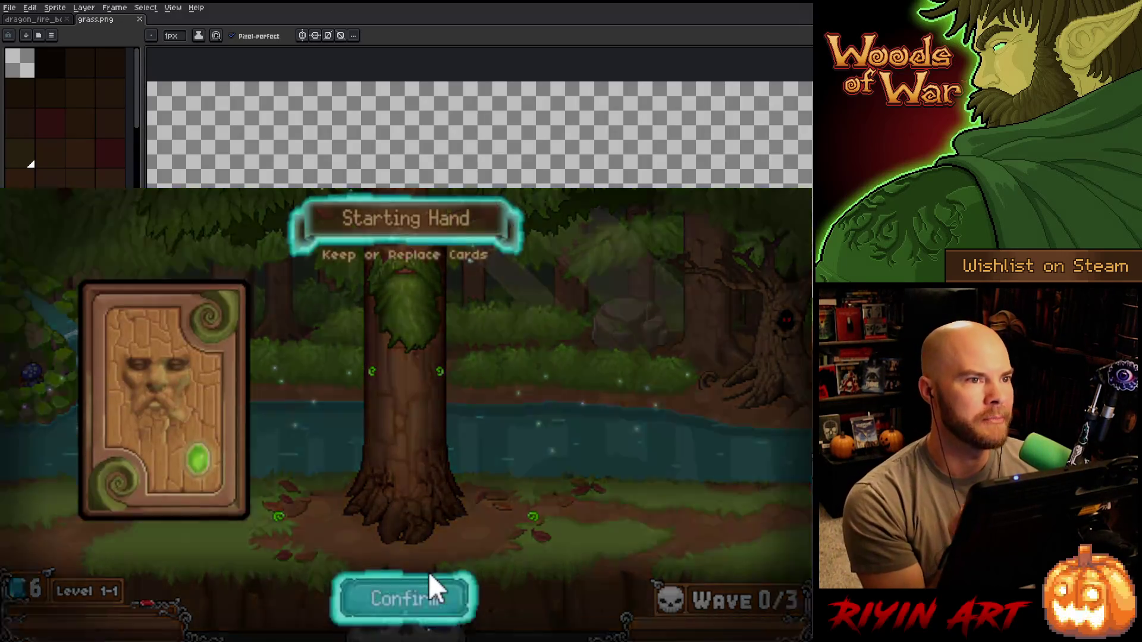
left_click(416, 602)
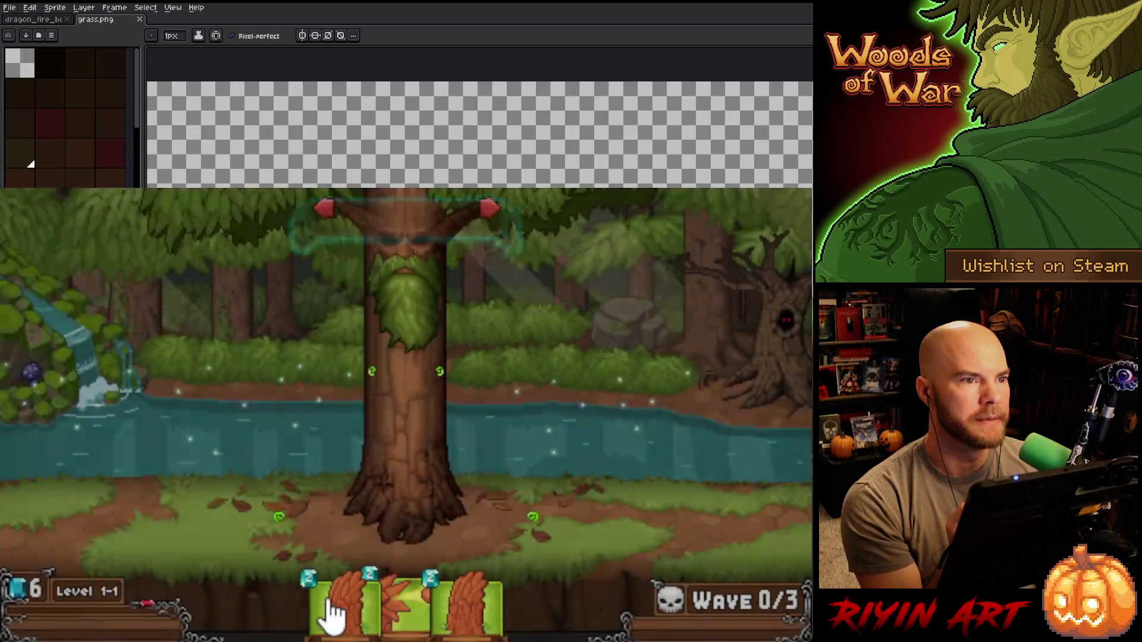
left_click_drag(335, 616, 277, 518)
left_click_drag(482, 600, 526, 527)
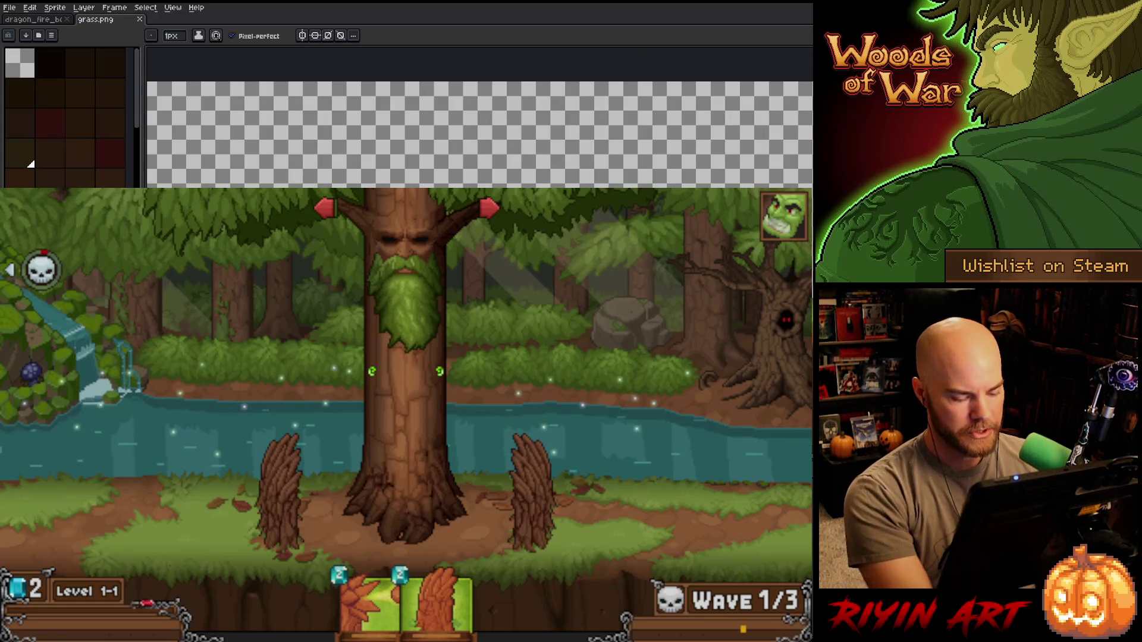
key("ctrl+v")
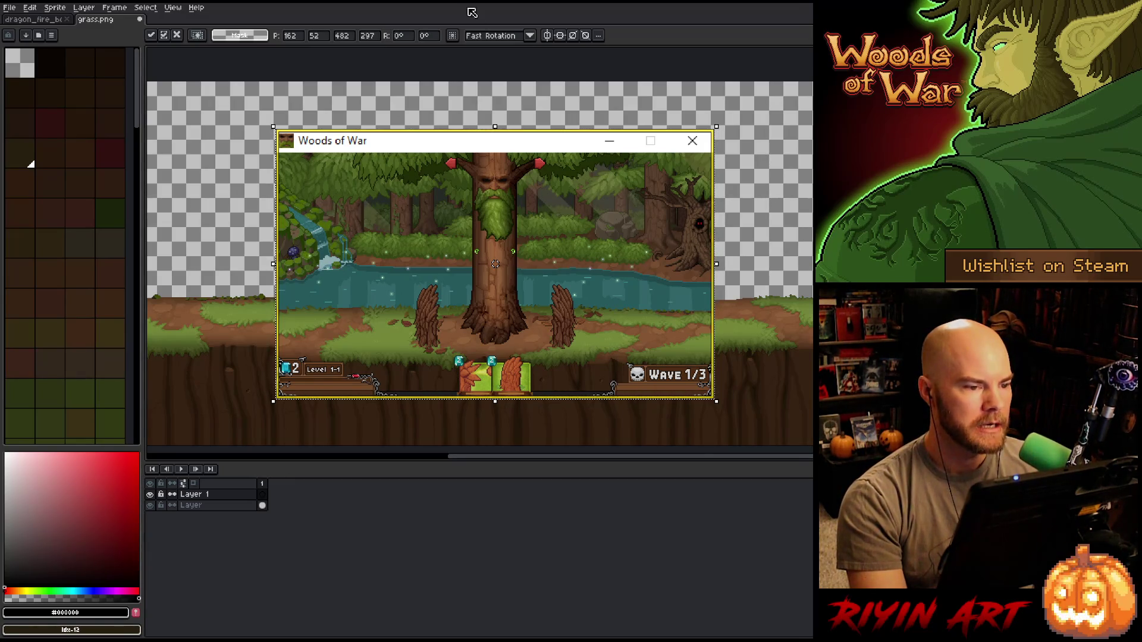
- Nudge the pasted screenshot up-left and drop it onto the canvas
left_click_drag(496, 152, 485, 140)
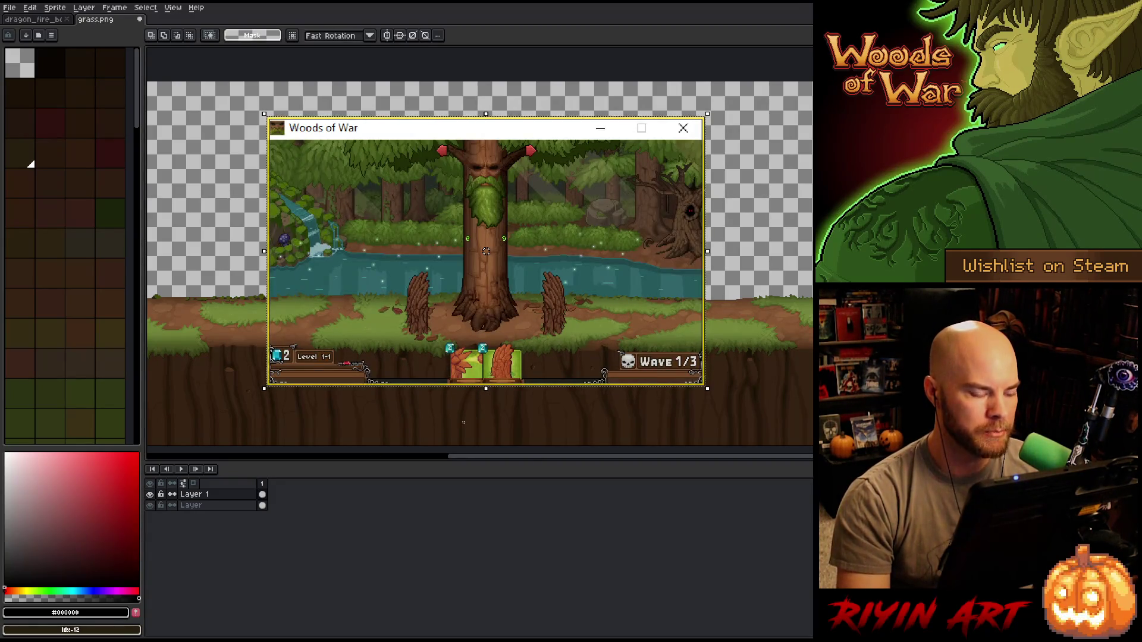
left_click(476, 389)
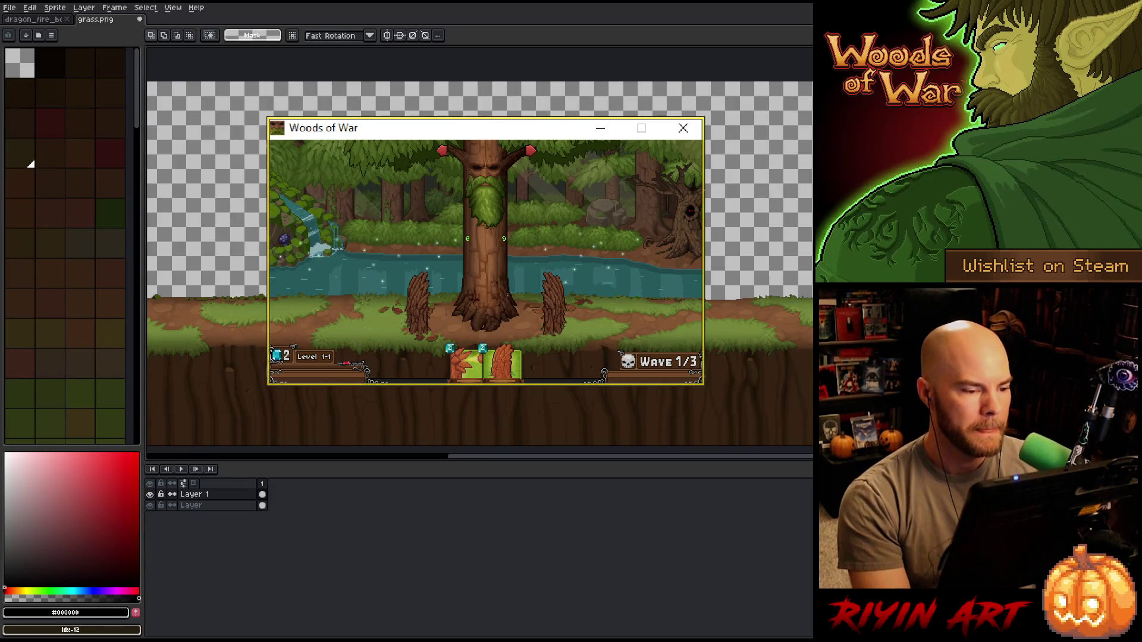
scroll(508, 297, "up", 1)
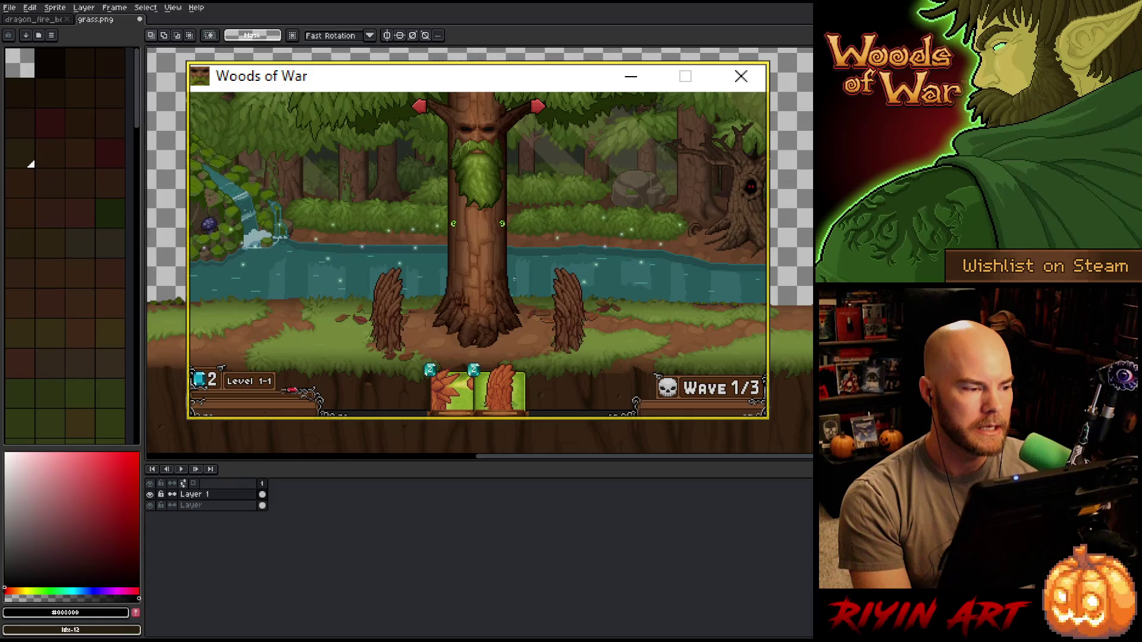
scroll(517, 295, "down", 2)
scroll(517, 295, "up", 1)
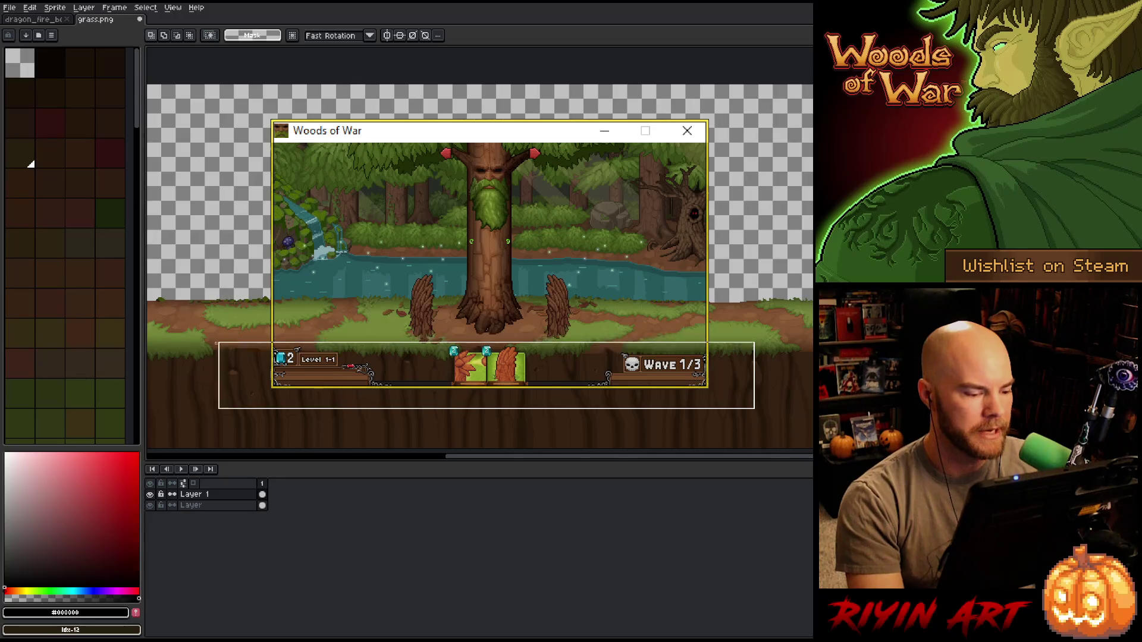
- Try marquee selections along the bottom, top, right and left of the scene, then deselect
left_click_drag(756, 411, 182, 386)
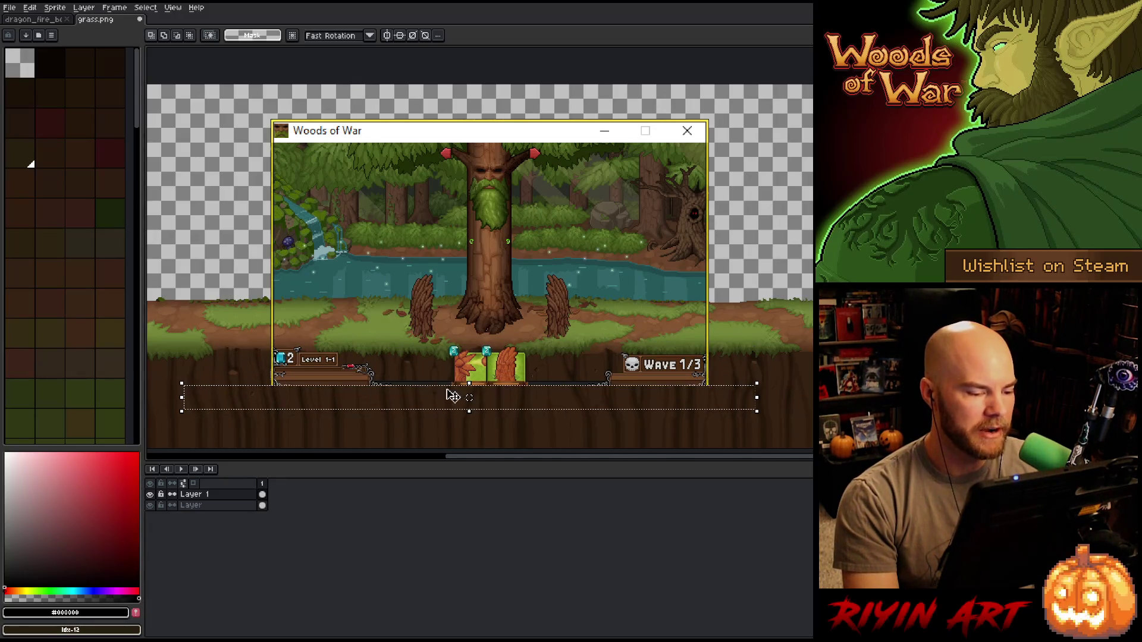
left_click_drag(756, 85, 214, 144)
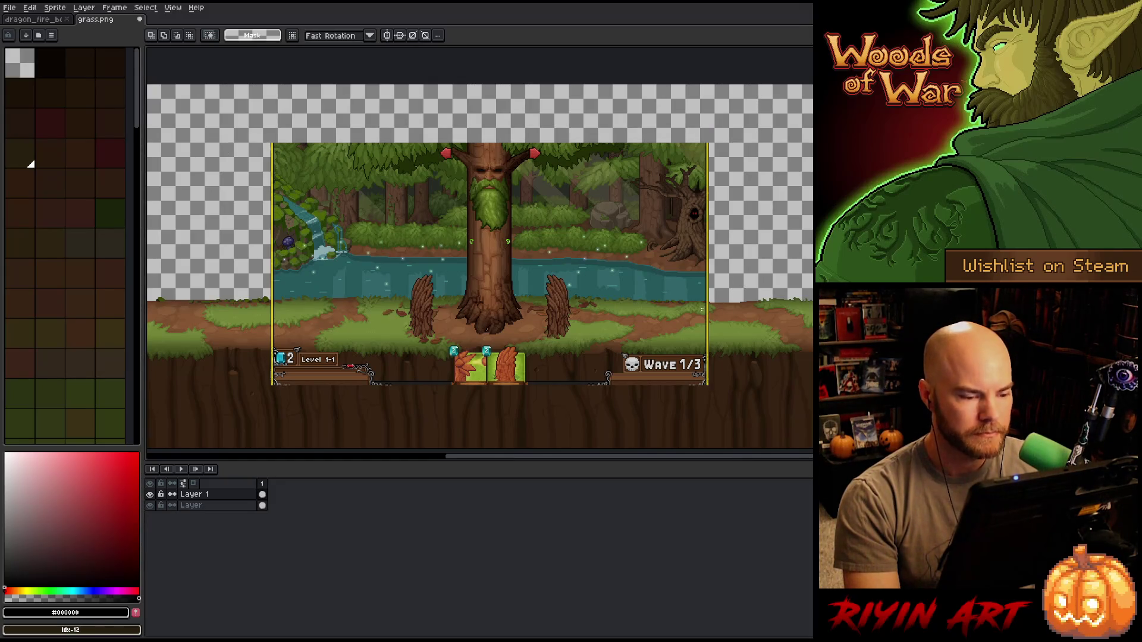
left_click_drag(807, 111, 707, 427)
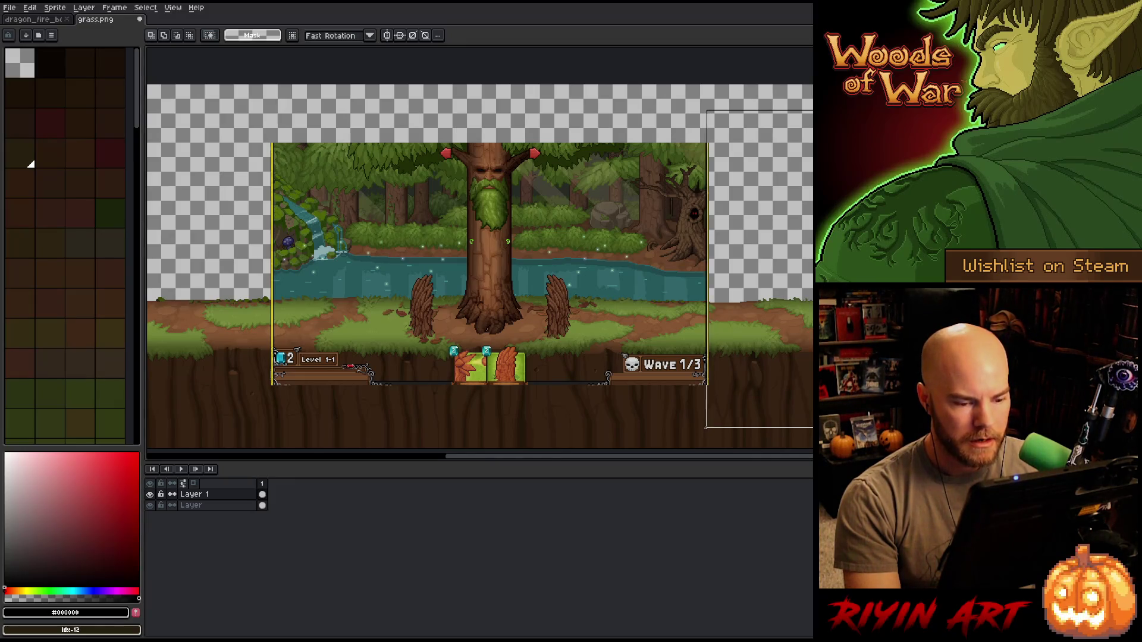
mouse_move(231, 114)
left_mouse_down()
mouse_move(255, 416)
mouse_move(274, 427)
left_mouse_up()
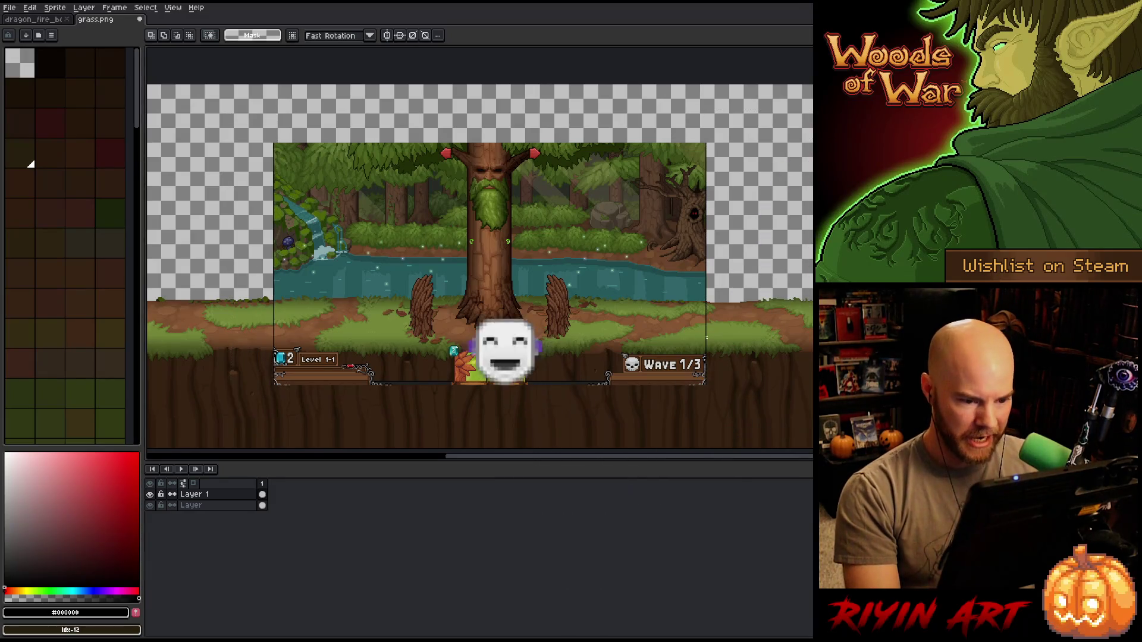
left_click(756, 337)
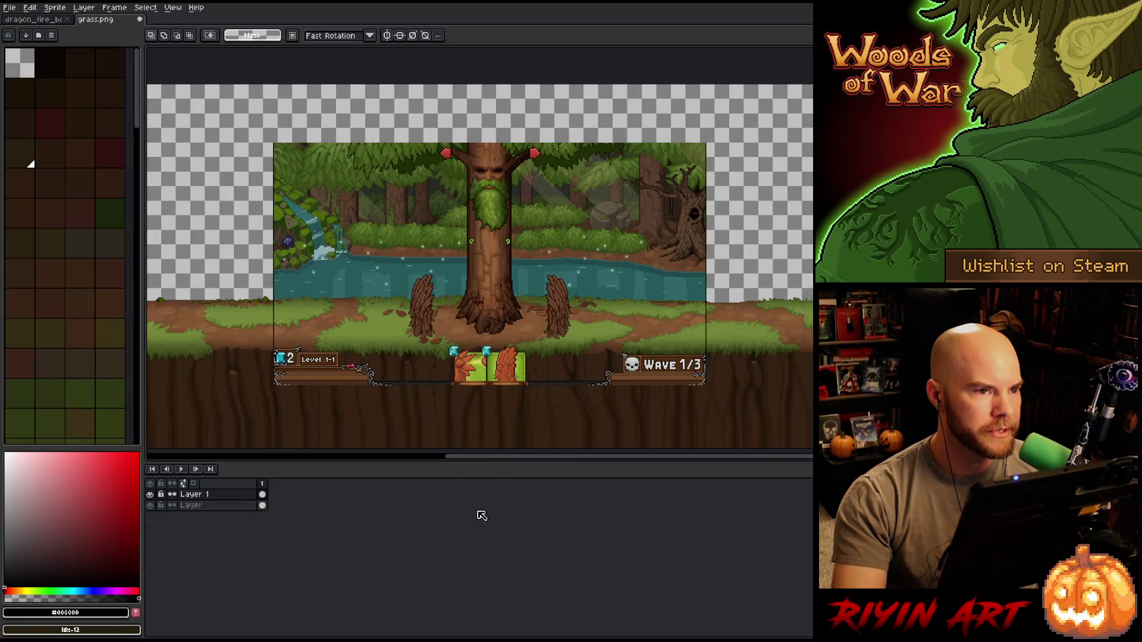
scroll(505, 328, "up", 1)
scroll(502, 318, "down", 1)
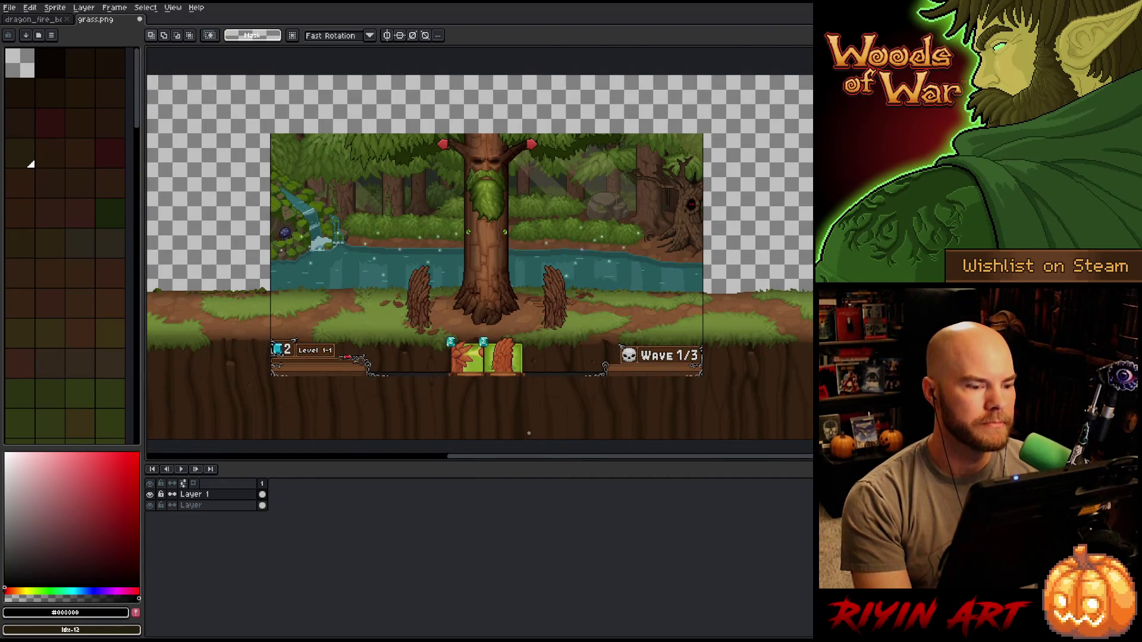
- Shrink the timeline, switch to the marquee tool, and add empty Layer 2 above the screenshot
left_click_drag(519, 461, 516, 527)
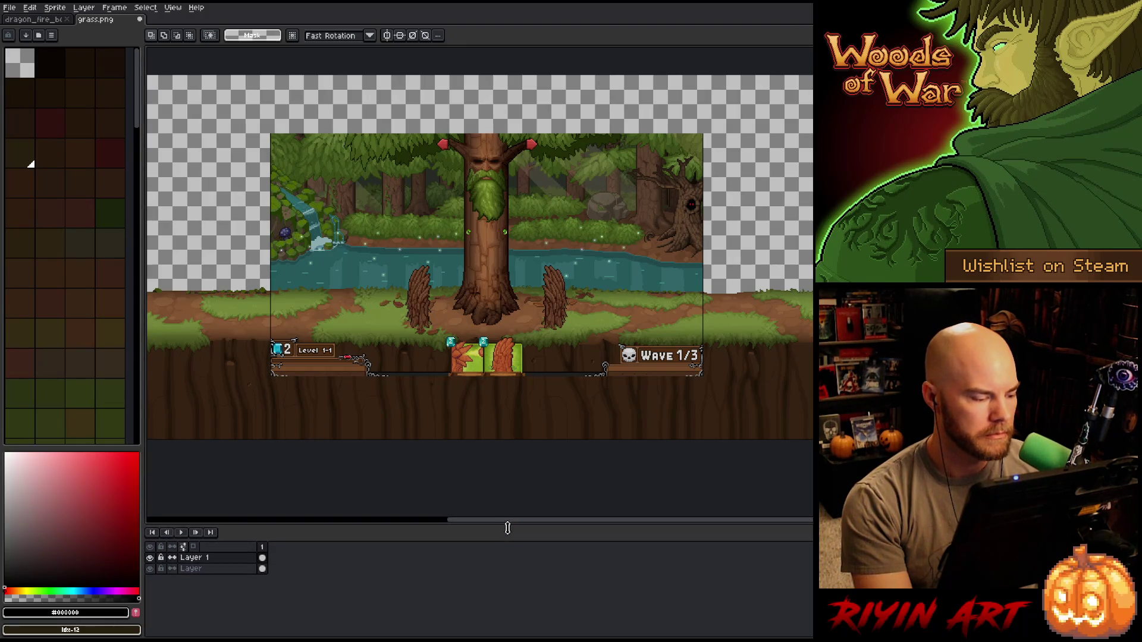
scroll(484, 213, "up", 1)
left_click_drag(484, 212, 502, 226)
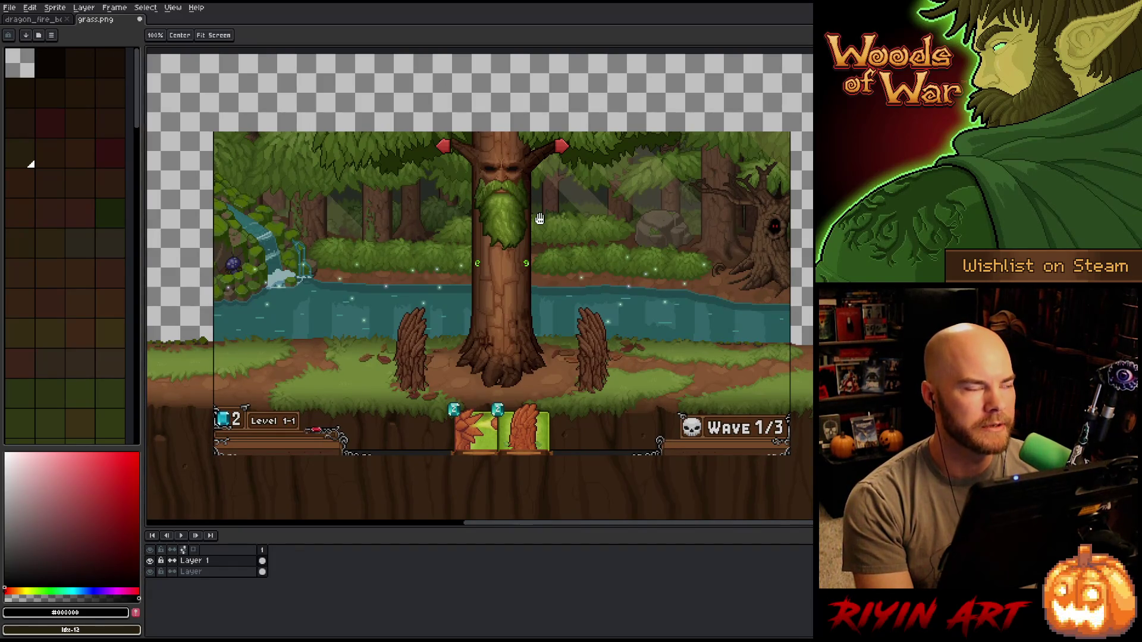
key("m")
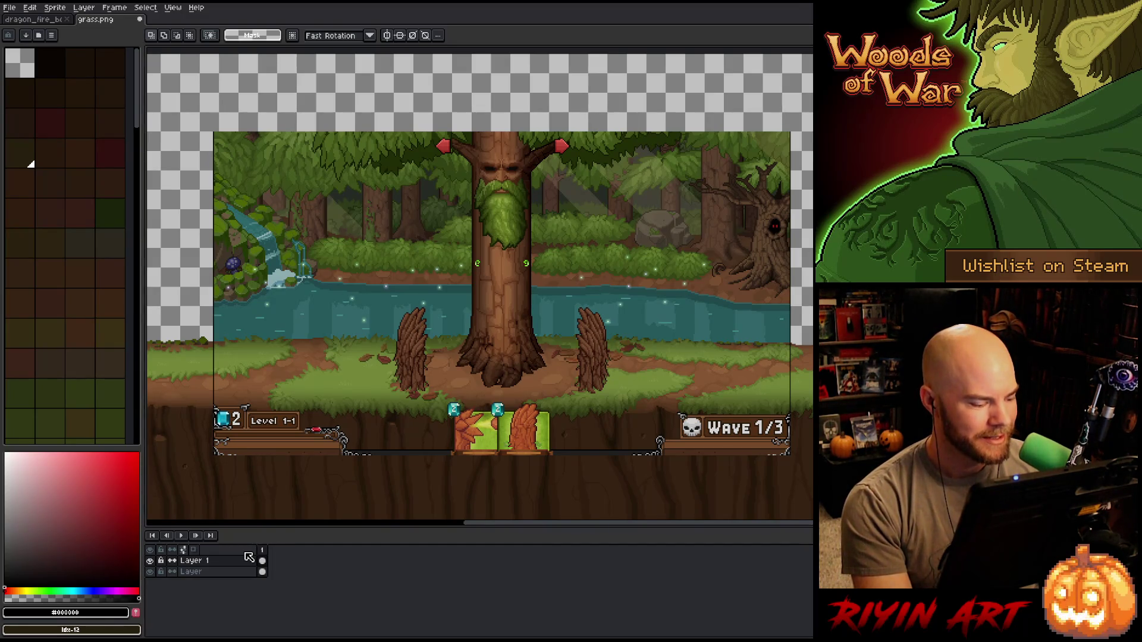
key("shift+n")
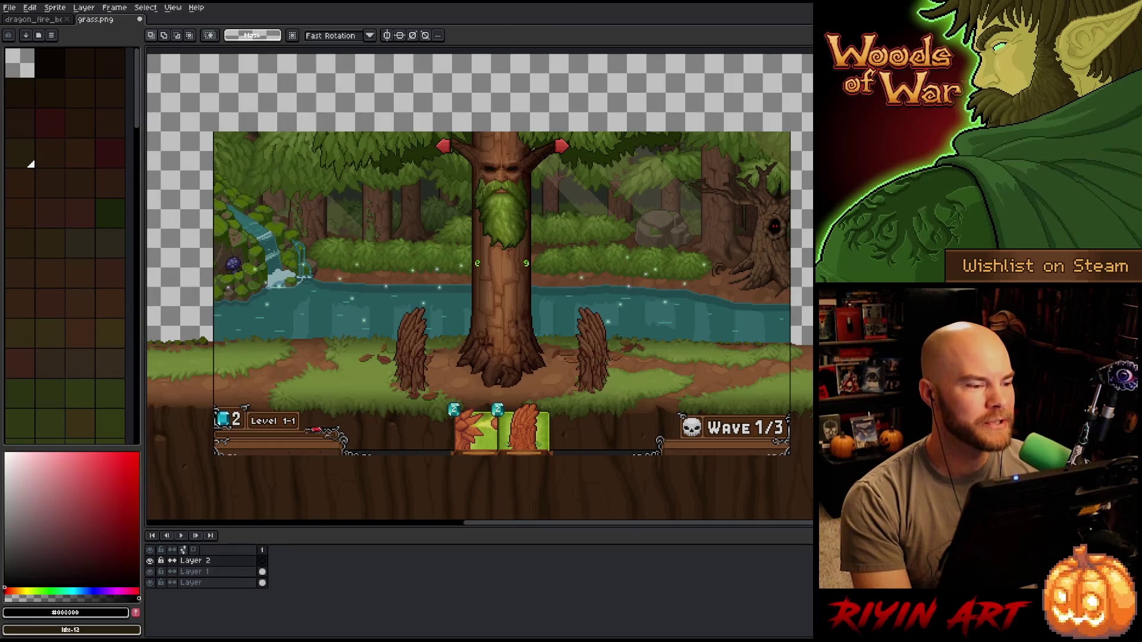
- Glance at the dragon_fire document, return to grass.png, and marquee-select the right tree stump
left_click(22, 19)
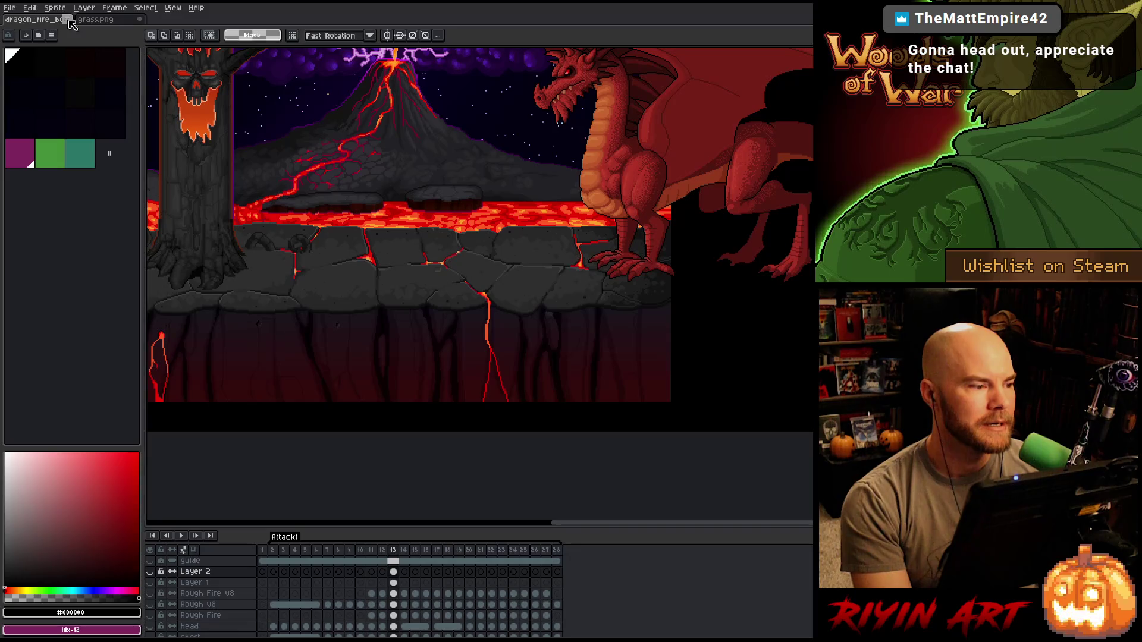
left_click(96, 18)
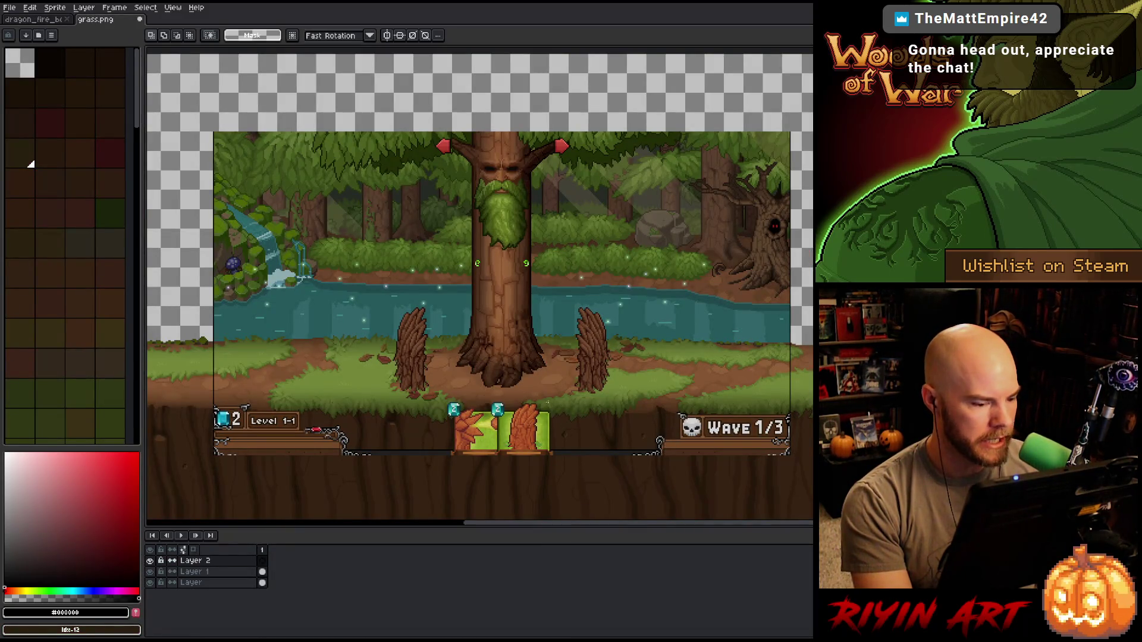
scroll(536, 344, "up", 1)
scroll(536, 344, "up", 1)
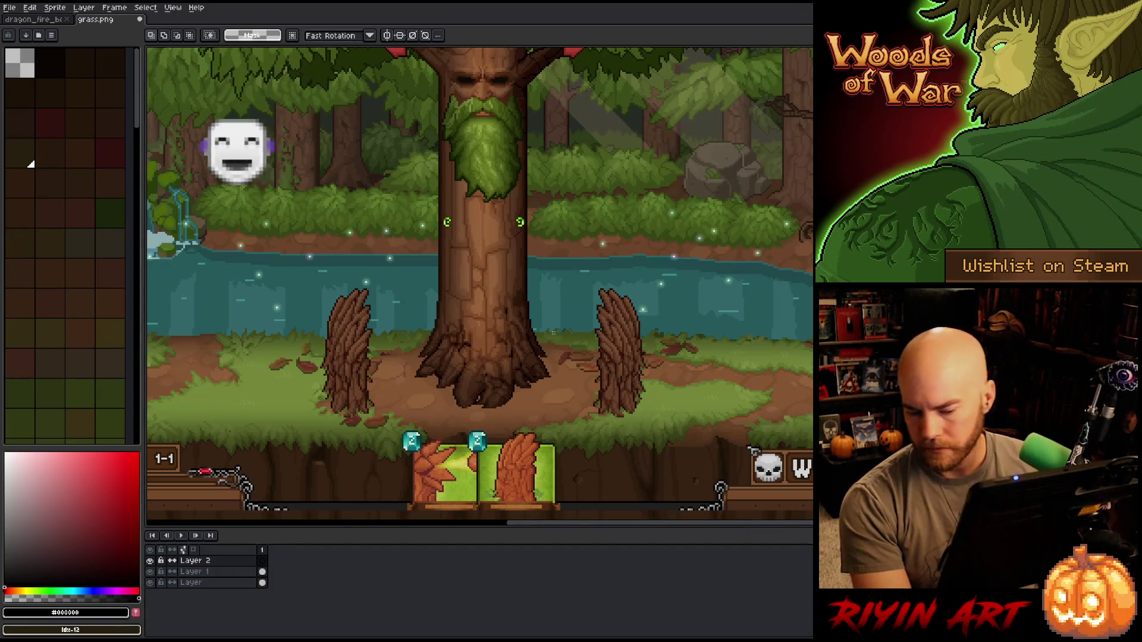
left_click_drag(551, 339, 645, 468)
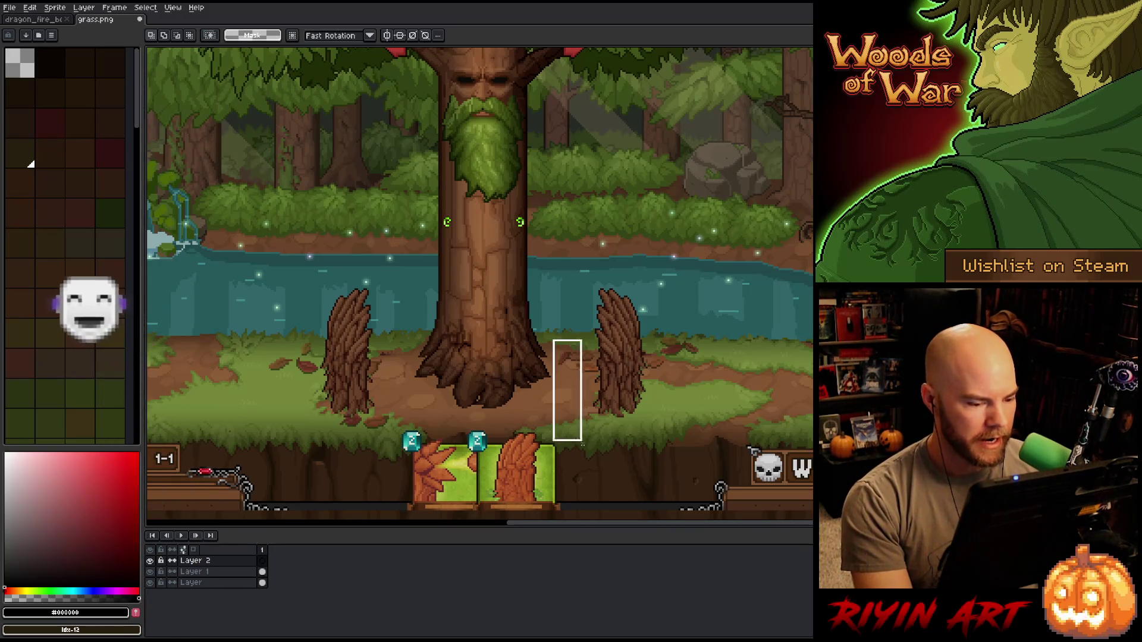
scroll(598, 404, "up", 2)
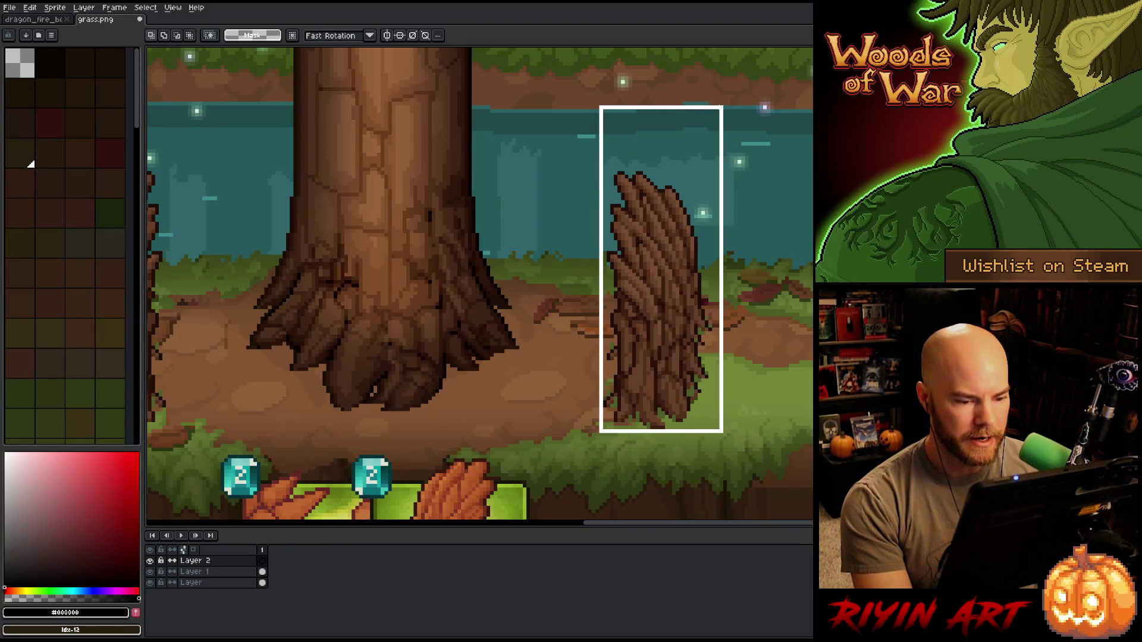
- Move the stump selection downward beside the big tree and commit it with Enter
mouse_move(735, 269)
left_mouse_down()
mouse_move(684, 252)
mouse_move(541, 254)
left_mouse_up()
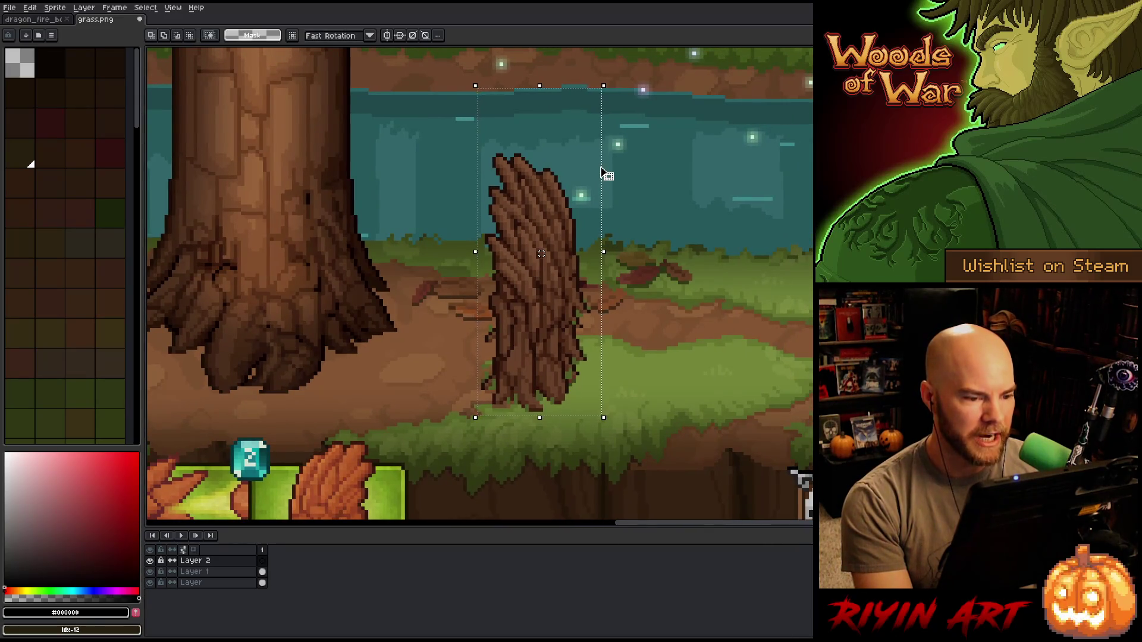
left_click_drag(604, 174, 600, 232)
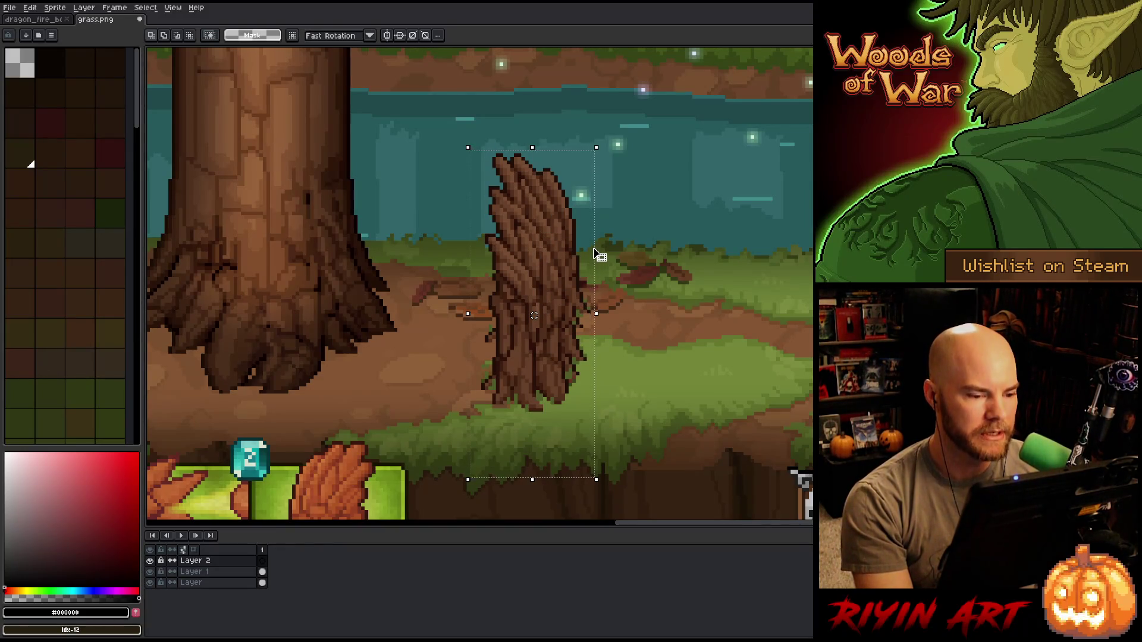
key("Return")
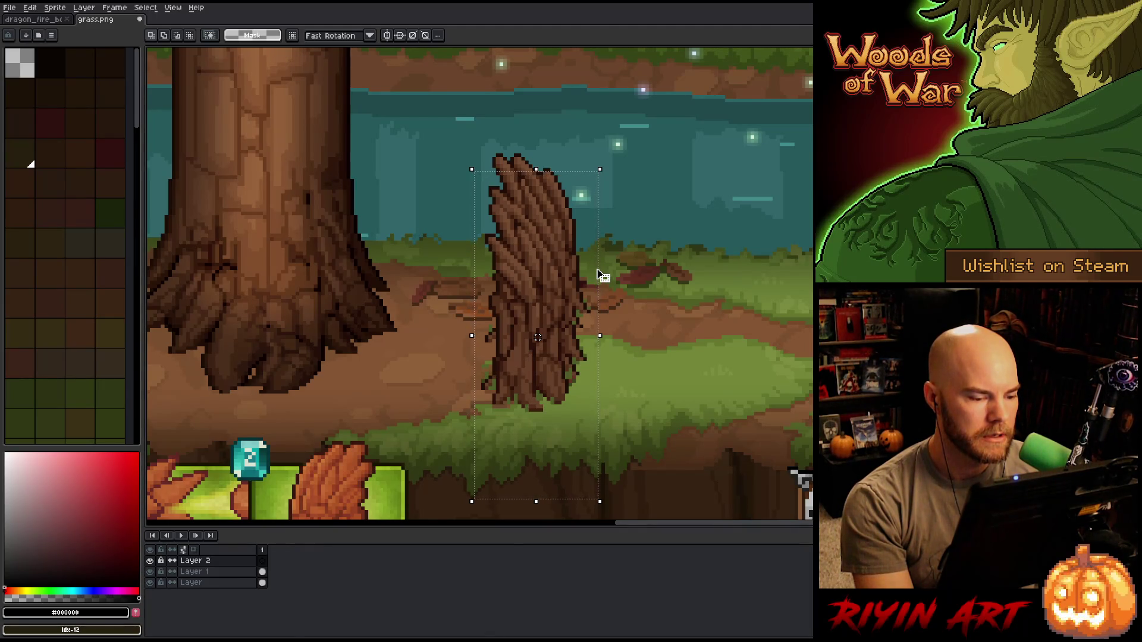
scroll(599, 276, "down", 1)
scroll(599, 276, "down", 1)
scroll(600, 275, "up", 1)
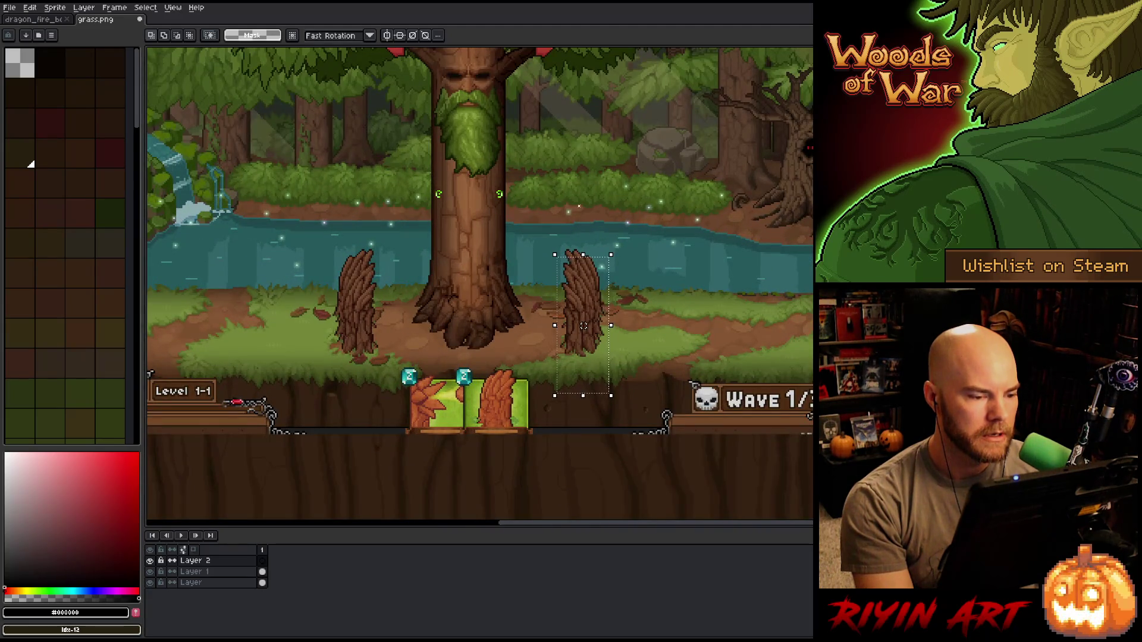
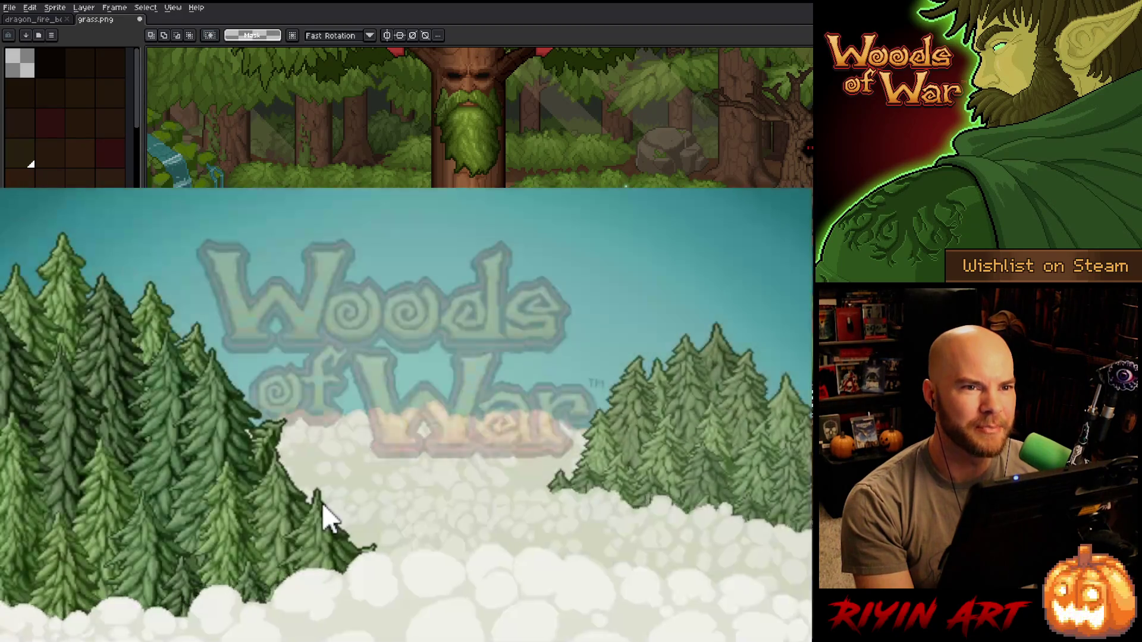
- Check the game settings, then load the saved game from the title screen
left_click(674, 585)
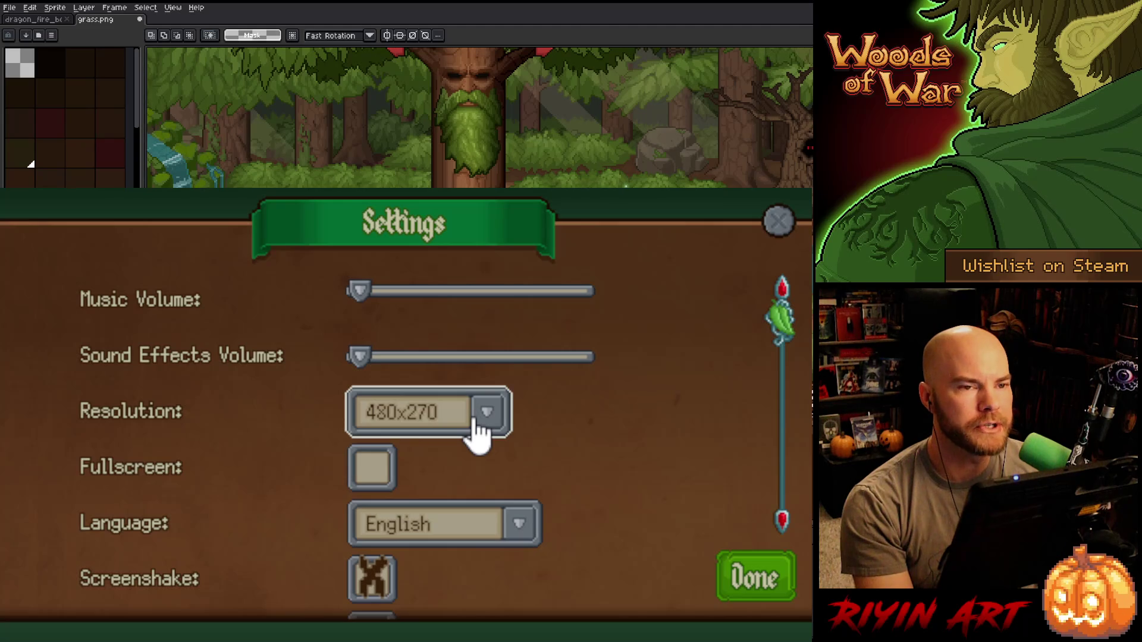
left_click(736, 572)
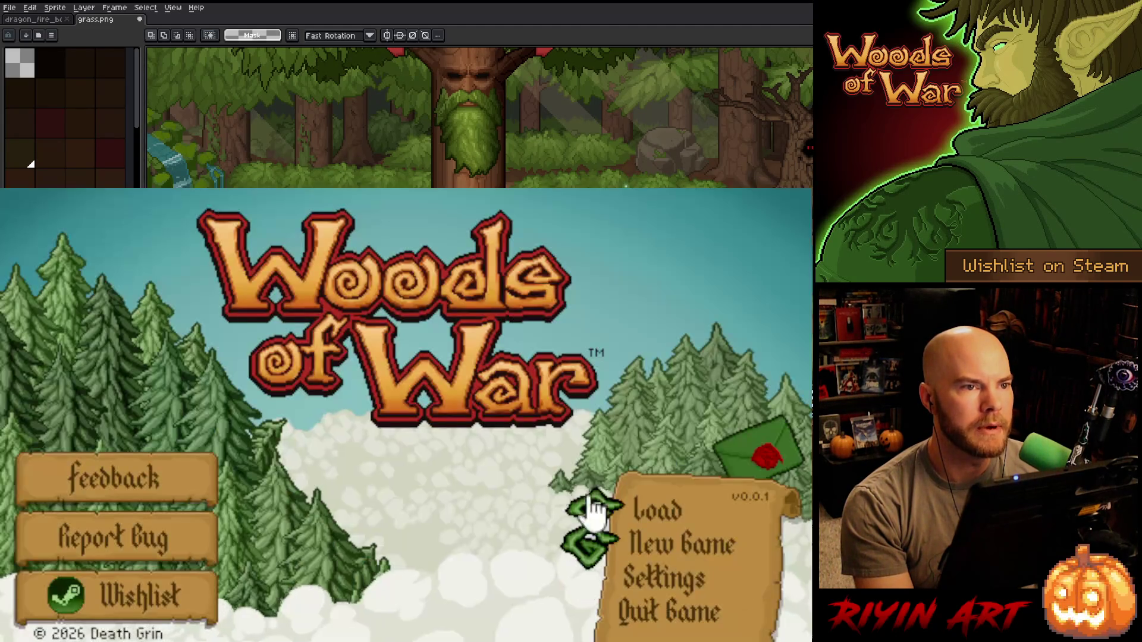
left_click(642, 505)
left_click(353, 366)
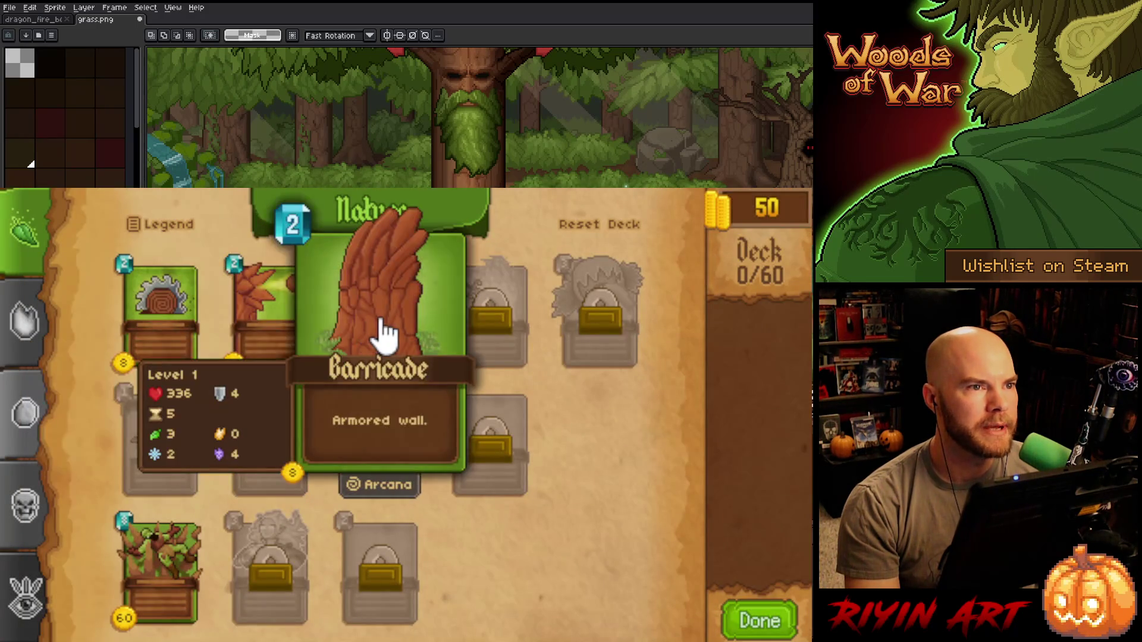
- Add Barricade to the Nature deck and finish editing it, returning to the hub room
double_click(383, 333)
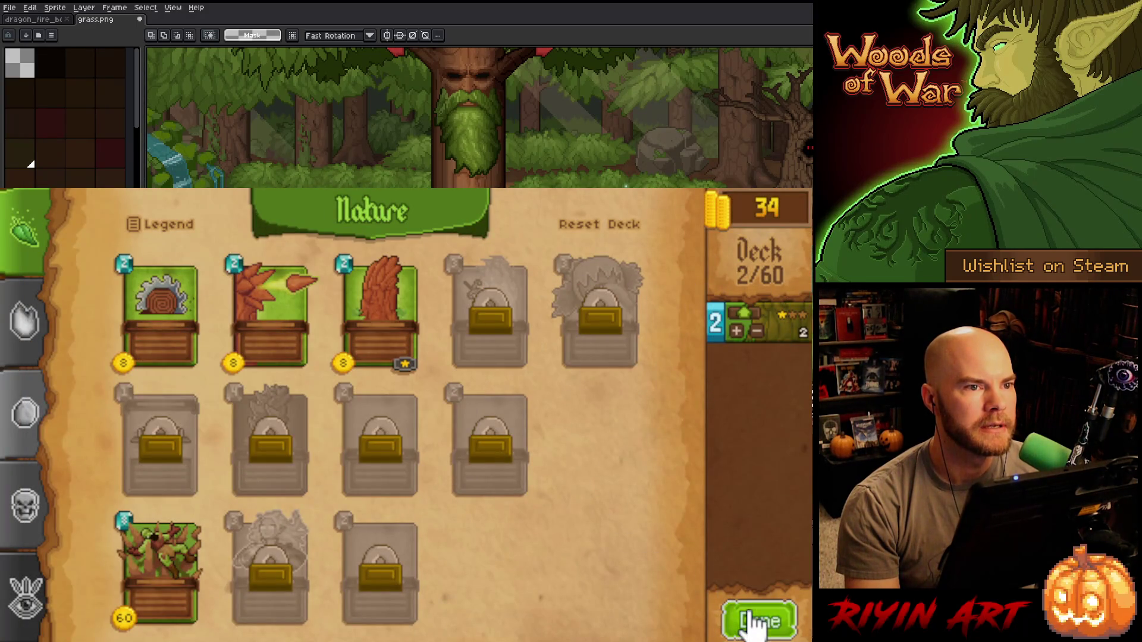
left_click(754, 621)
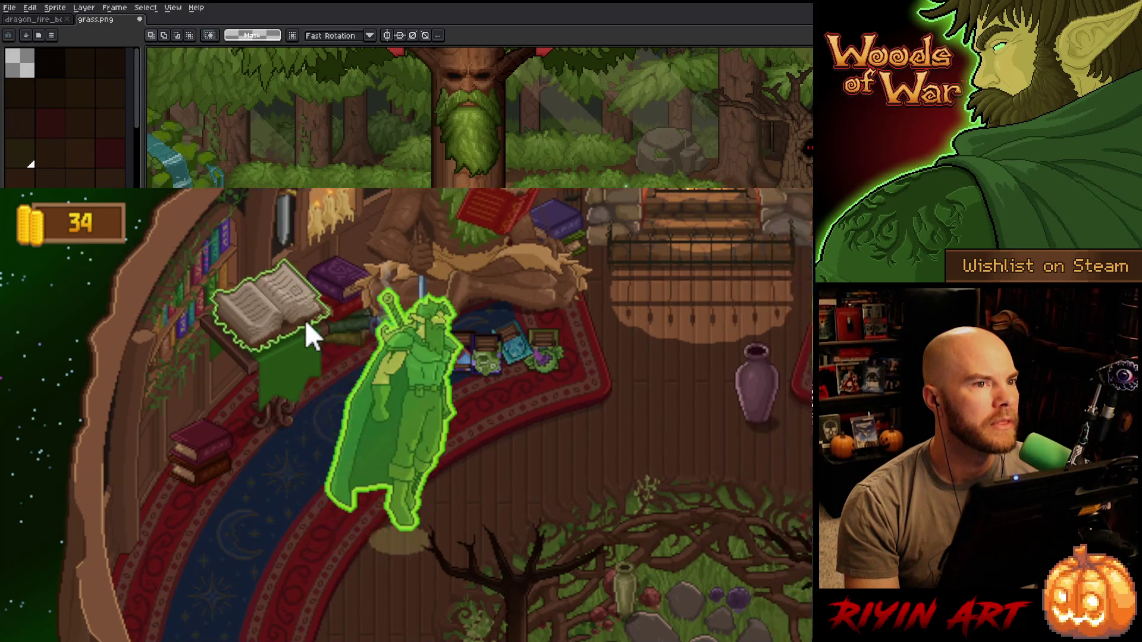
- Start a Normal gauntlet battle and keep both Barricade cards as the starting hand
key("e")
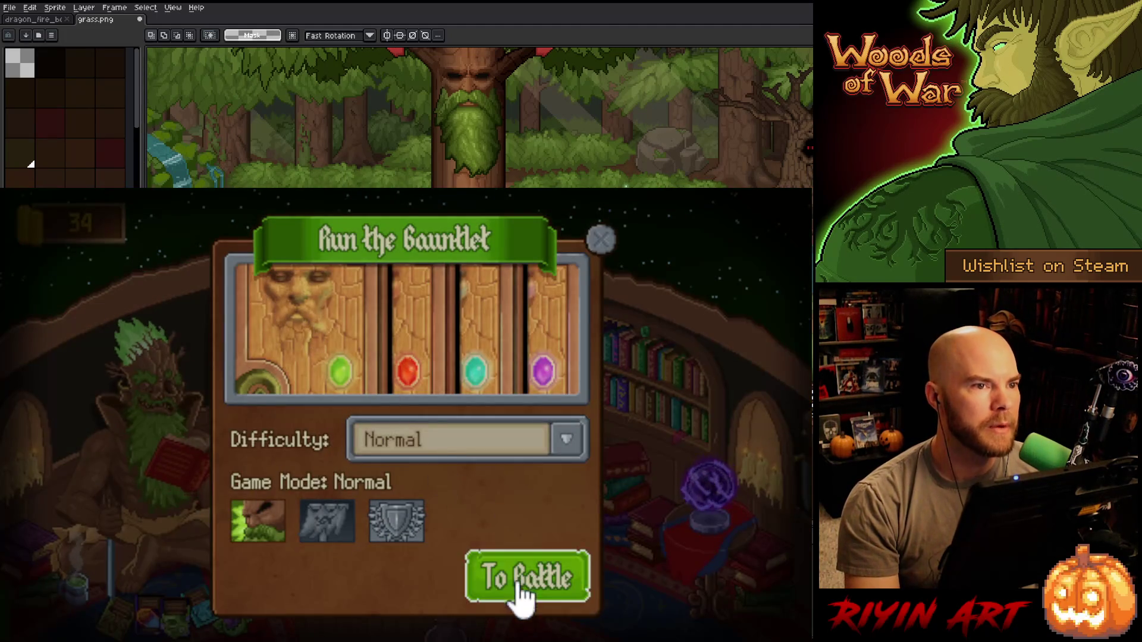
left_click(513, 584)
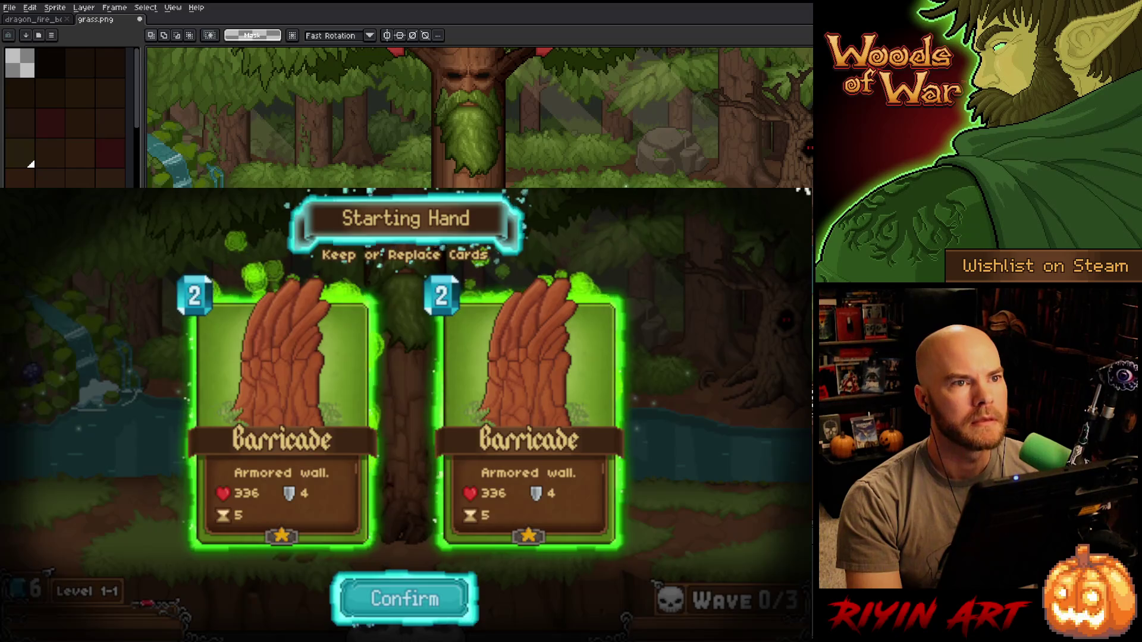
left_click(404, 599)
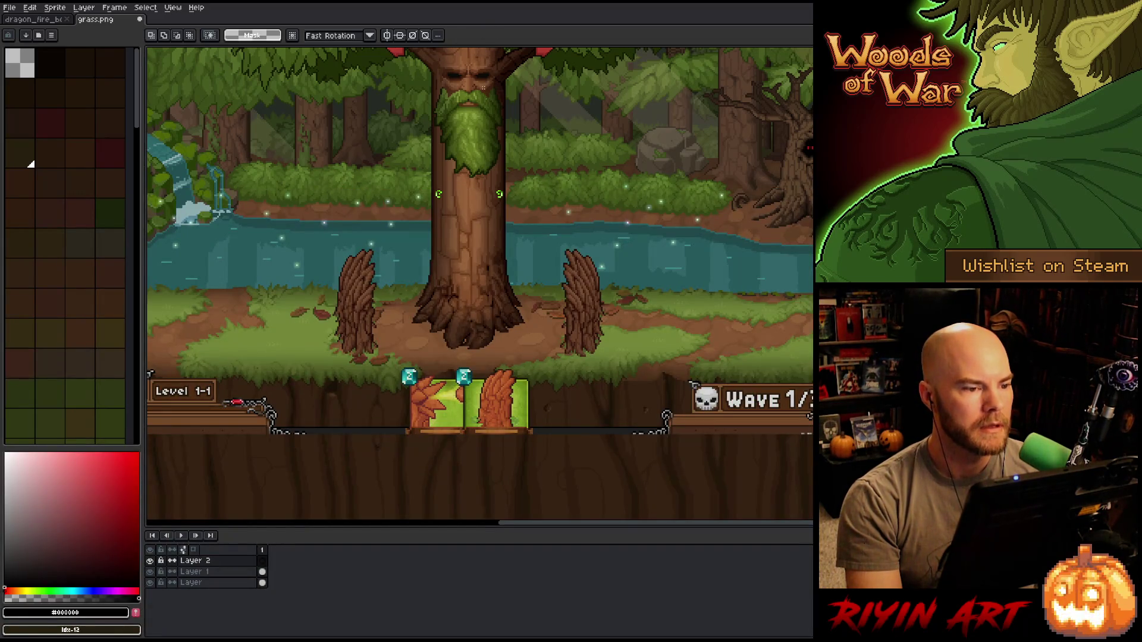
- Paste the new Woods of War screenshot onto Layer 2 and drag it toward the scene
double_click(198, 560)
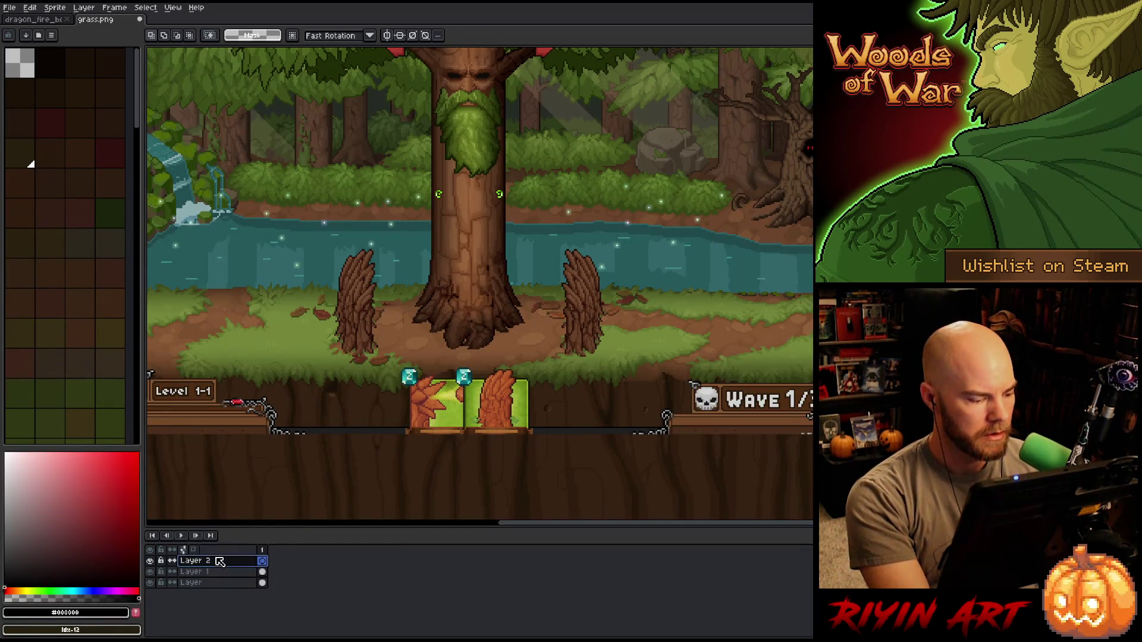
key("Return")
key("ctrl+v")
scroll(461, 288, "down", 1)
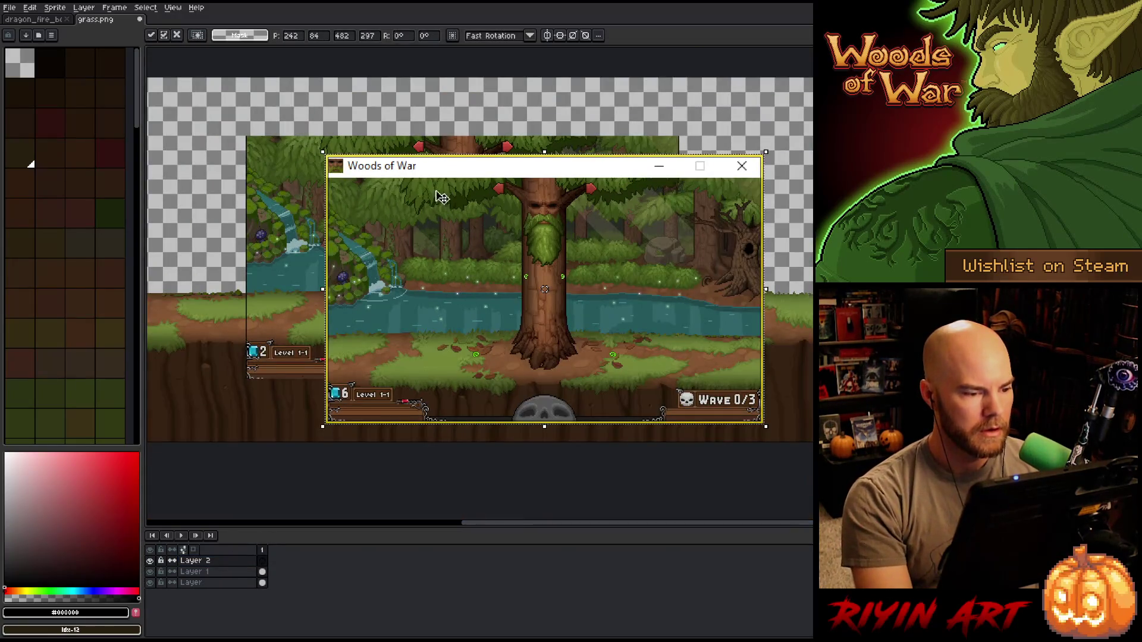
left_click_drag(454, 228, 410, 202)
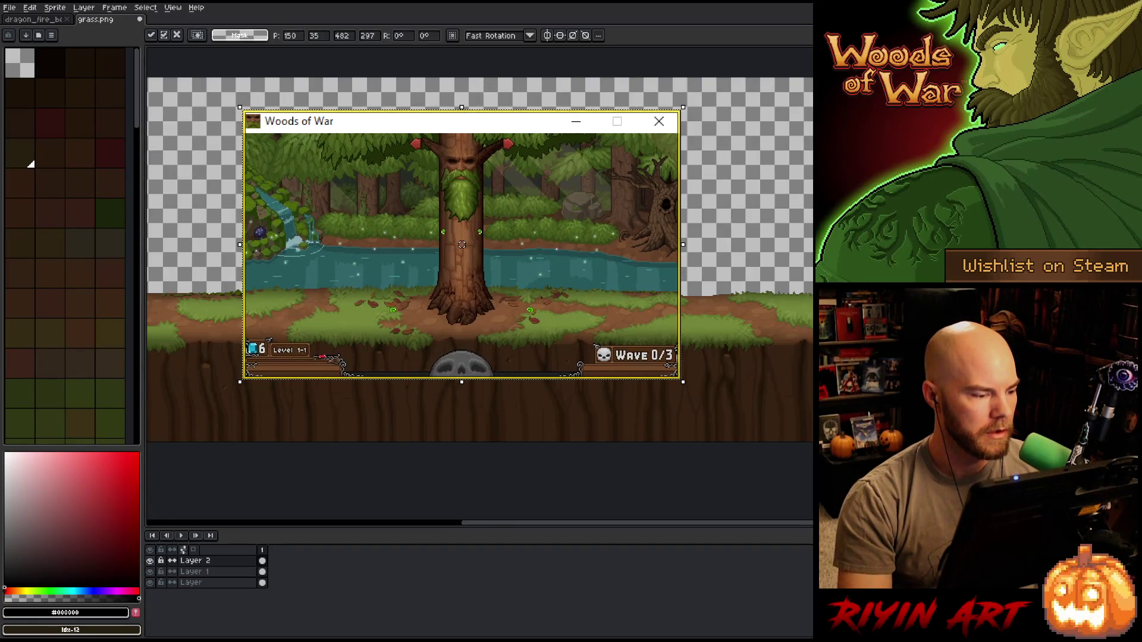
- Nudge the pasted screenshot two pixels right and down so it lines up, and commit it
key("Right")
key("Down")
key("Right")
key("Right")
key("Down")
key("Down")
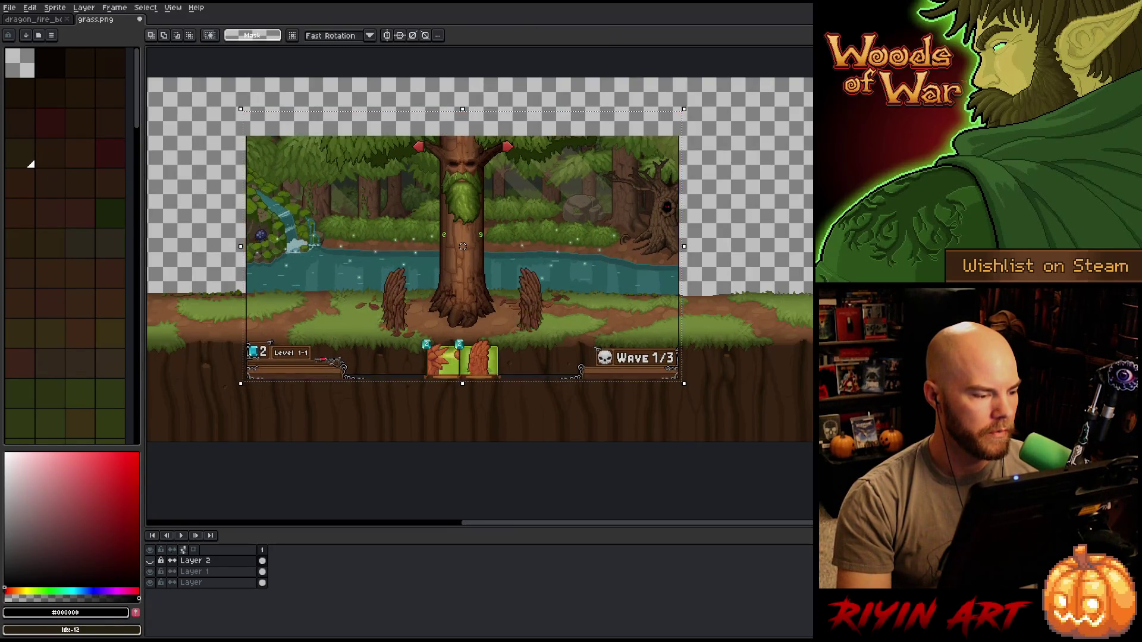
key("Return")
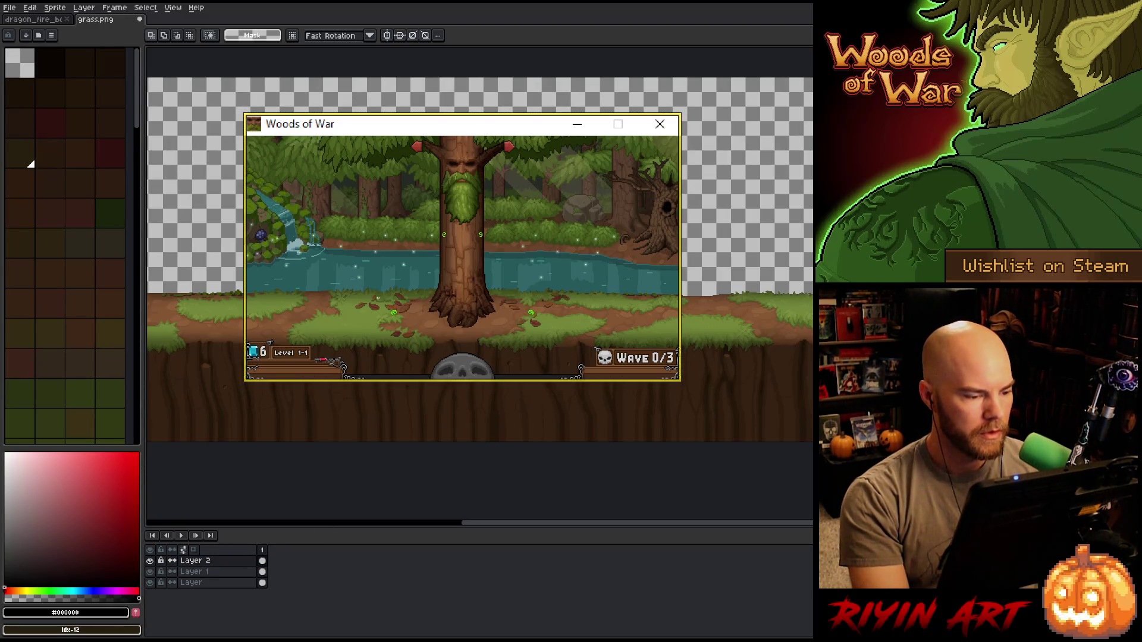
left_click_drag(543, 339, 552, 339)
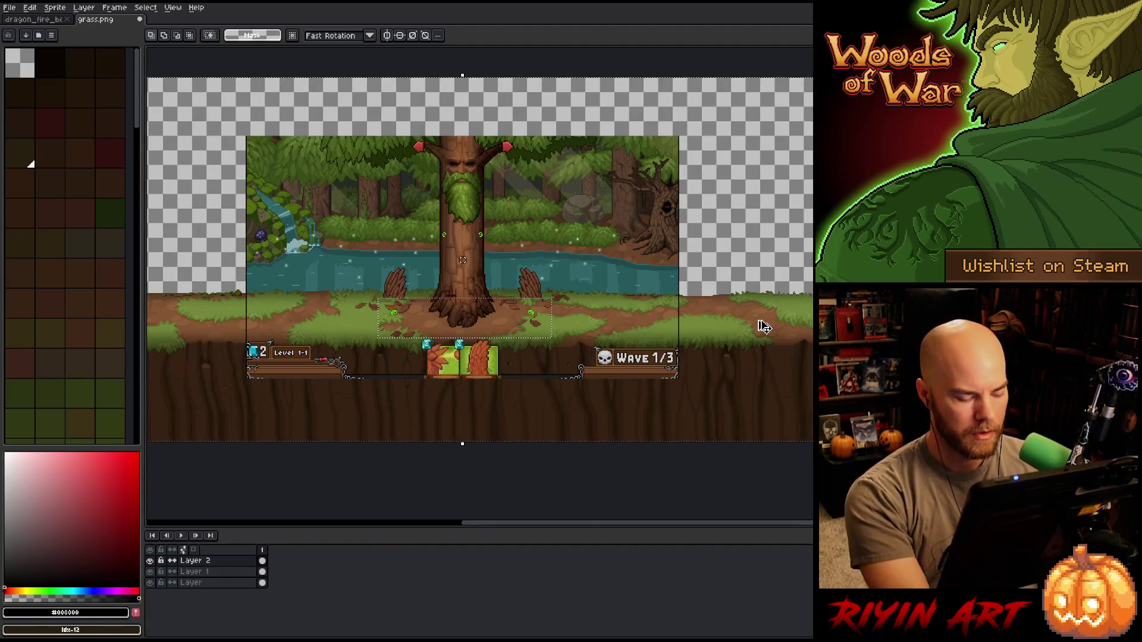
- Lower Layer 2's opacity so the scene underneath shows through
key("plus")
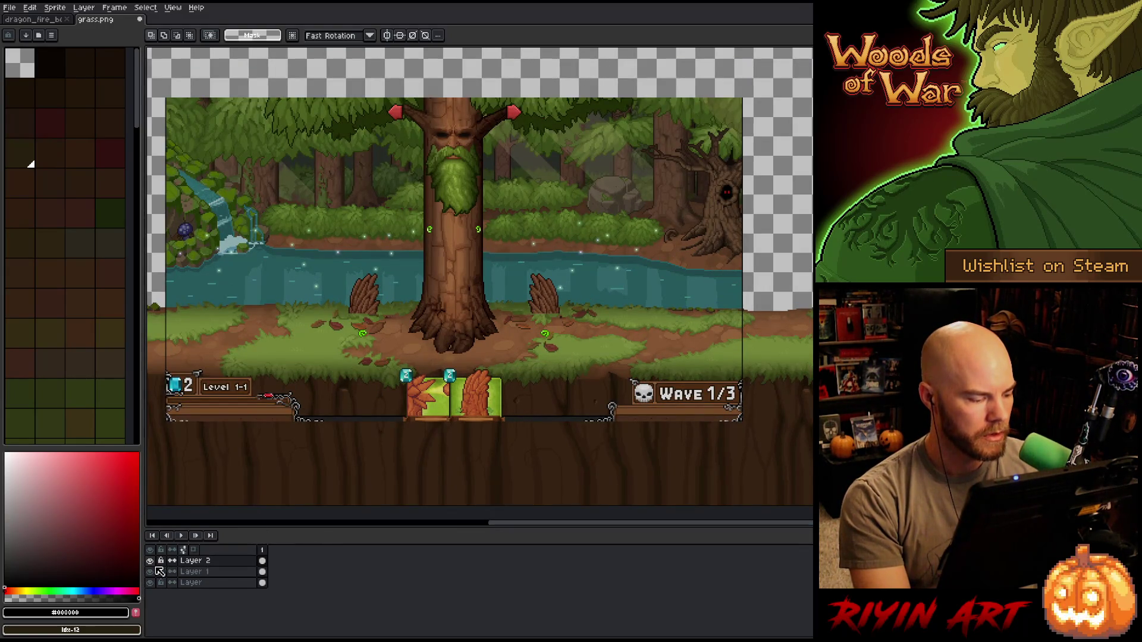
double_click(195, 561)
left_click_drag(560, 202, 566, 205)
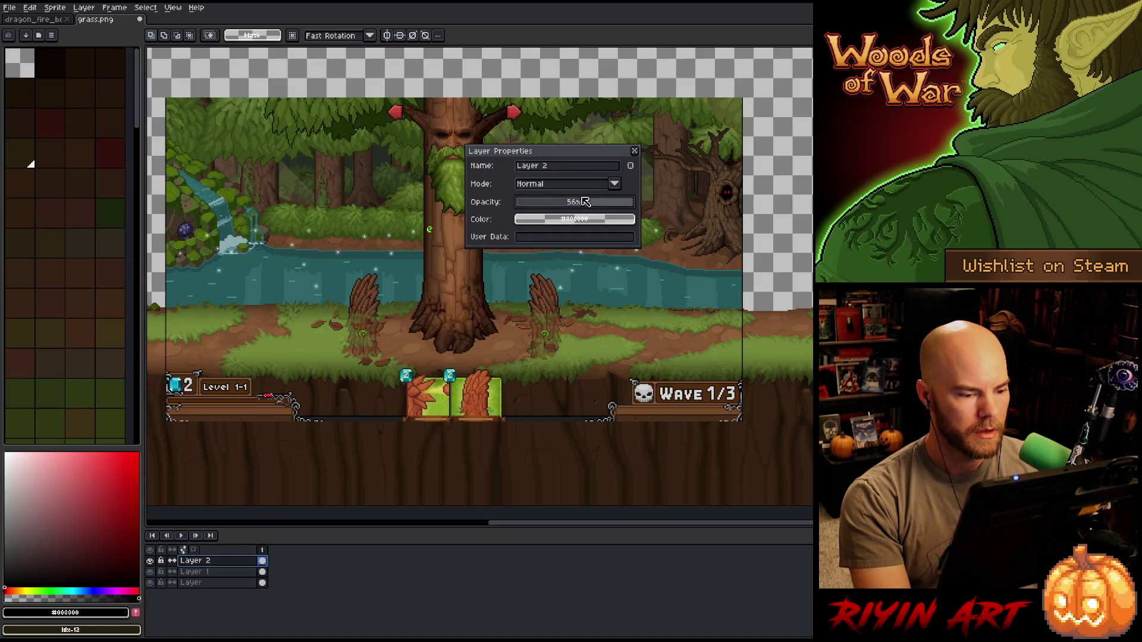
left_click(633, 151)
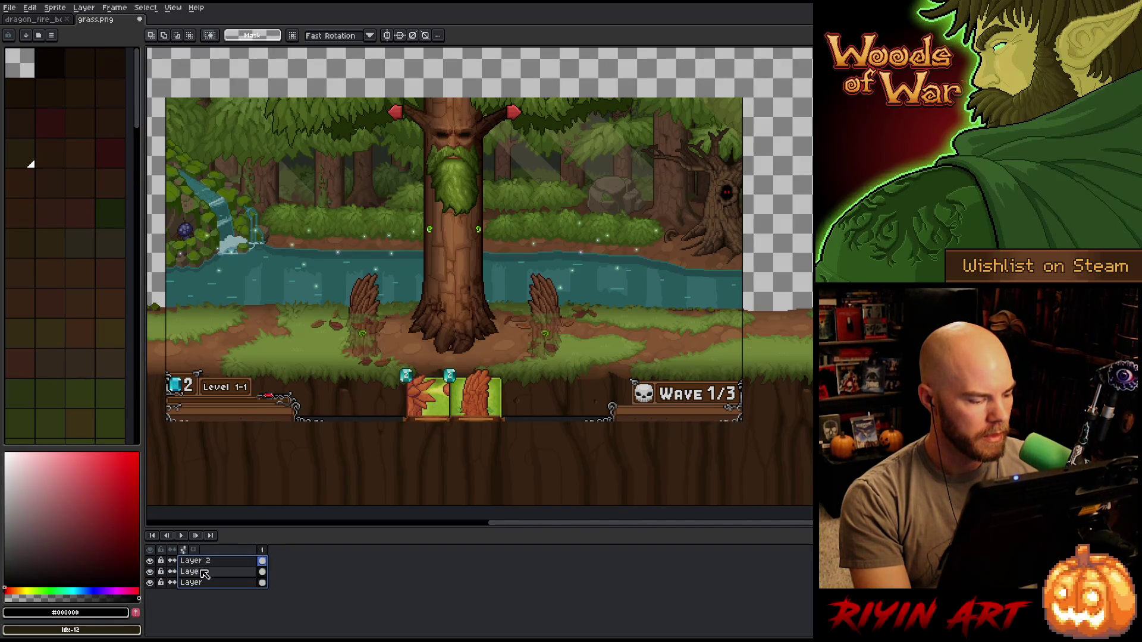
- Rename the bottom layer to grass
double_click(204, 584)
type("grass")
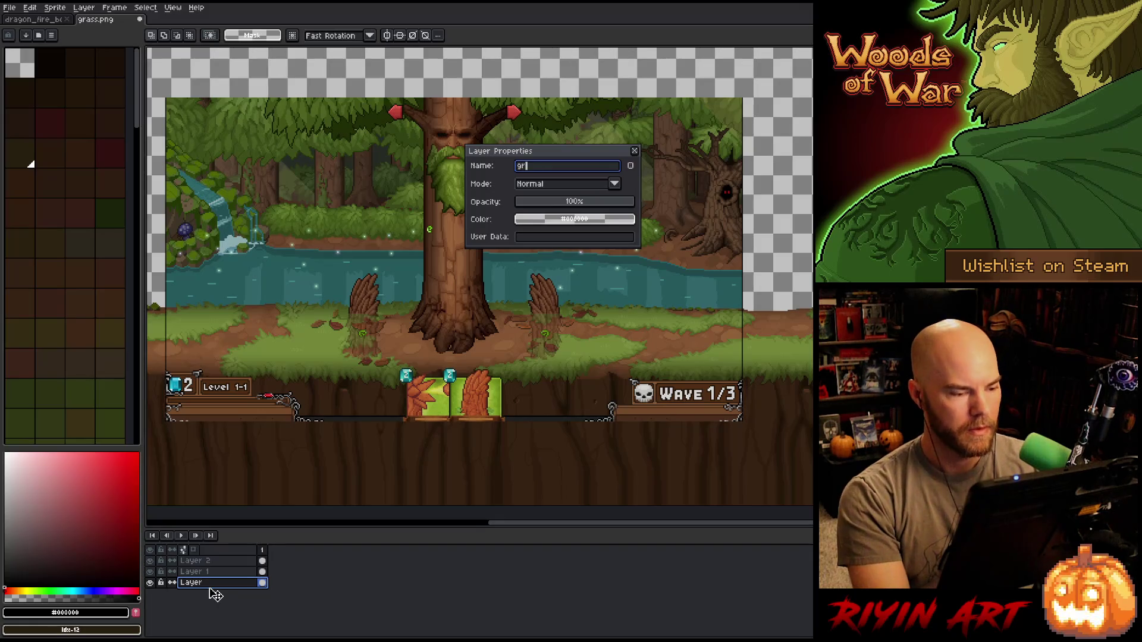
key("Return")
left_click(9, 7)
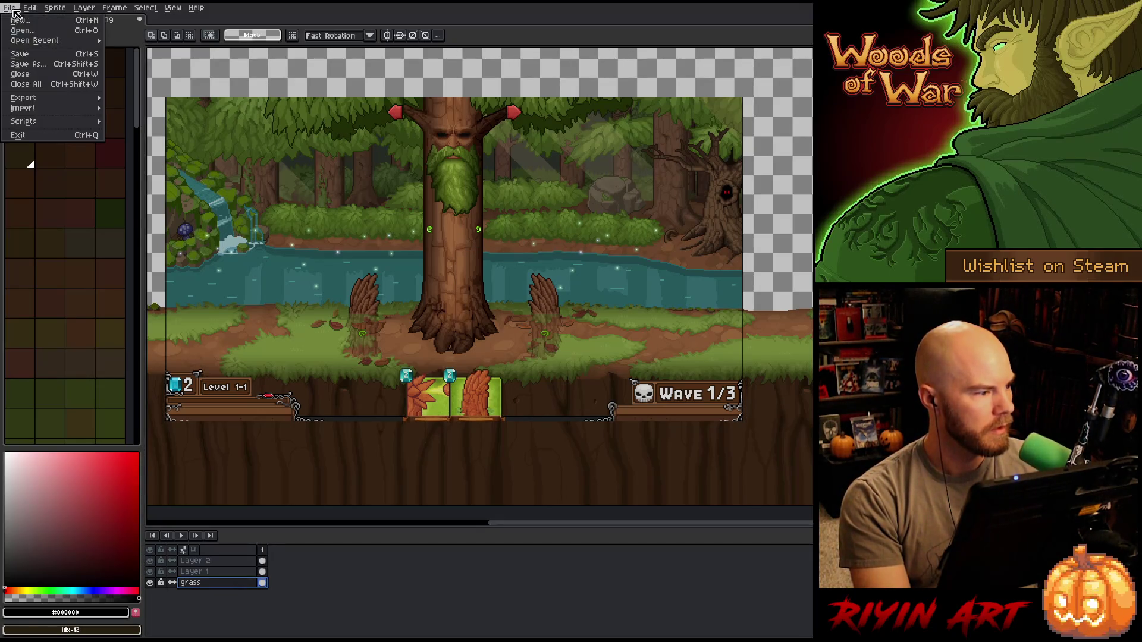
- Save the sprite as grass_grid_v1.aseprite in the TreeRevenge folder
left_click(27, 62)
left_click(402, 120)
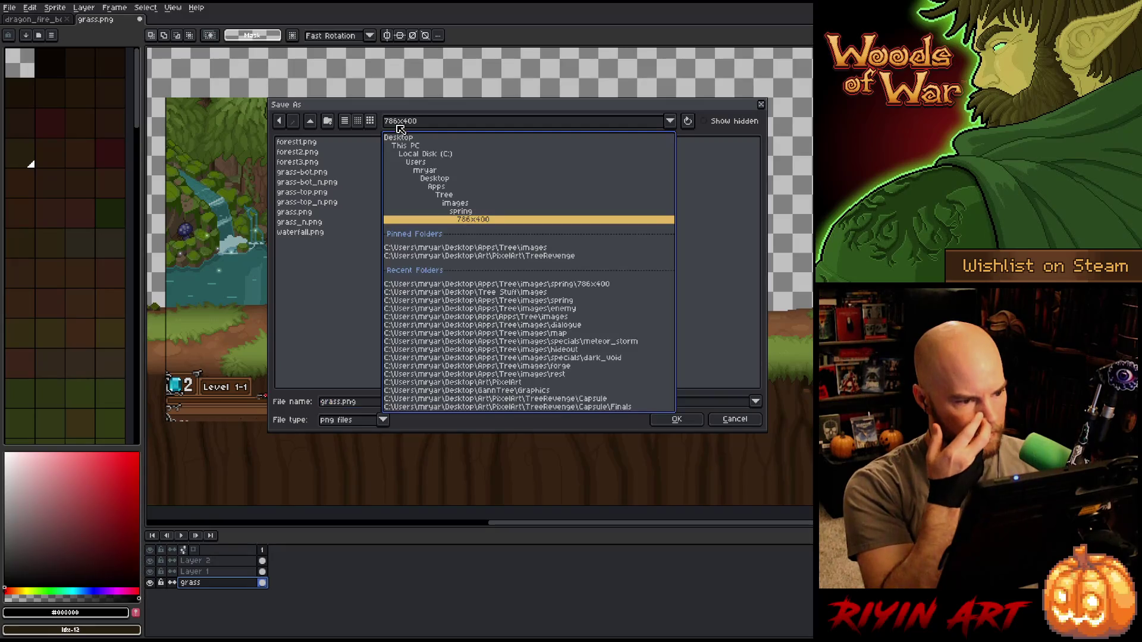
left_click(452, 264)
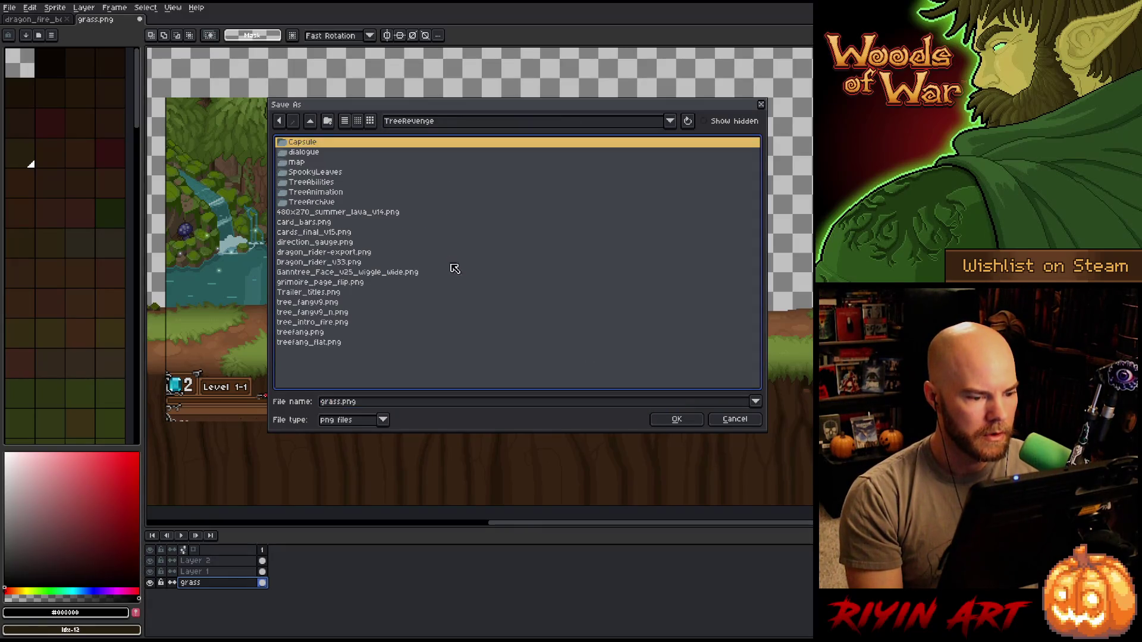
left_click(393, 402)
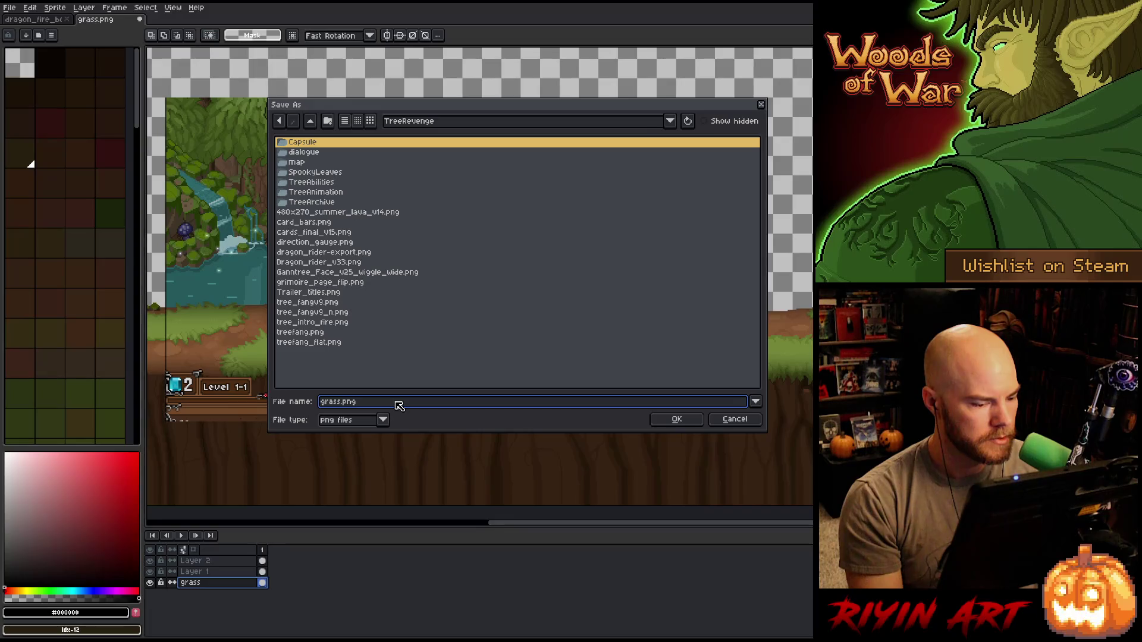
left_click(386, 422)
left_click(364, 457)
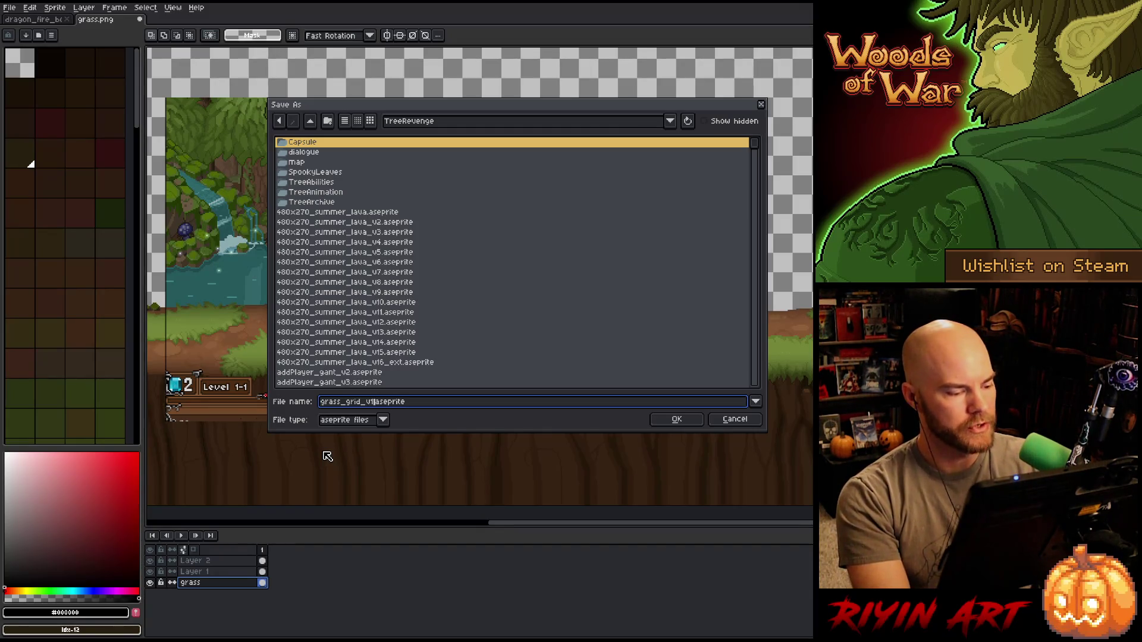
key("Return")
scroll(356, 305, "up", 1)
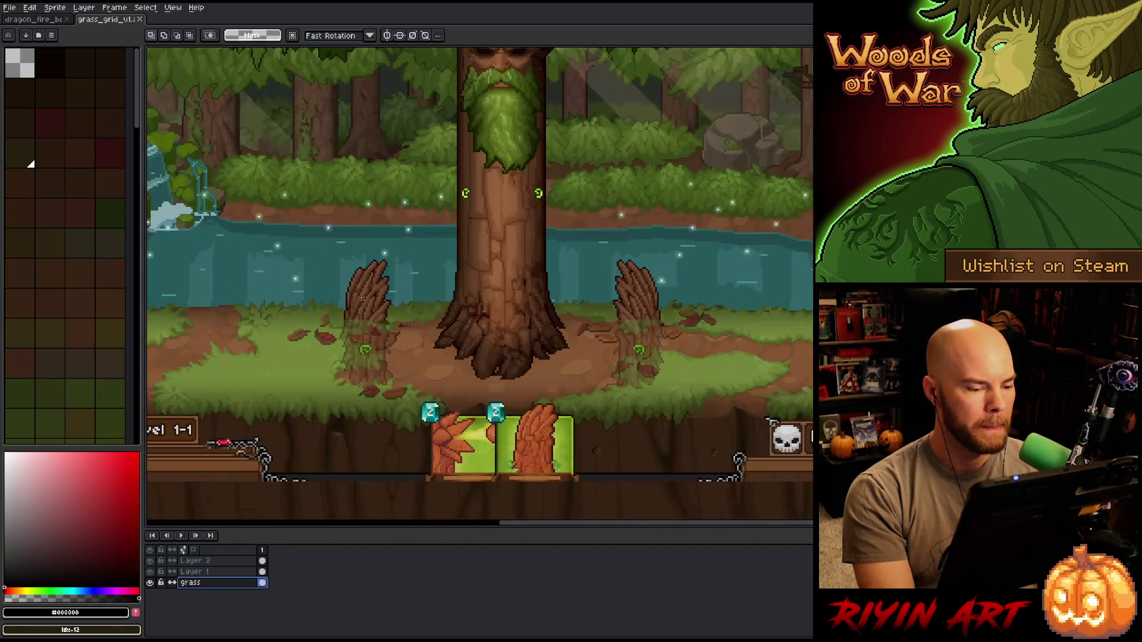
scroll(393, 289, "up", 2)
scroll(392, 290, "down", 1)
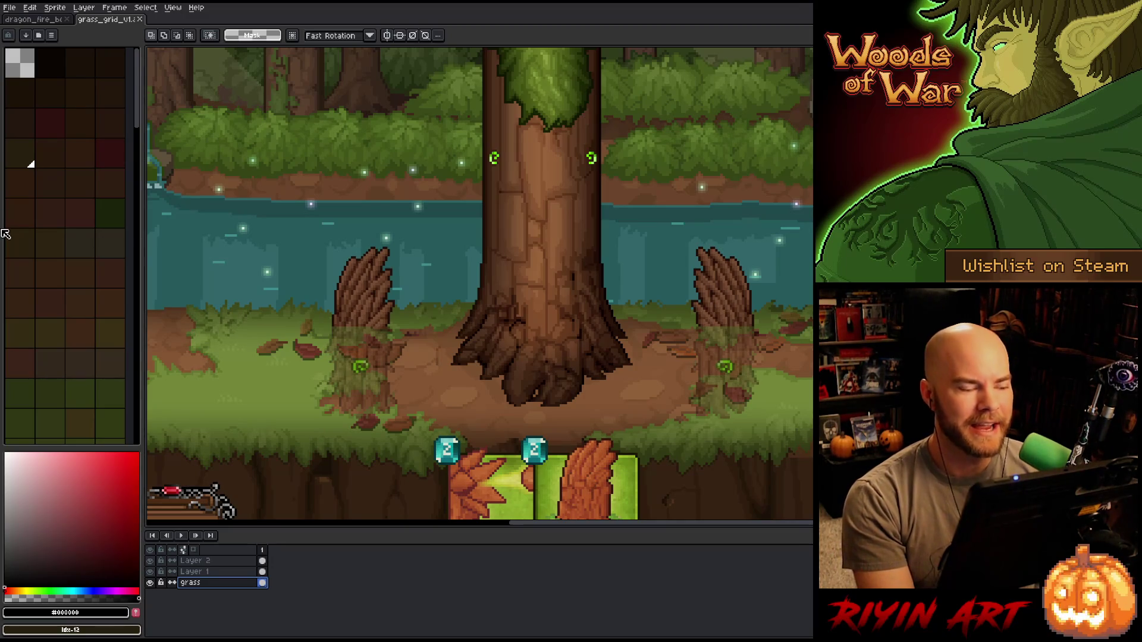
scroll(469, 387, "down", 3)
scroll(550, 363, "up", 2)
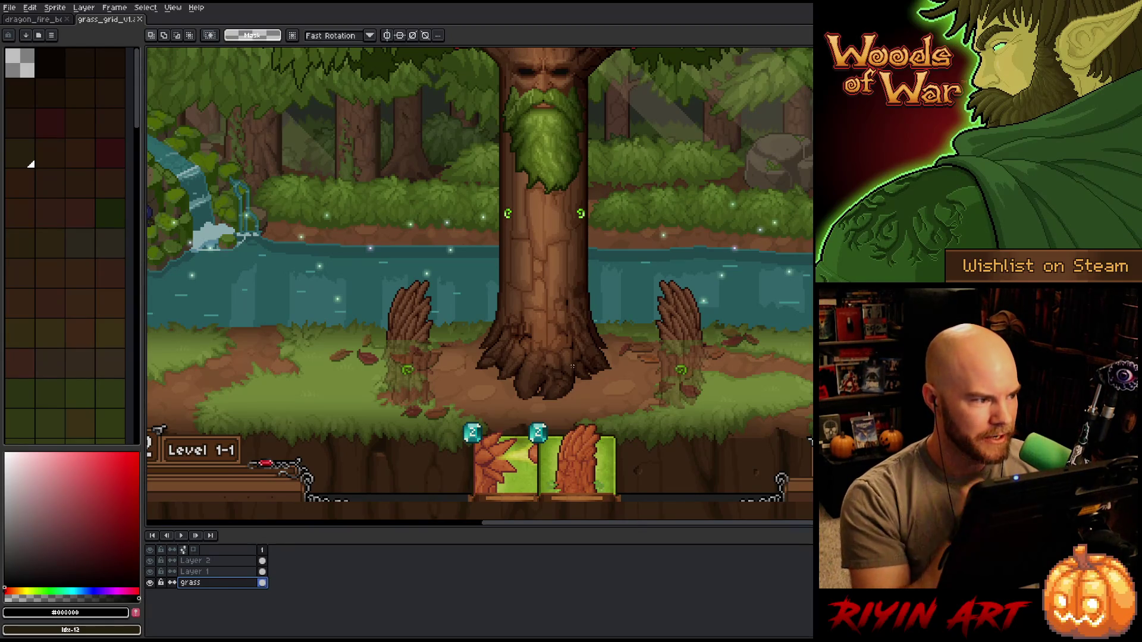
scroll(581, 393, "down", 1)
scroll(598, 400, "up", 1)
left_click_drag(604, 402, 515, 392)
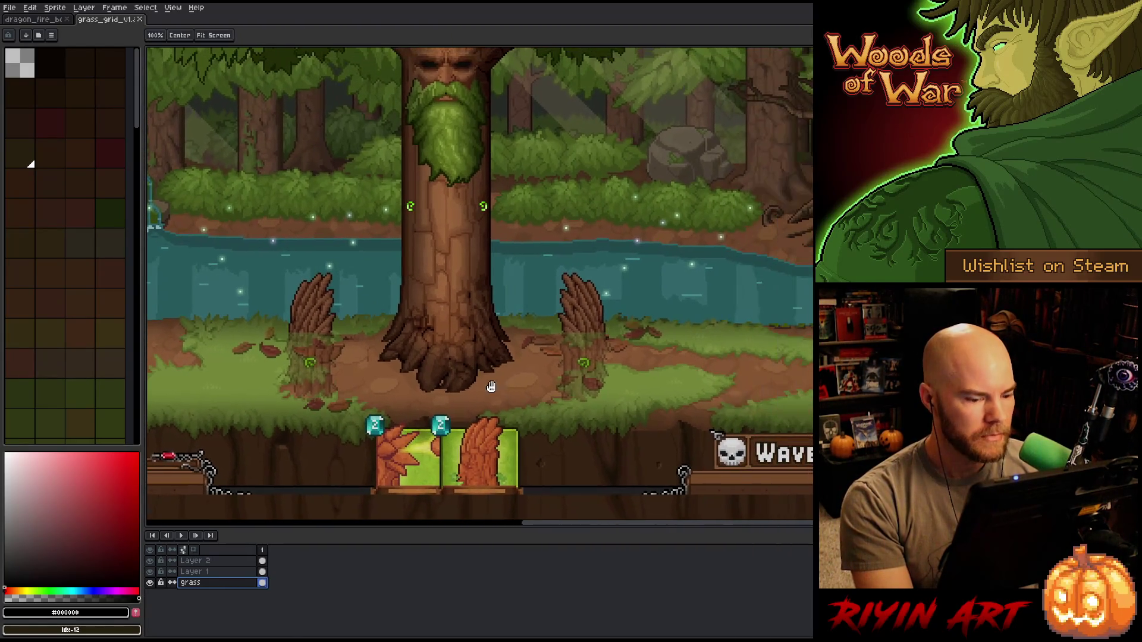
key("space")
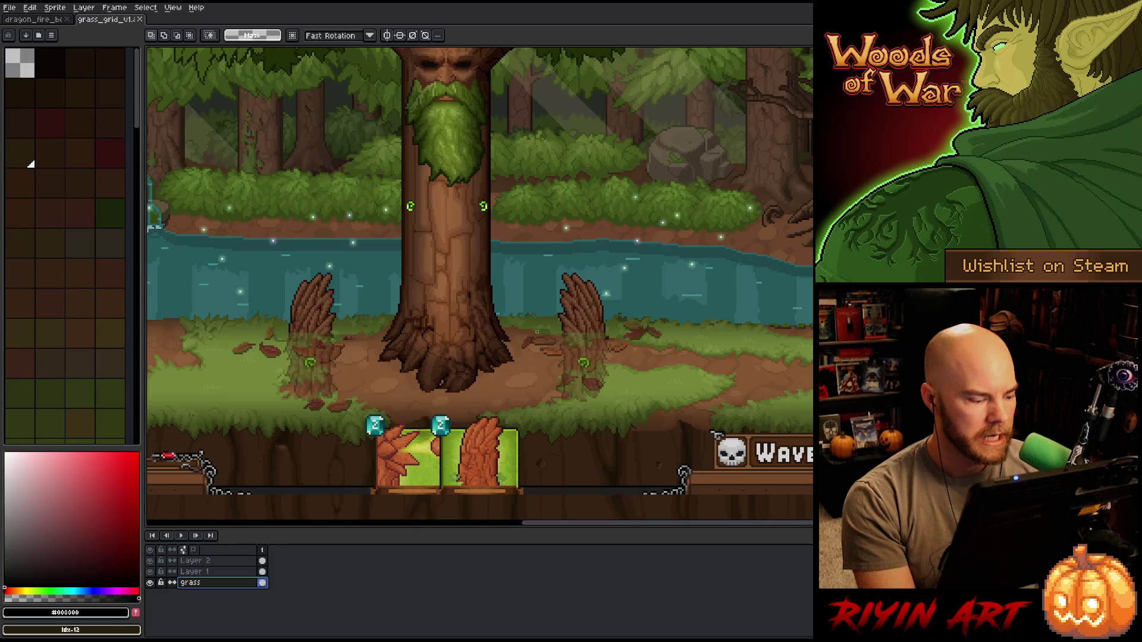
scroll(515, 339, "down", 1)
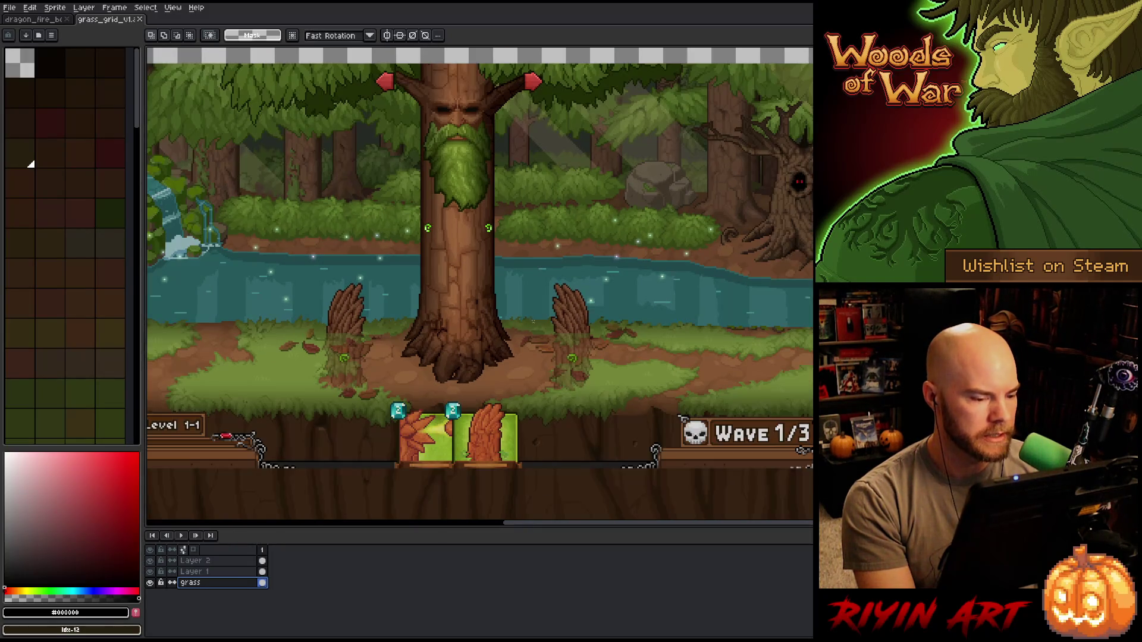
scroll(535, 328, "up", 1)
scroll(505, 322, "up", 1)
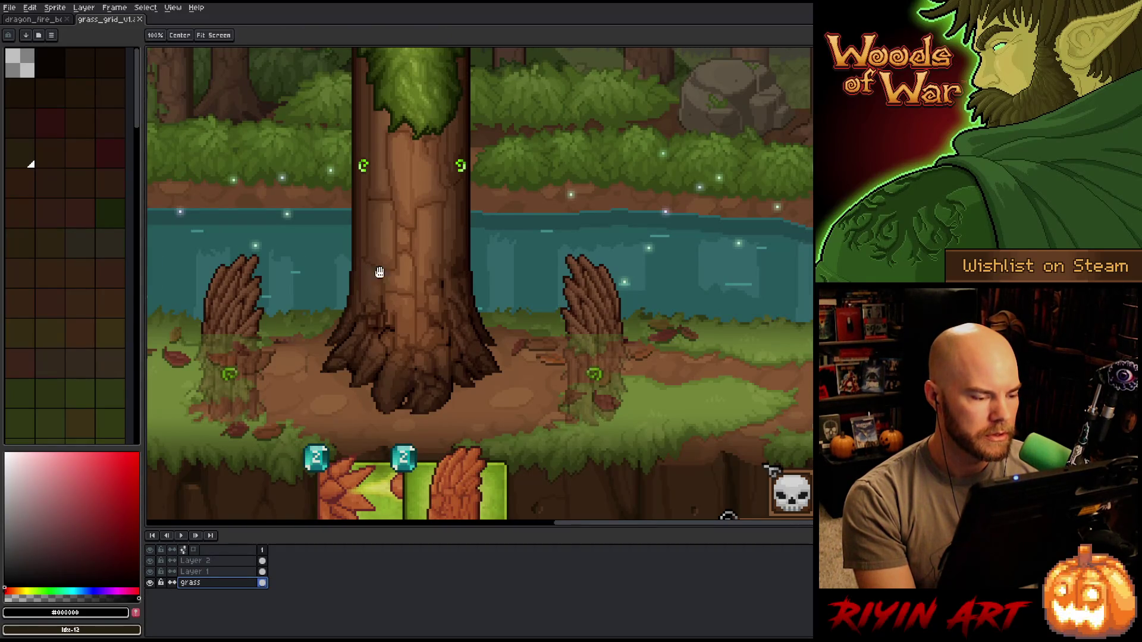
scroll(472, 253, "up", 1)
scroll(487, 237, "up", 1)
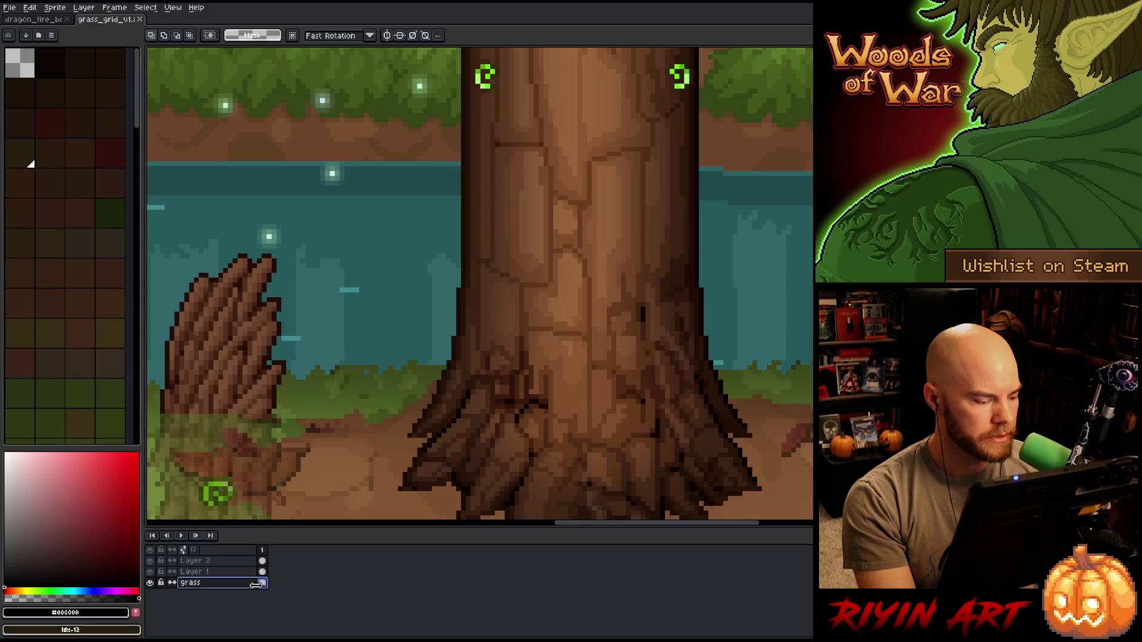
- Group the reference layers into a collapsed group named Node Ref
left_click(211, 560)
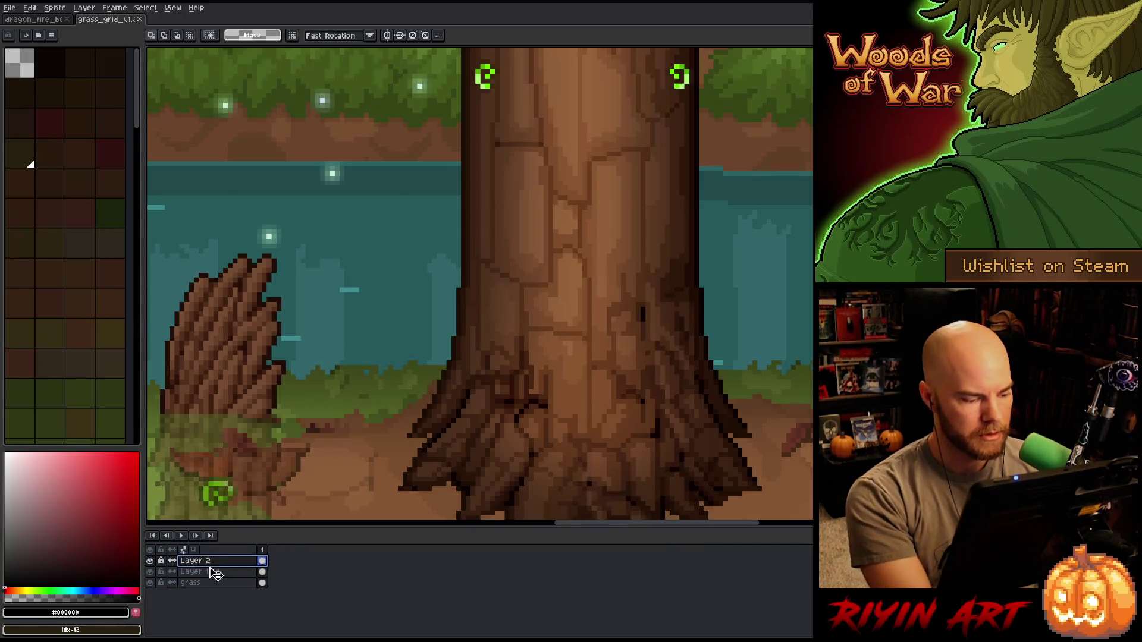
right_click(213, 563)
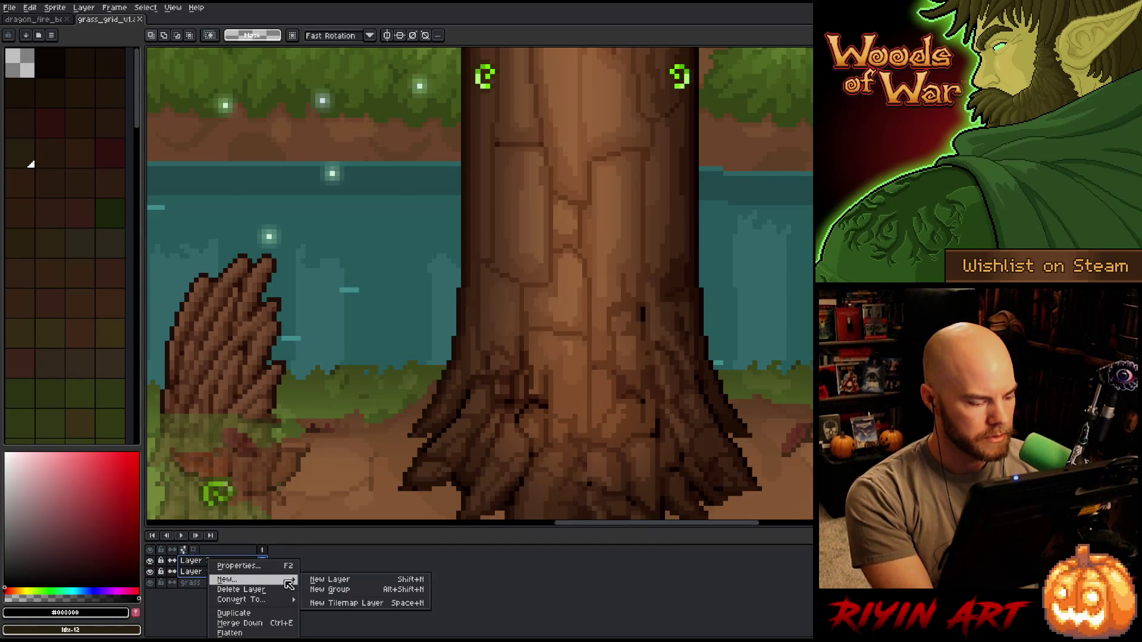
left_click(339, 590)
double_click(198, 562)
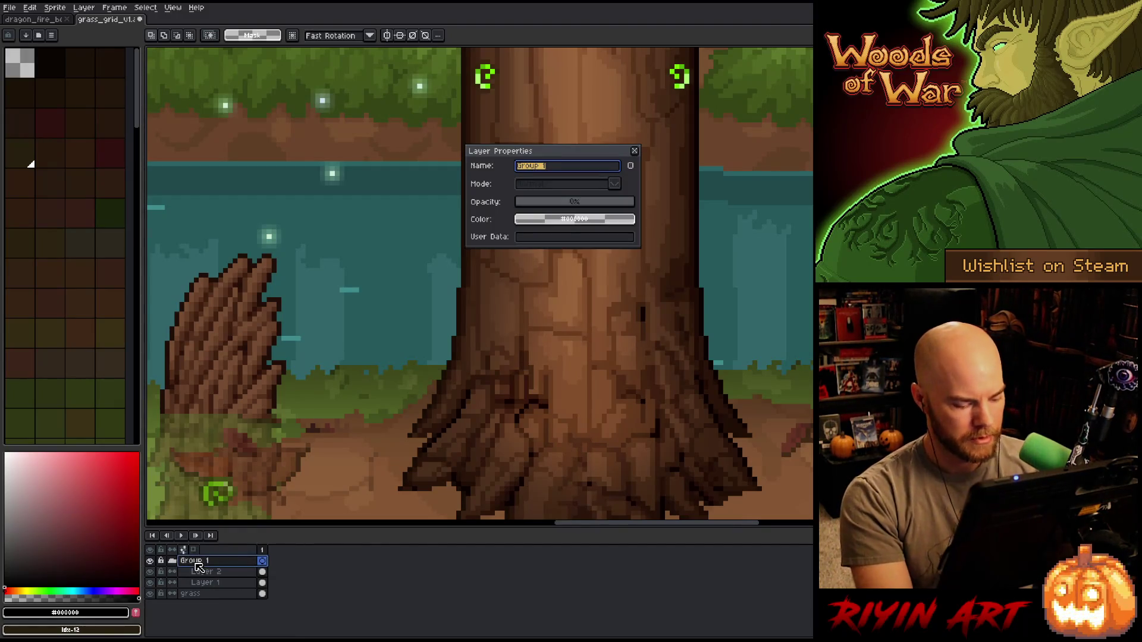
type("Nod")
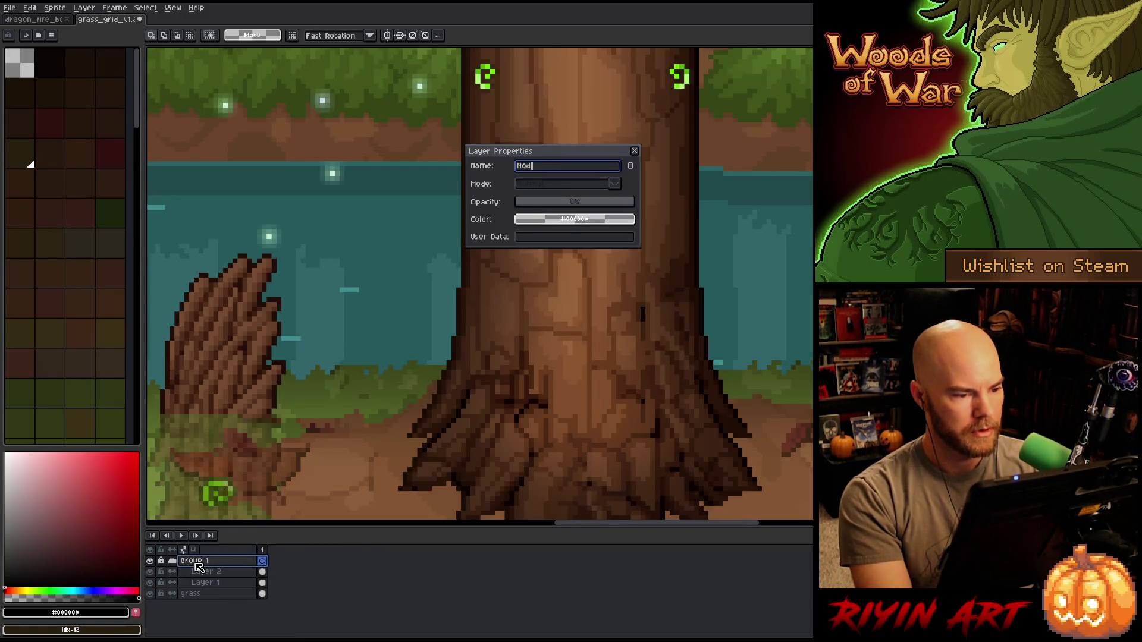
type("e_Ref")
key("Return")
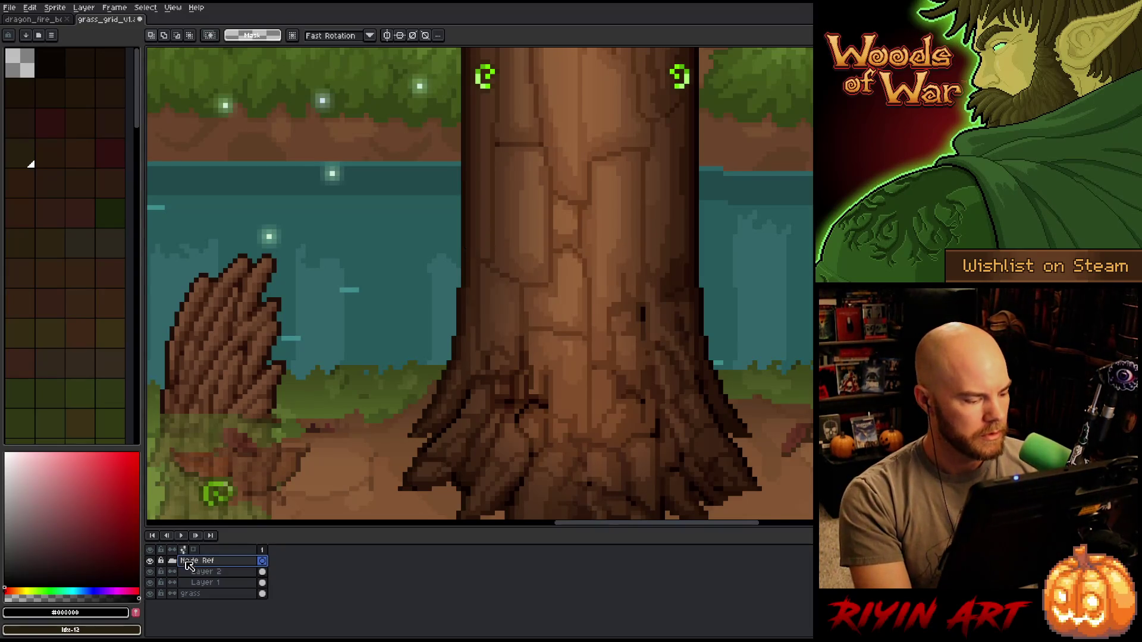
left_click_drag(198, 571, 202, 562)
- Add a Grid layer above the group, rename grass to Grass, and make Grid active
key("shift+n")
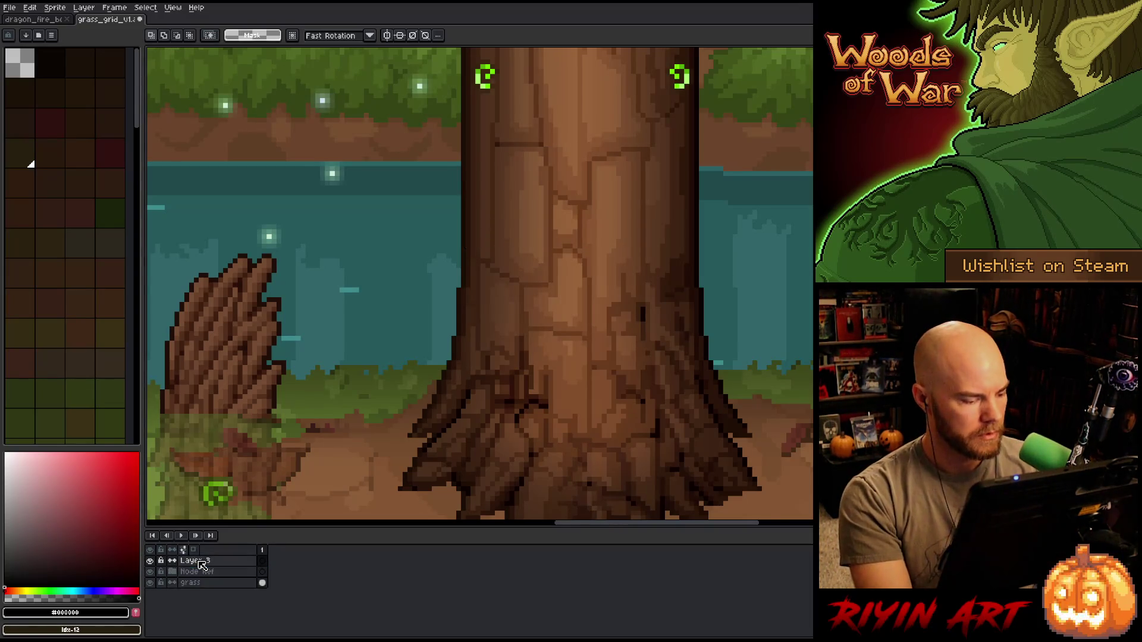
double_click(207, 561)
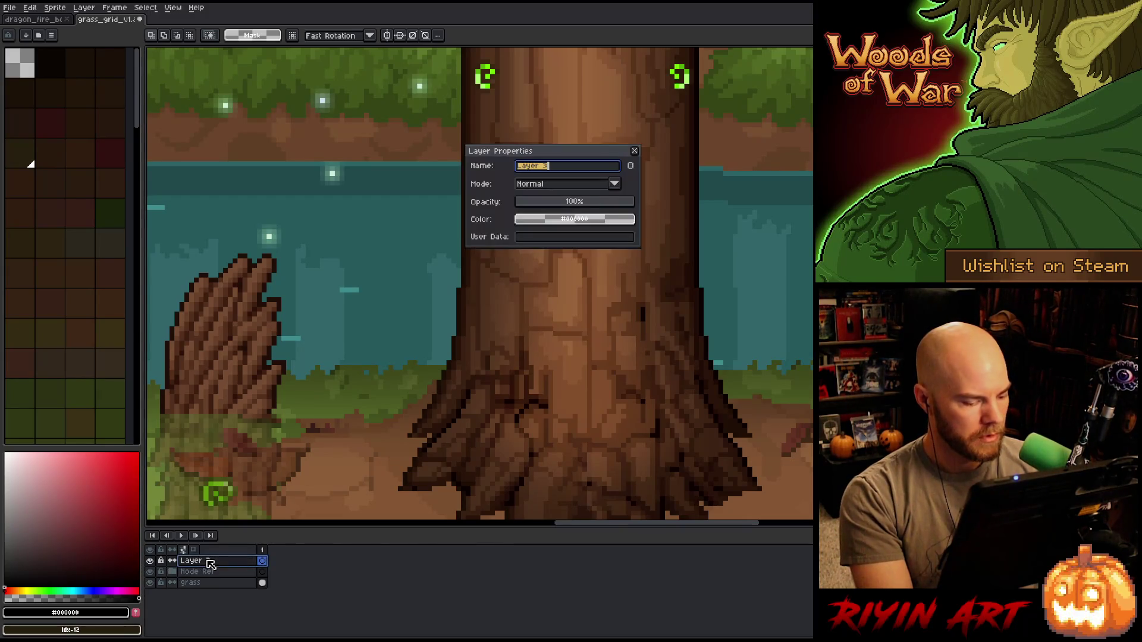
type("Grid")
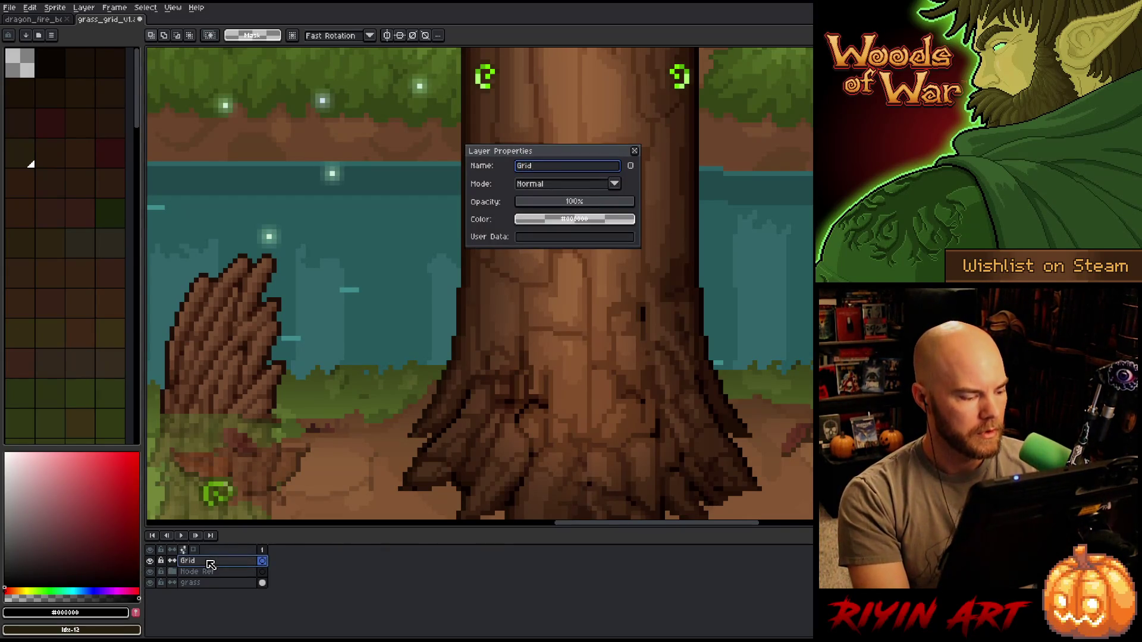
key("Return")
double_click(198, 583)
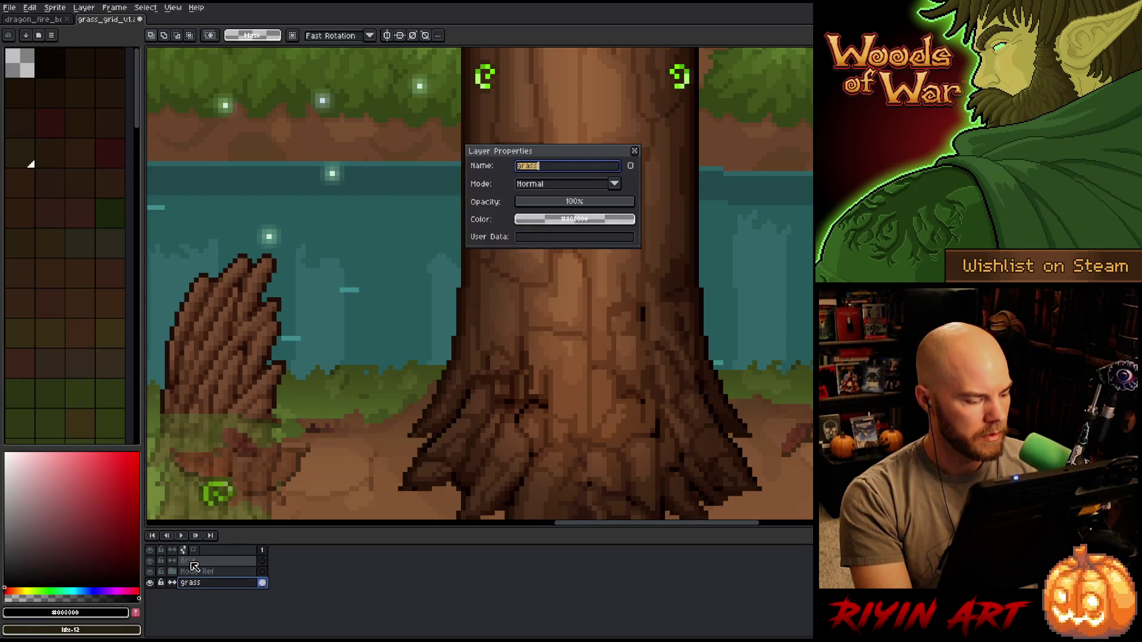
type("Grass")
key("Return")
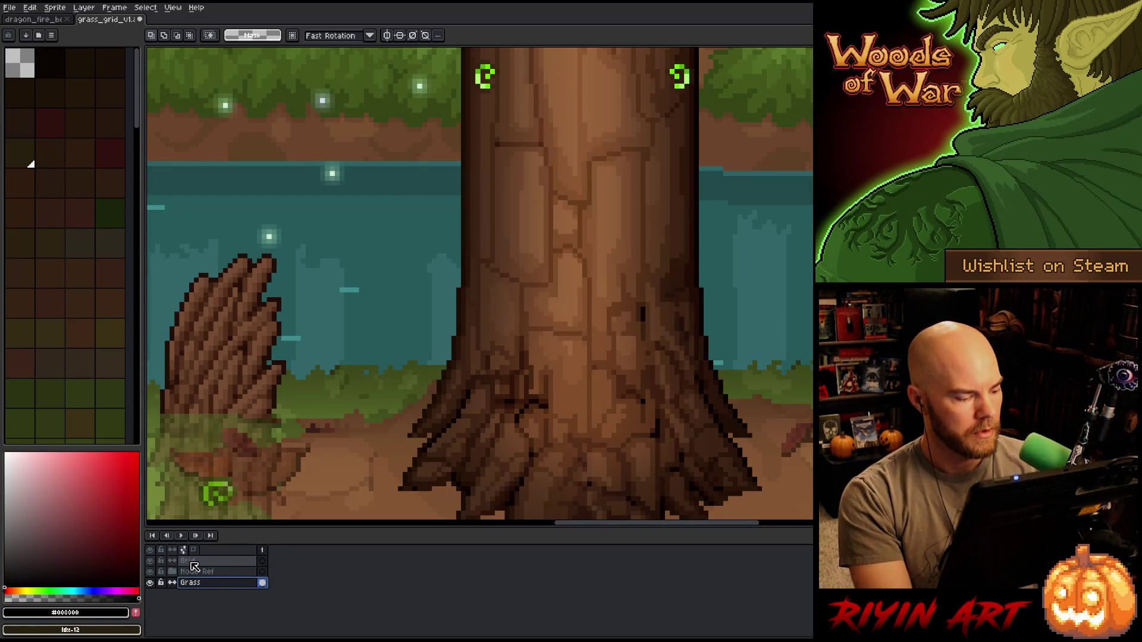
left_click(205, 562)
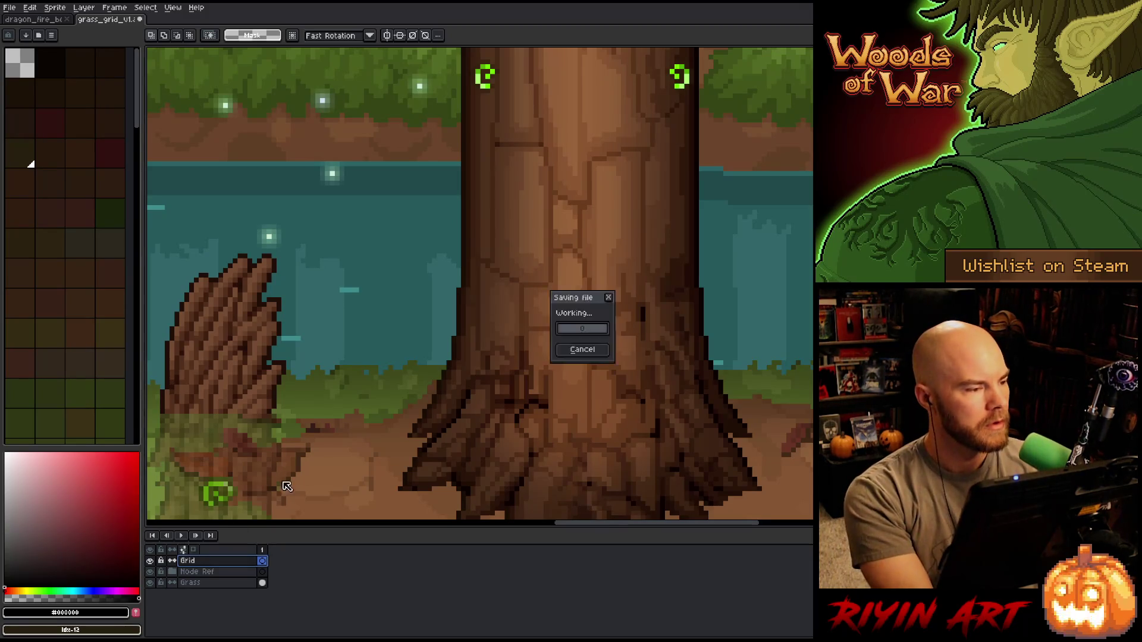
- Sample a colour from the scene and darken it for the grid lines
key("h")
mouse_move(680, 379)
left_mouse_down()
mouse_move(586, 300)
mouse_move(570, 268)
left_mouse_up()
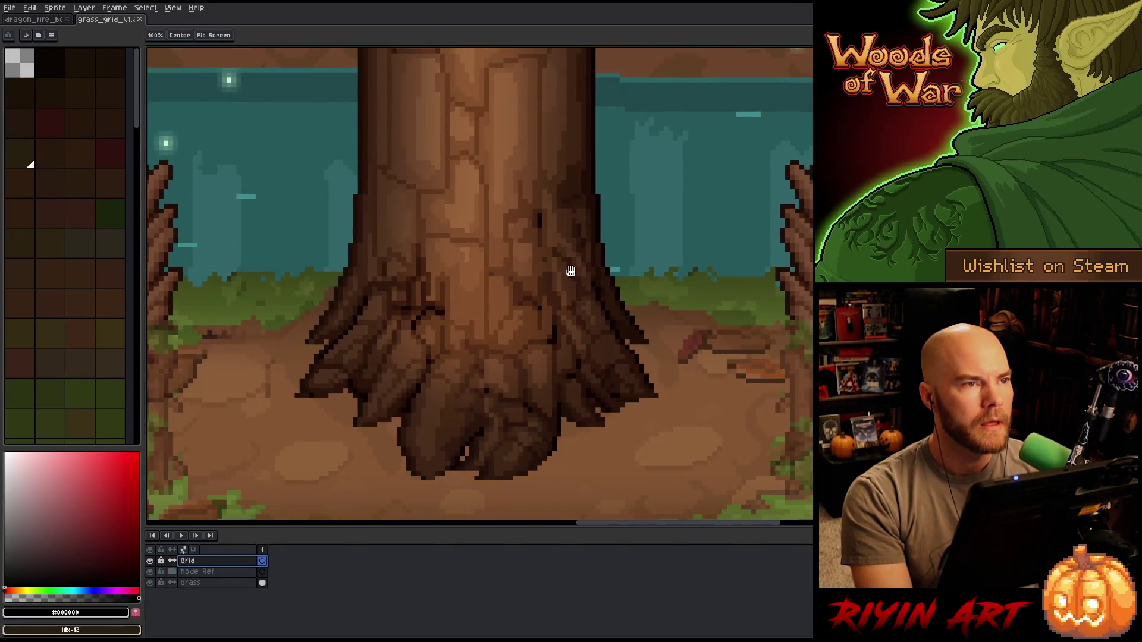
key("m")
scroll(595, 162, "up", 4)
key("i")
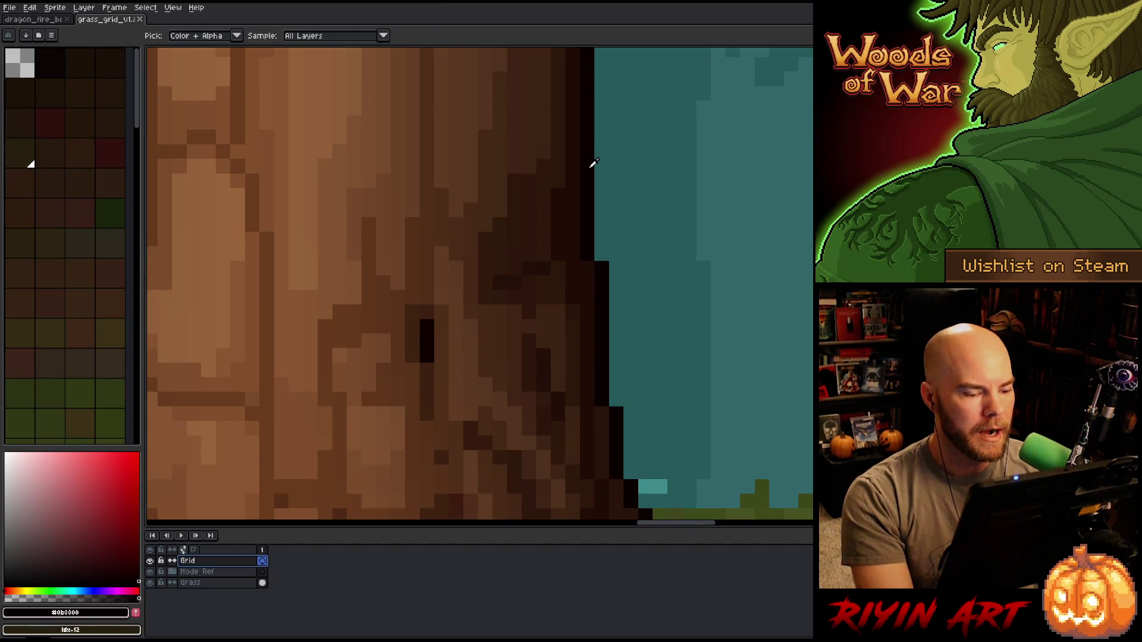
key("b")
scroll(588, 168, "down", 3)
scroll(588, 167, "down", 1)
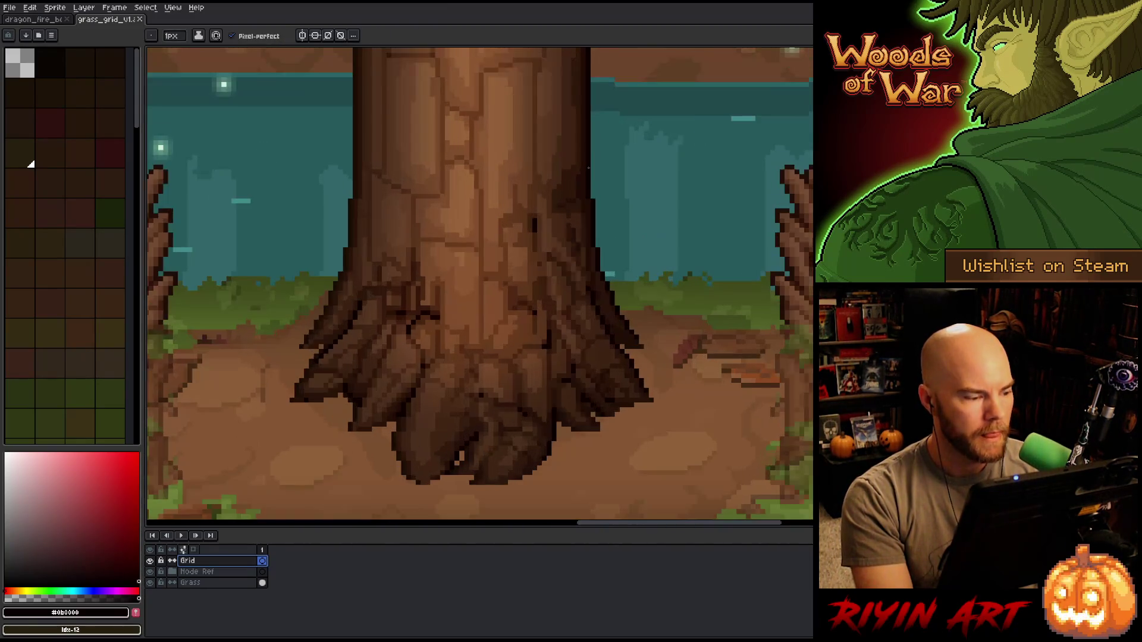
left_click(37, 537)
left_click_drag(36, 536, 3, 551)
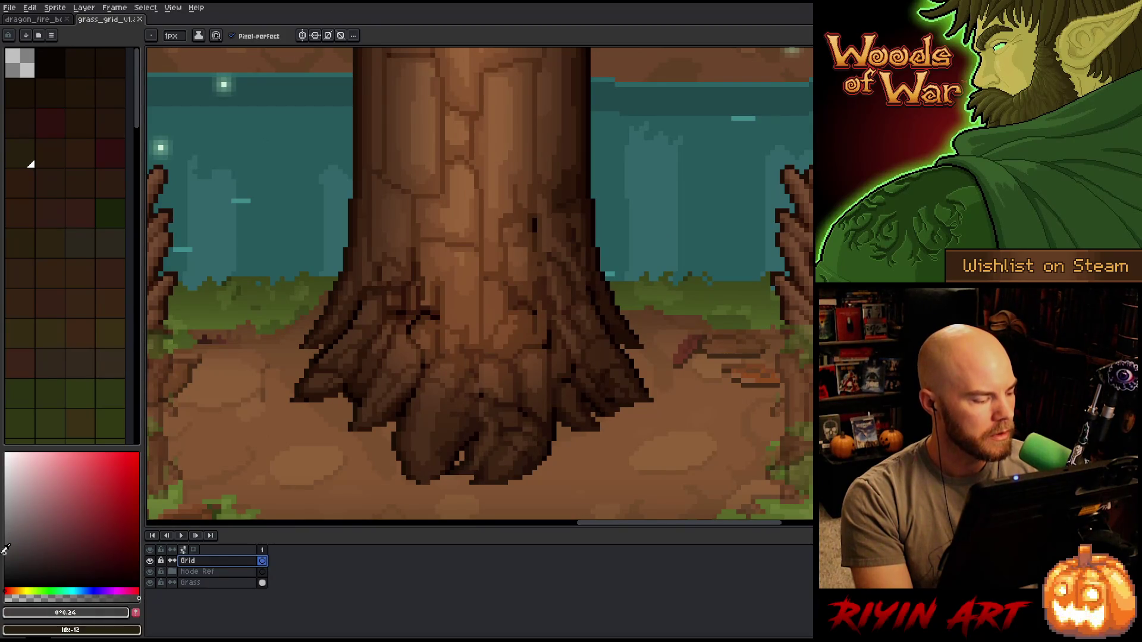
scroll(589, 273, "up", 2)
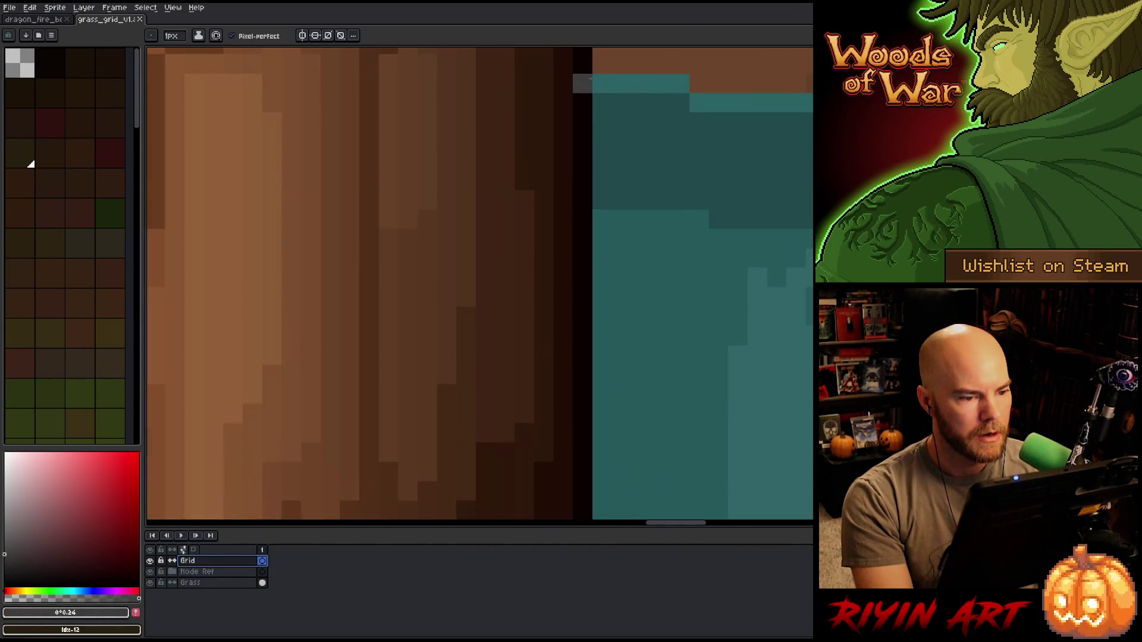
scroll(590, 273, "down", 3)
- Draw a thin dark vertical line beside the trunk's right edge with the pencil
left_click_drag(590, 145, 591, 371)
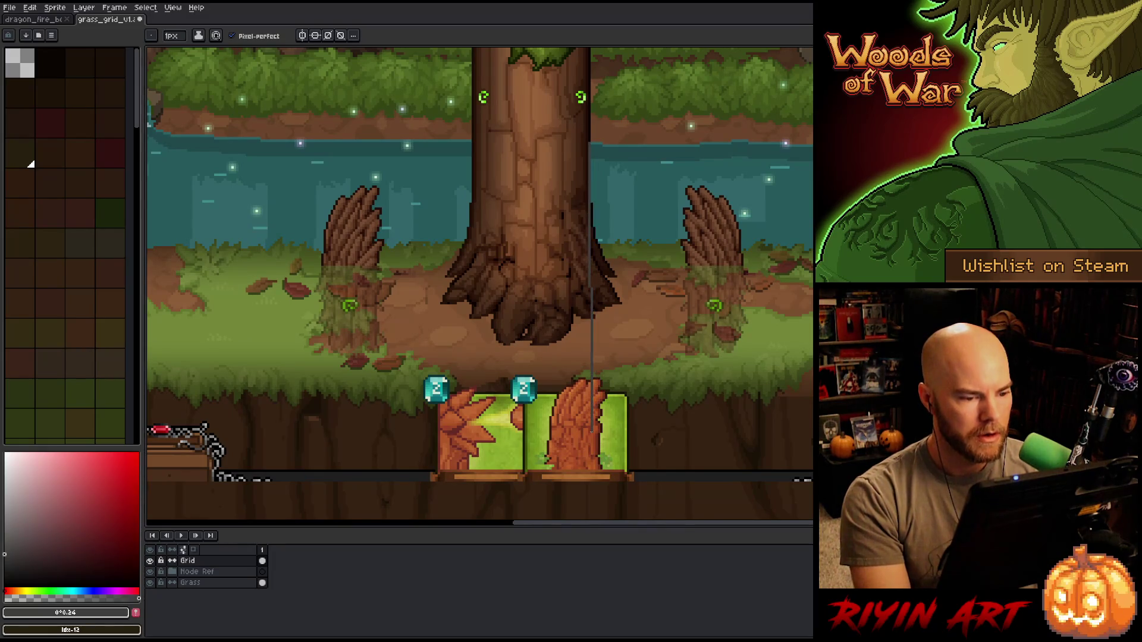
left_click_drag(591, 438, 589, 437)
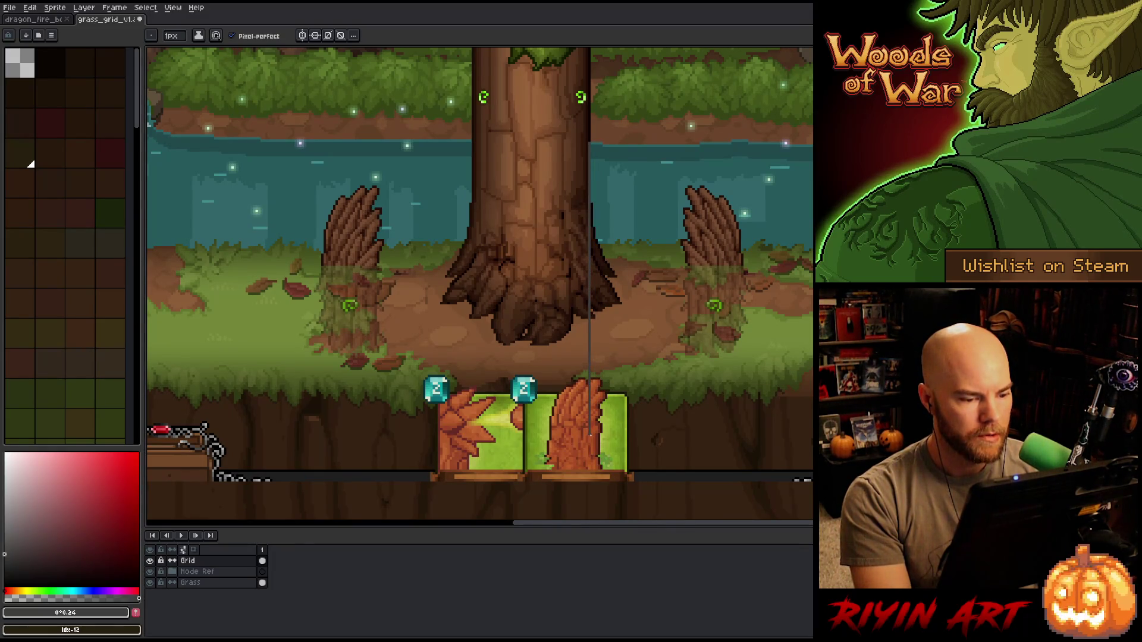
scroll(478, 125, "up", 3)
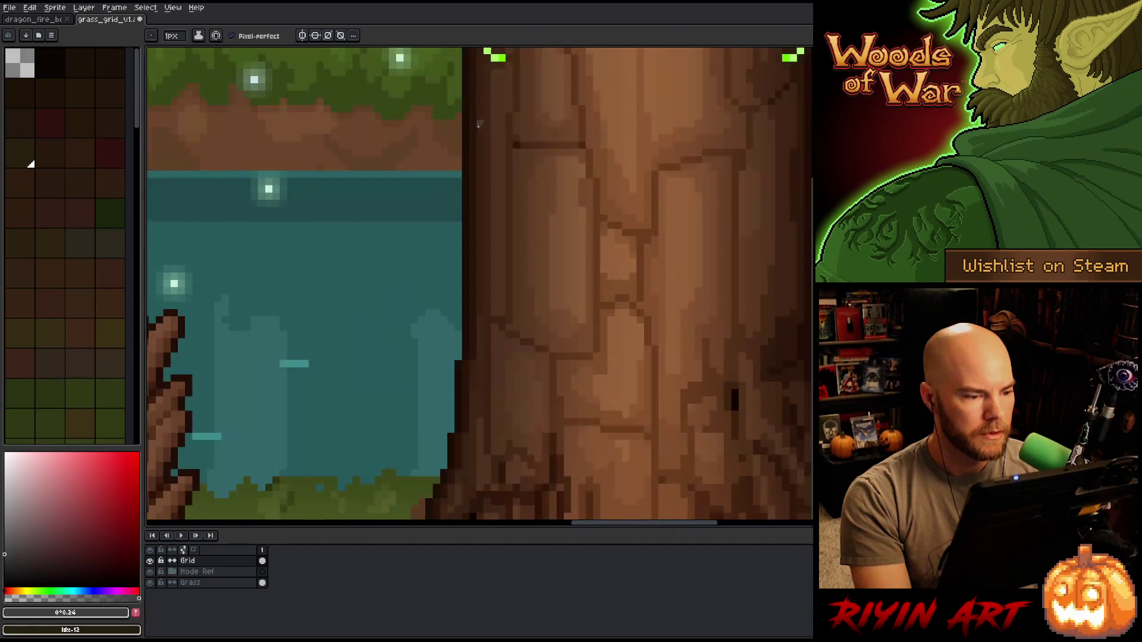
scroll(465, 153, "down", 3)
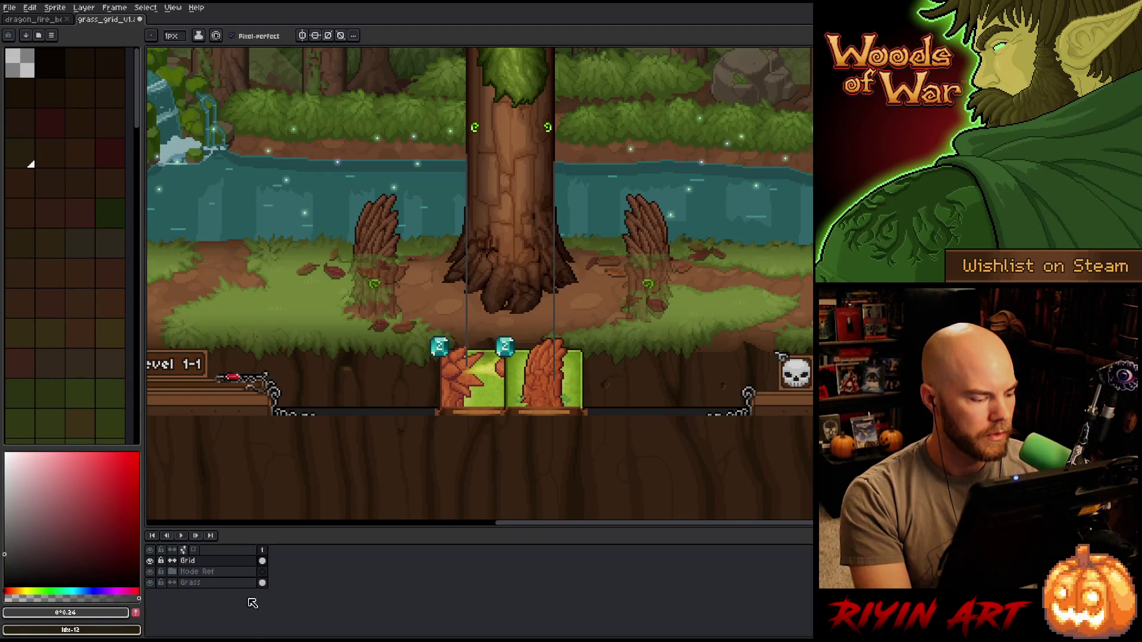
left_click(150, 571)
left_click(150, 562)
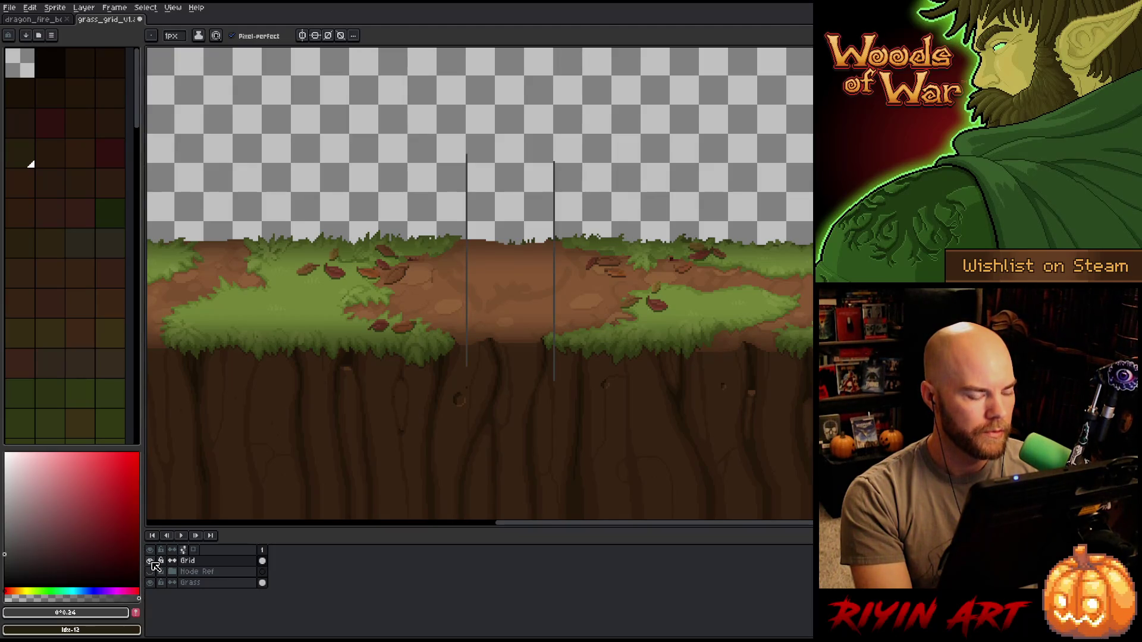
scroll(482, 268, "down", 2)
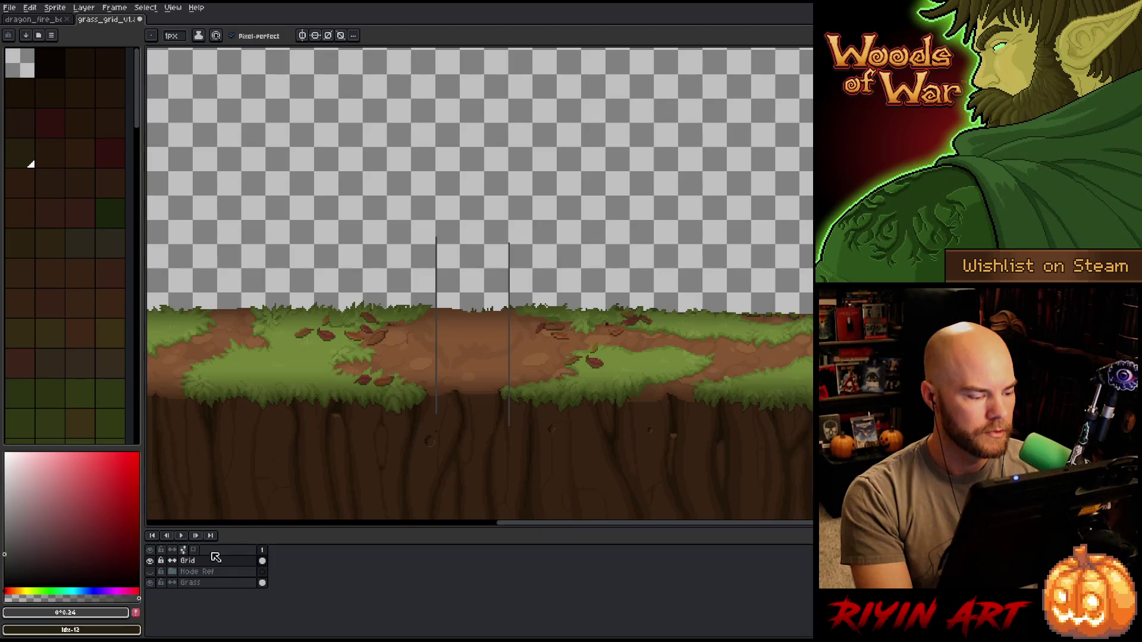
left_click(153, 577)
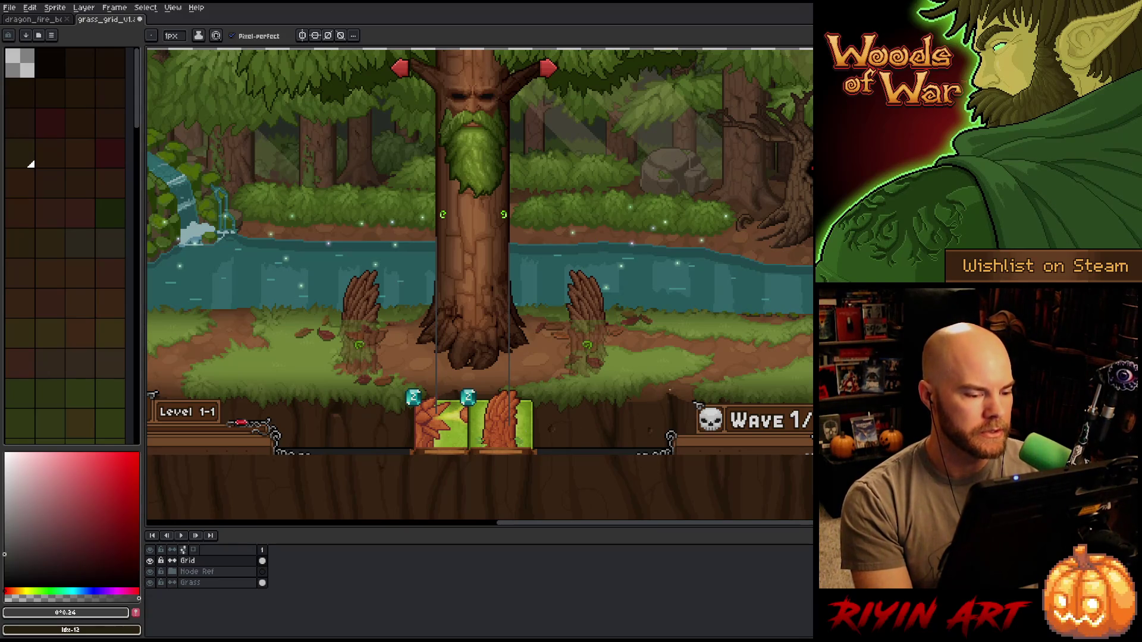
- Select the existing grid line with the marquee and shift it to the right
key("m")
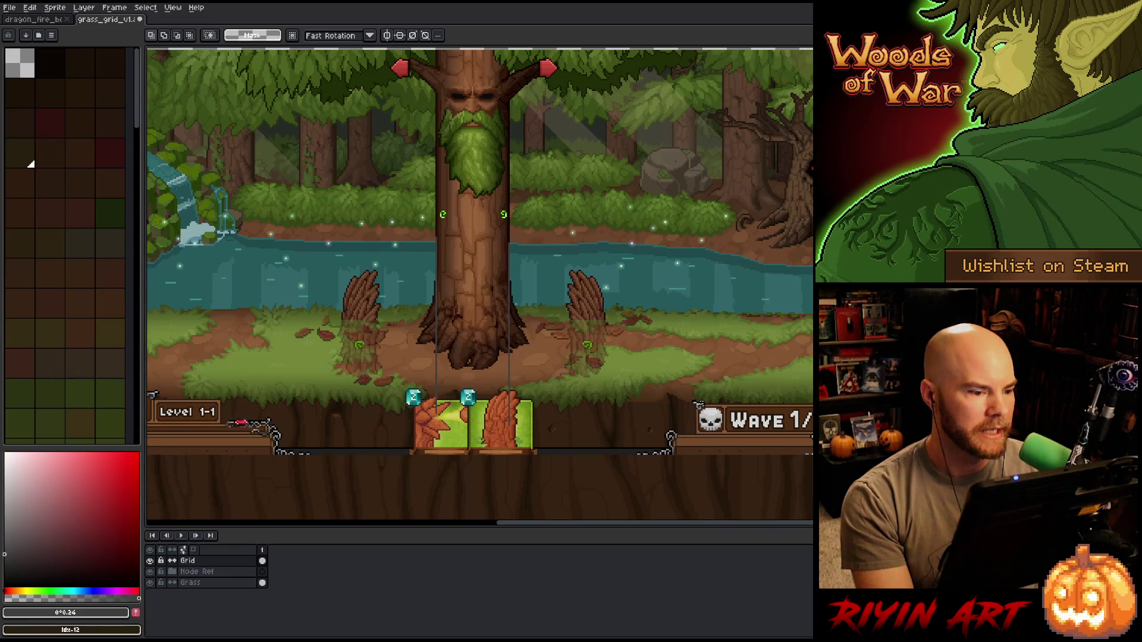
scroll(633, 324, "up", 1)
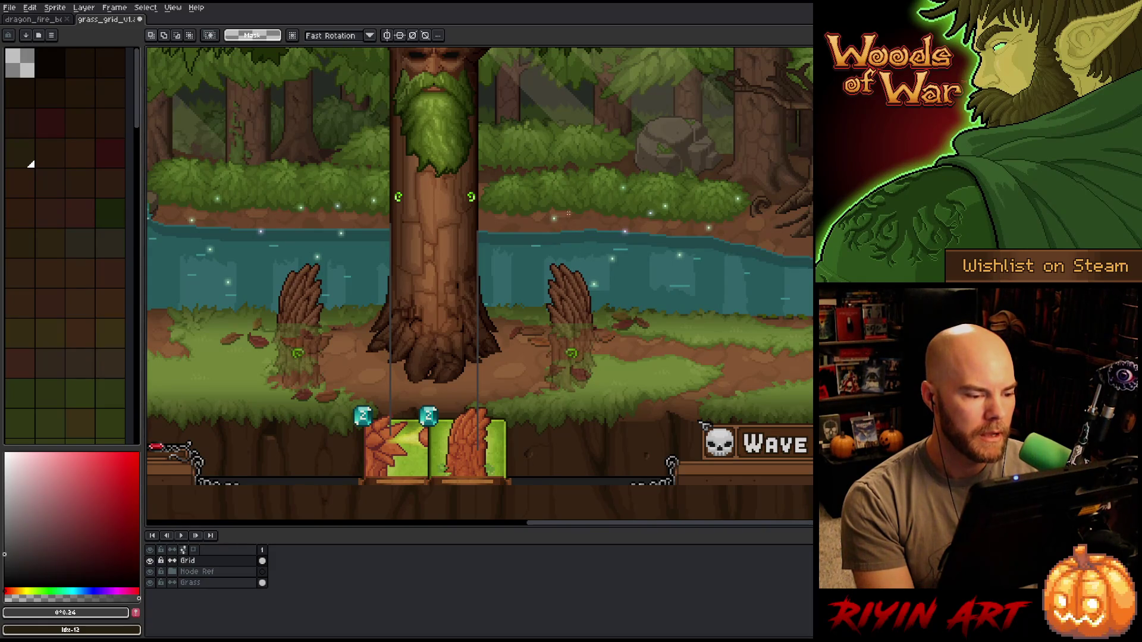
left_click_drag(571, 168, 441, 516)
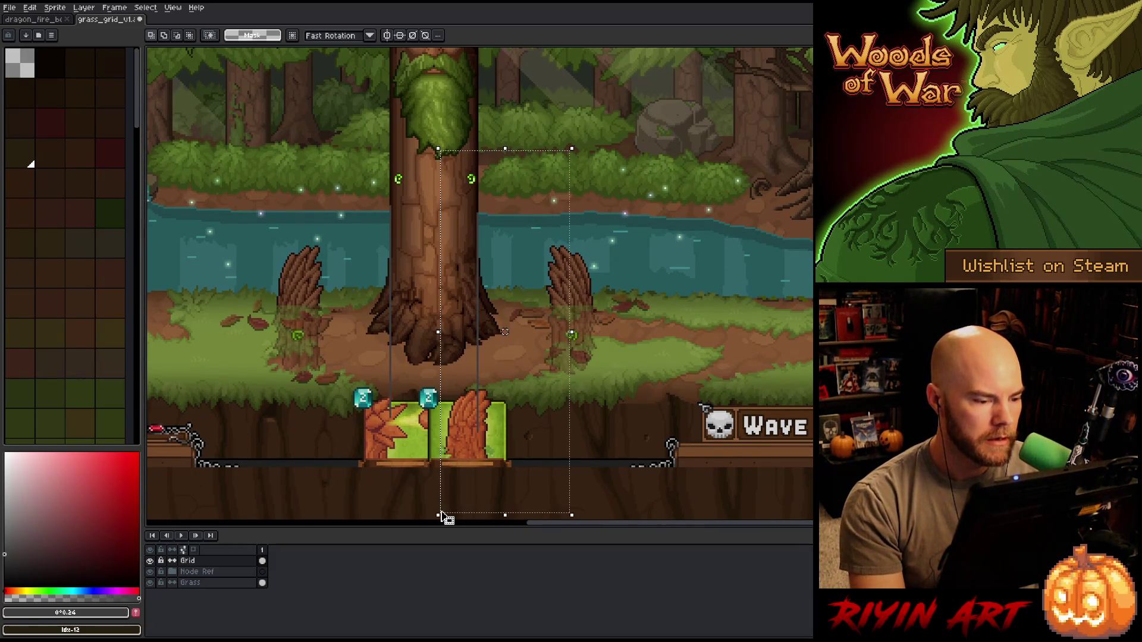
left_click_drag(609, 119, 357, 515)
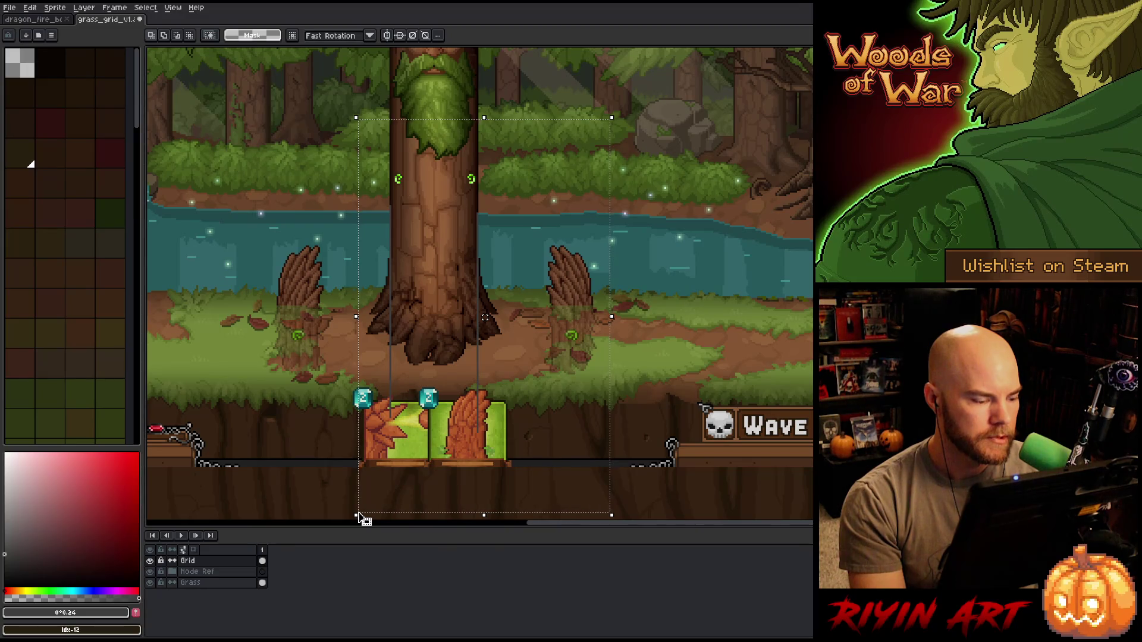
left_click(410, 410)
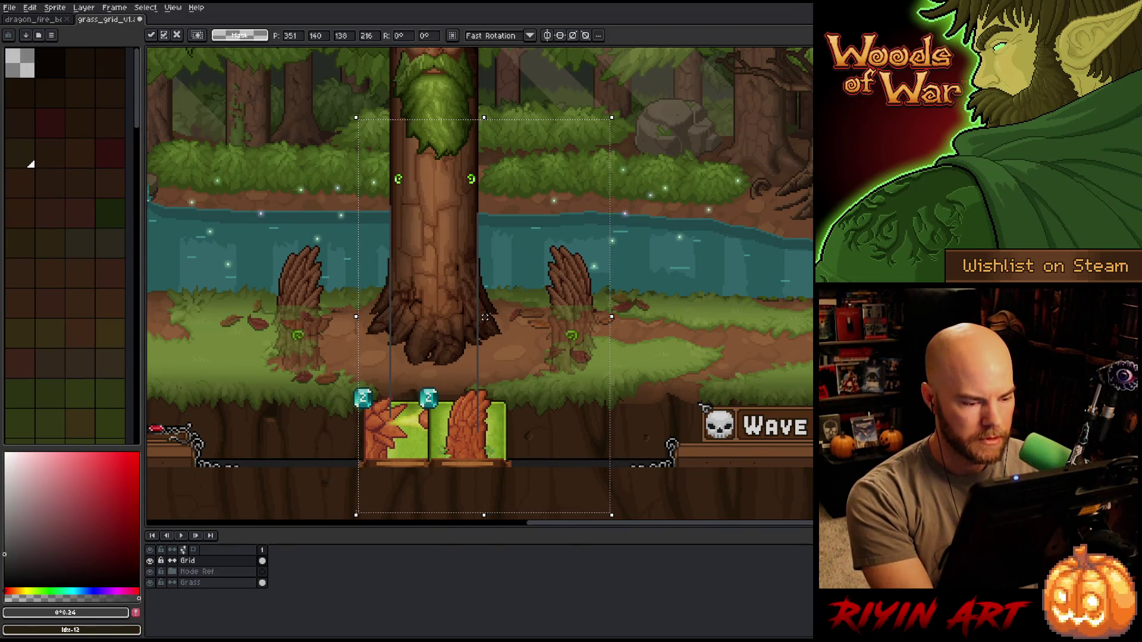
left_click_drag(410, 409, 498, 410)
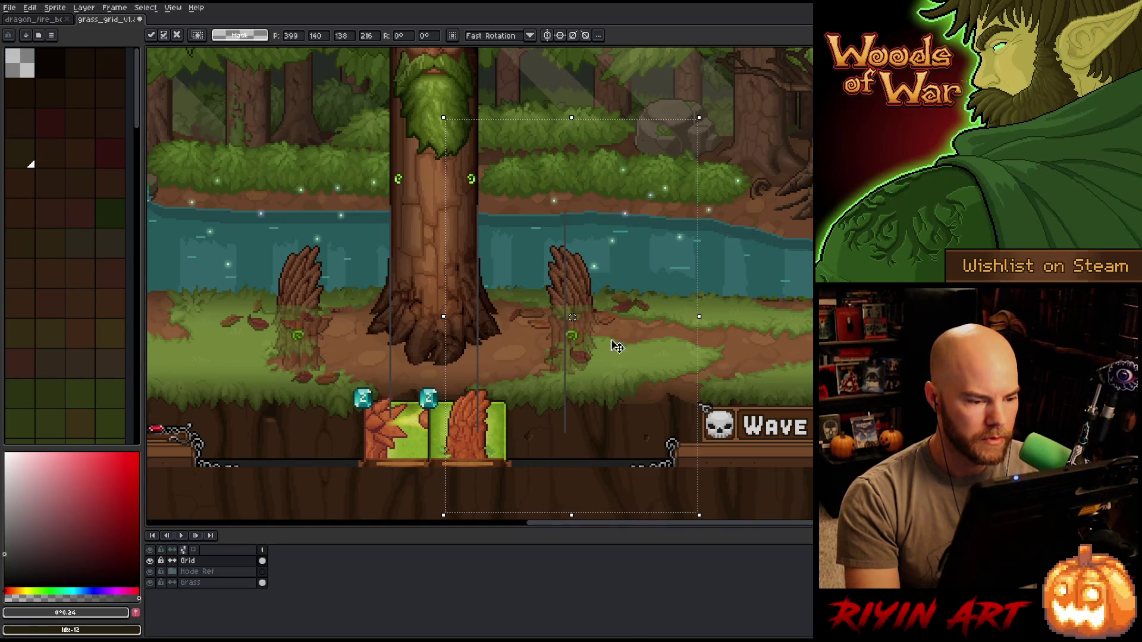
key("ctrl+d")
- Copy the grid line pair and move the copy right over the small stump, nudging it pixel by pixel
left_click_drag(780, 102, 545, 509)
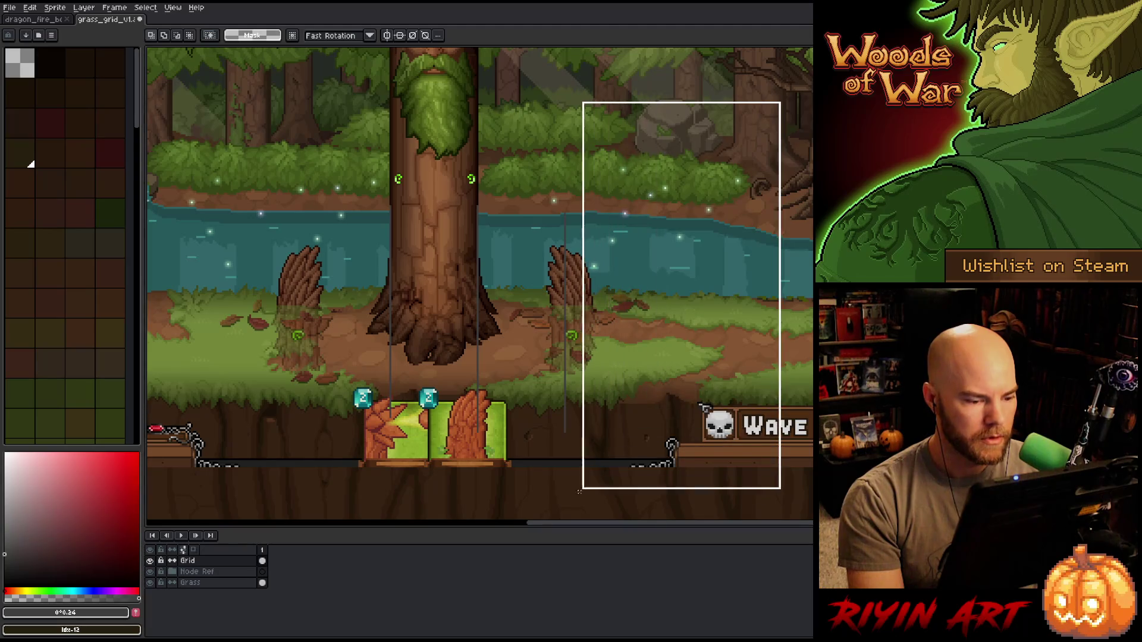
key("ctrl+d")
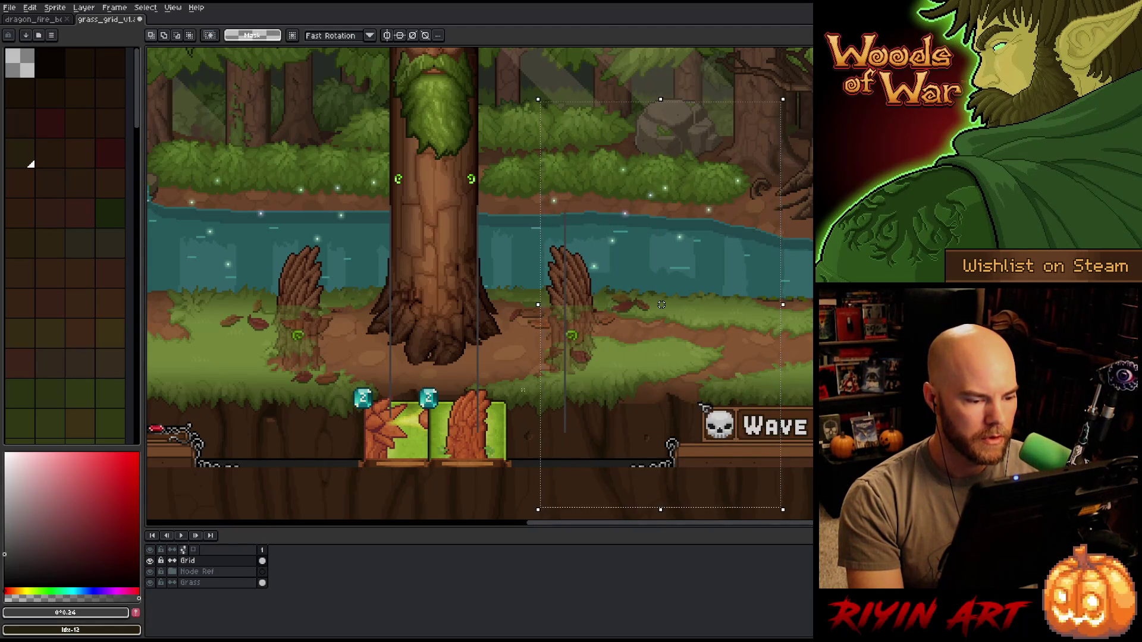
scroll(577, 319, "up", 1)
scroll(577, 319, "up", 1)
scroll(579, 315, "up", 1)
key("ctrl+shift+d")
key("shift+Left")
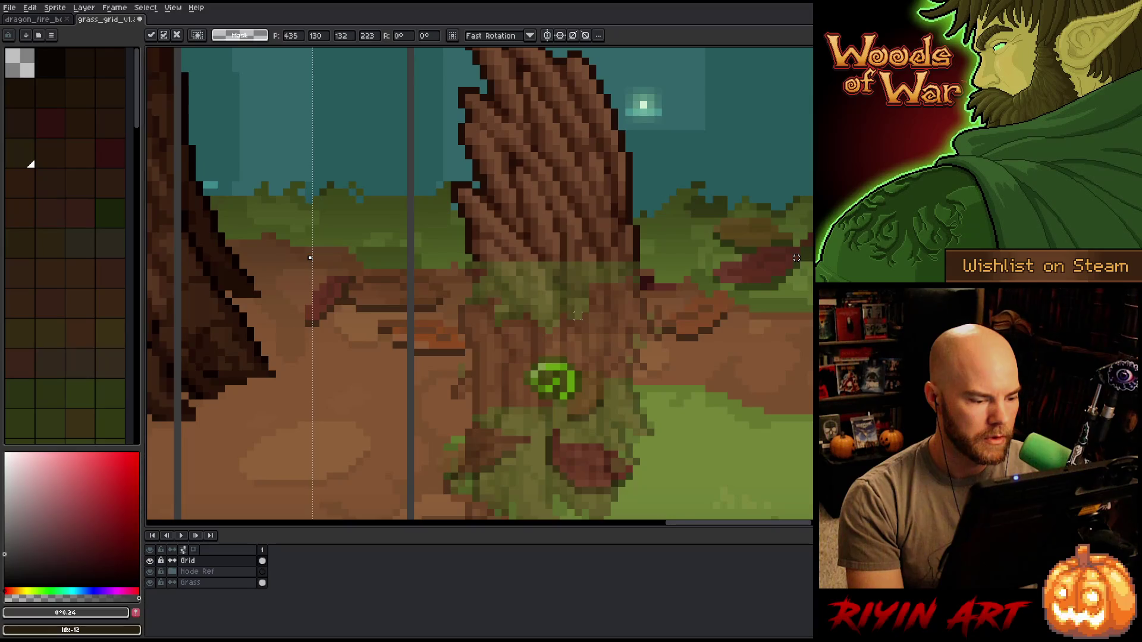
key("Right")
key("Right")
key("Right")
key("Right")
key("Right")
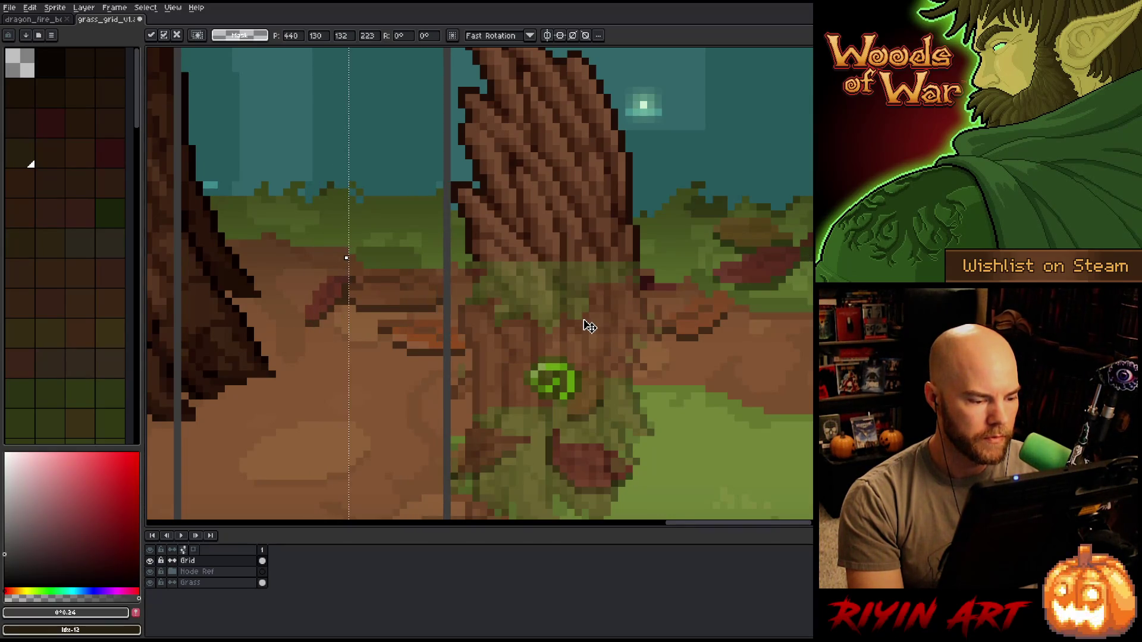
key("Left")
scroll(589, 327, "down", 3)
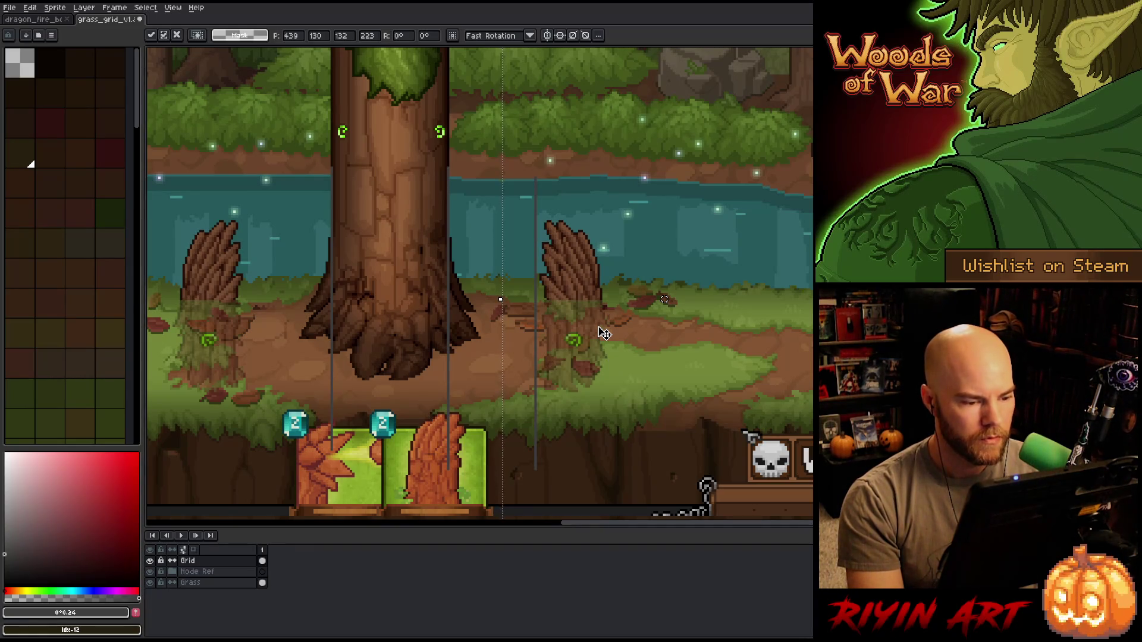
key("Return")
mouse_move(603, 114)
left_mouse_down()
mouse_move(423, 501)
mouse_move(502, 501)
left_mouse_up()
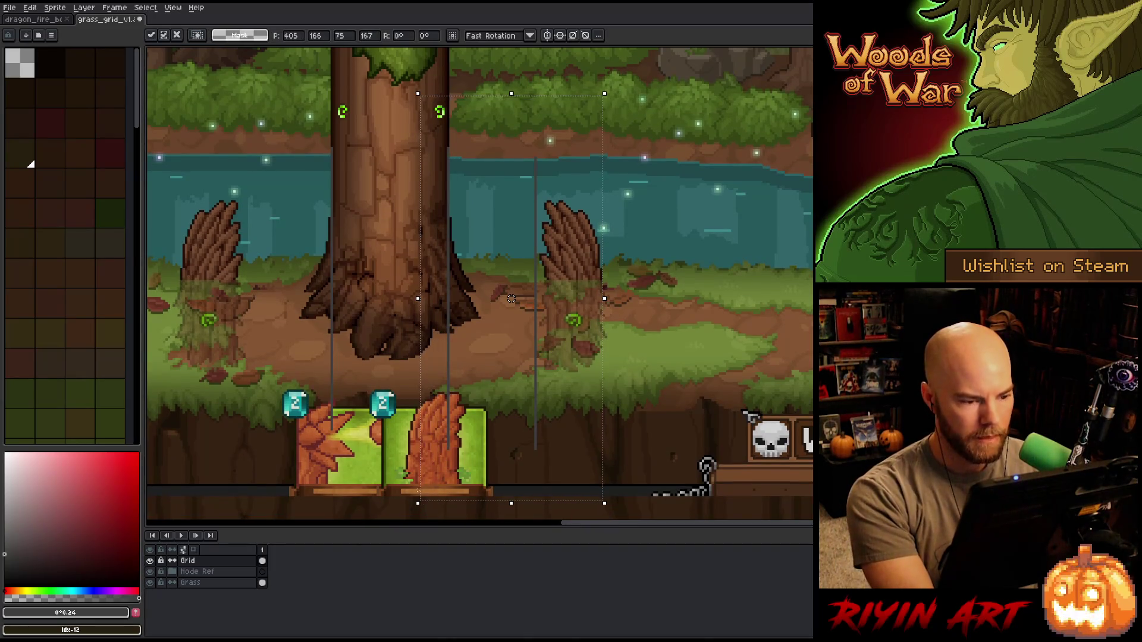
left_click_drag(589, 298, 598, 299)
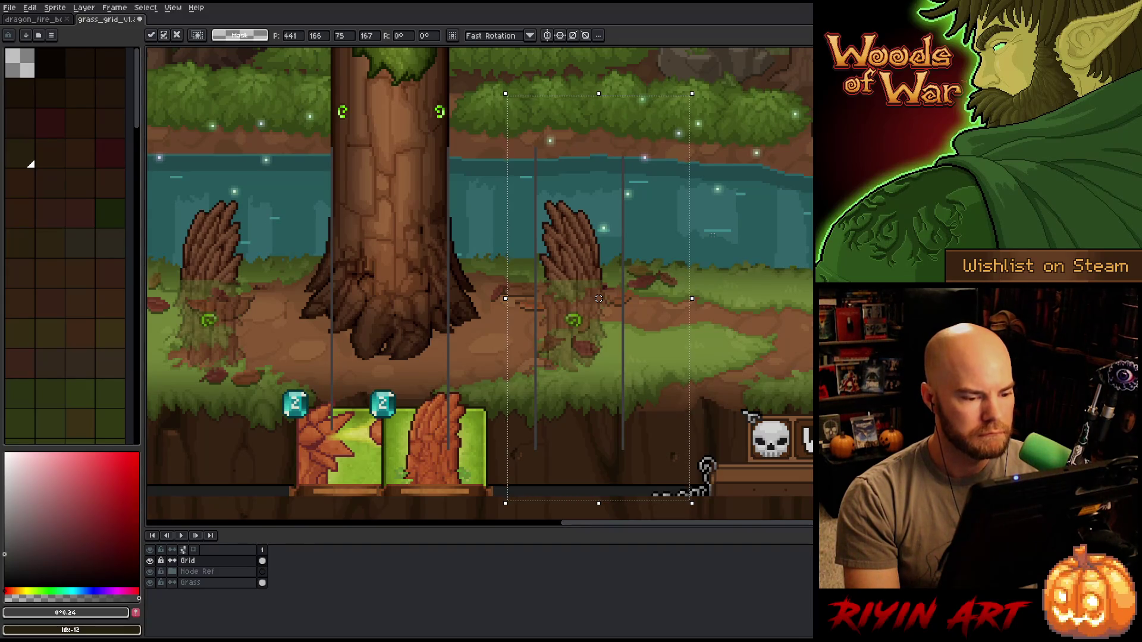
- Nudge the right-hand pair of grid lines one pixel left and fix them in place
key("Left")
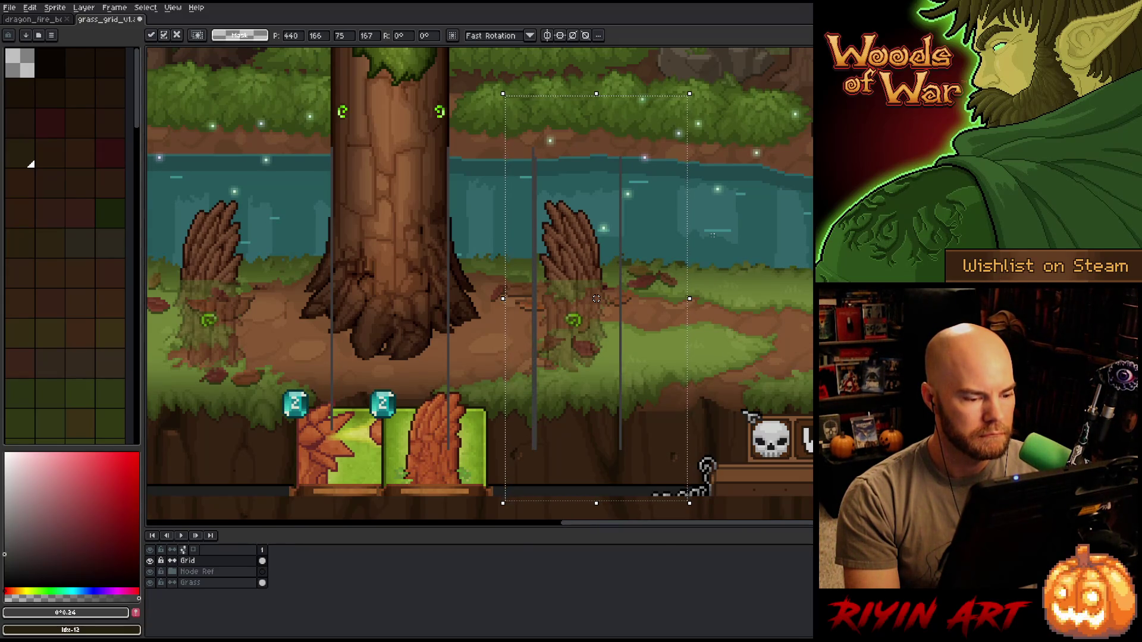
key("Return")
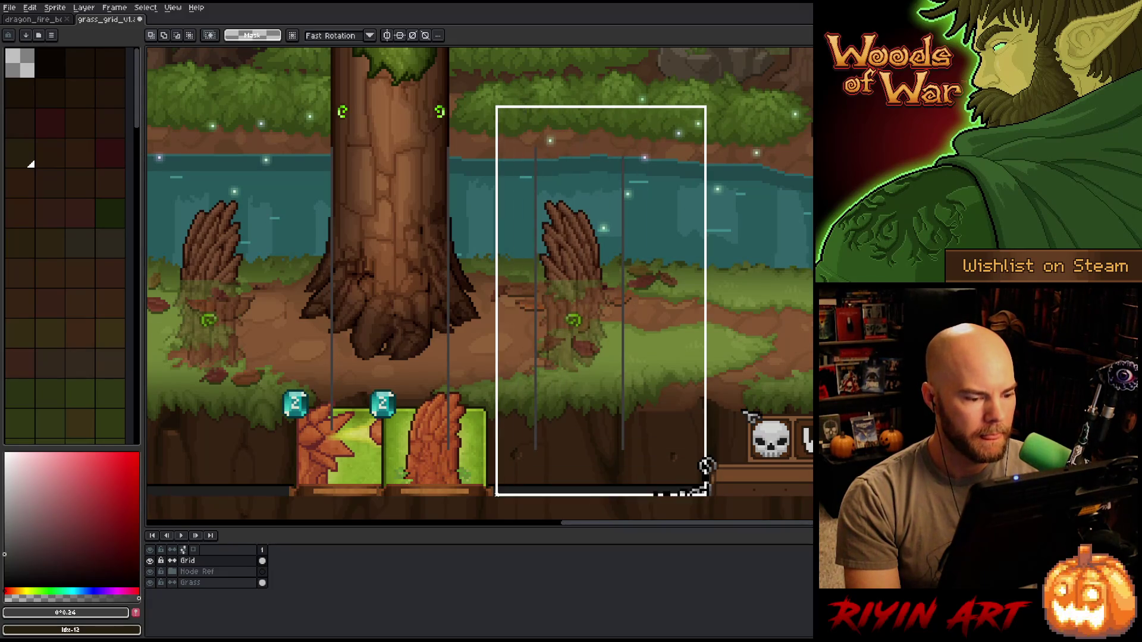
key("Left")
key("Left")
key("Left")
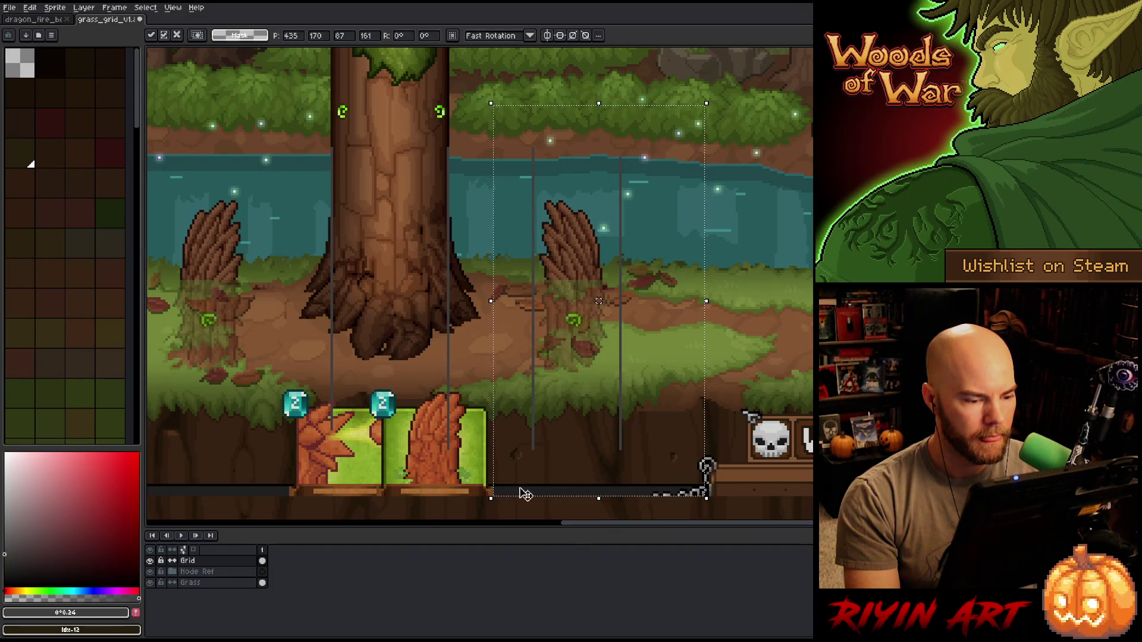
key("Return")
- Check the spacing beside the stump by sliding a marquee selection across to the grid lines
left_click_drag(775, 86, 602, 510)
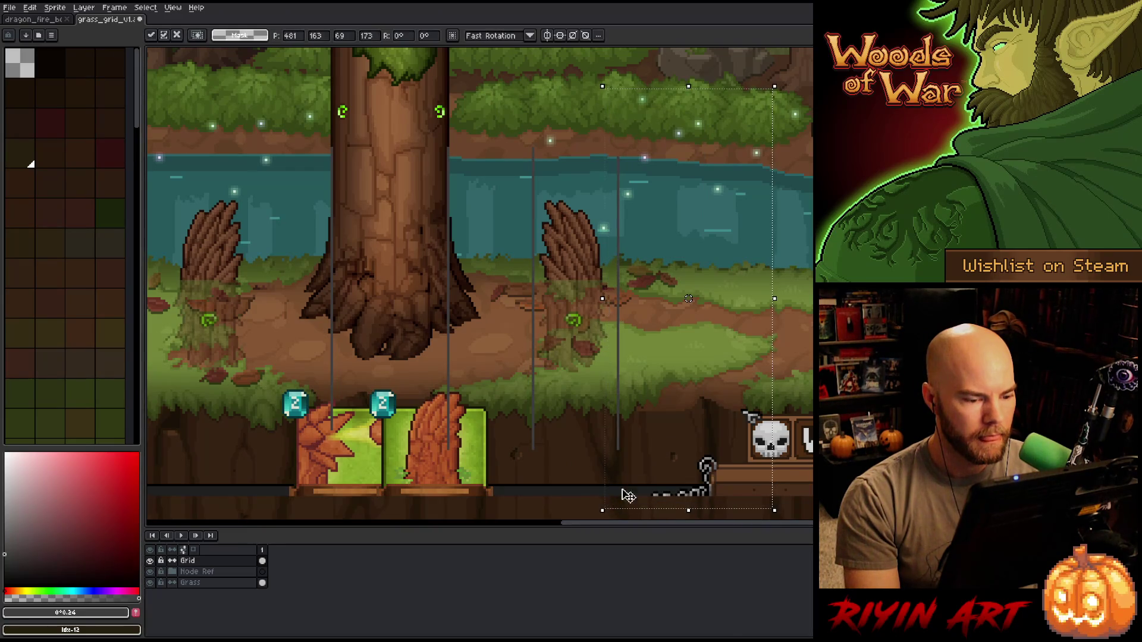
key("ctrl+d")
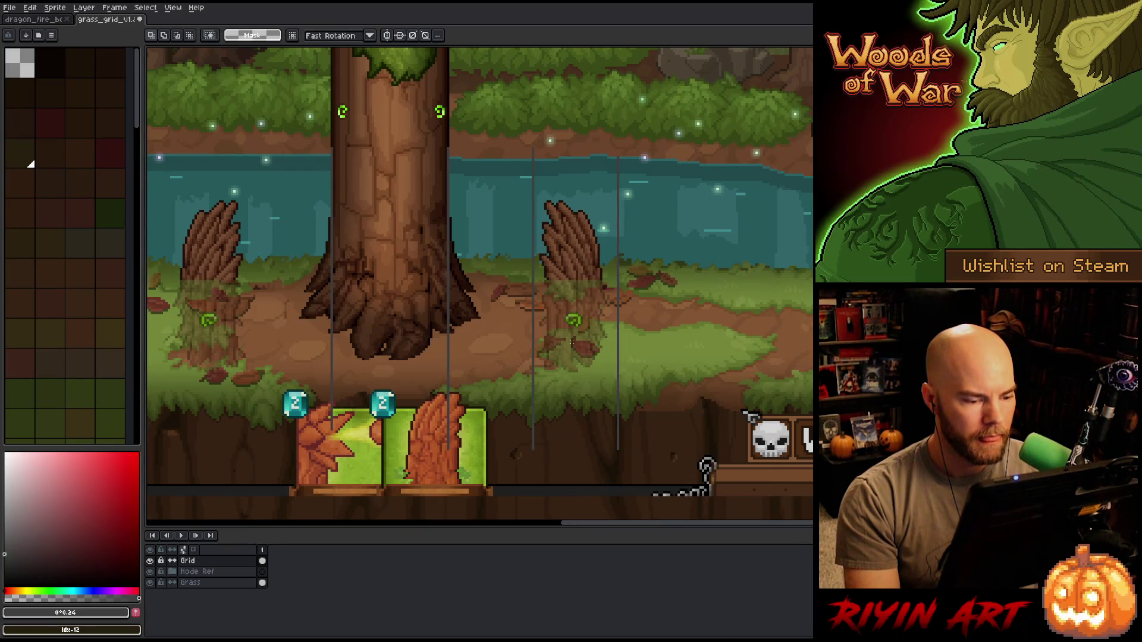
scroll(553, 330, "up", 1)
scroll(554, 330, "up", 1)
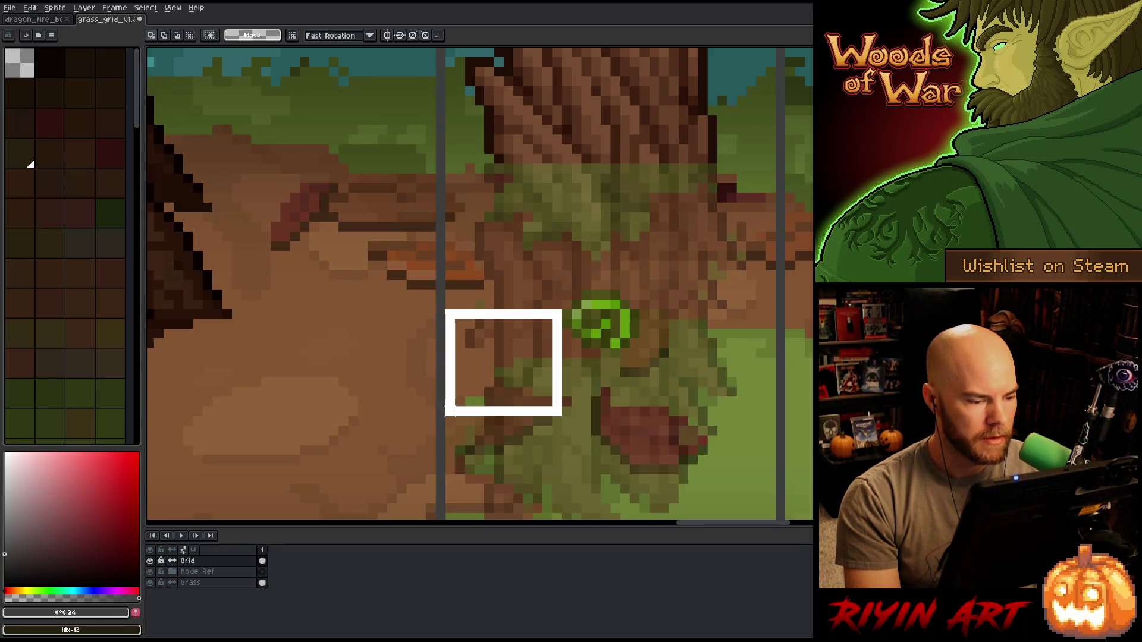
left_click_drag(513, 395, 444, 417)
left_click_drag(567, 332, 765, 317)
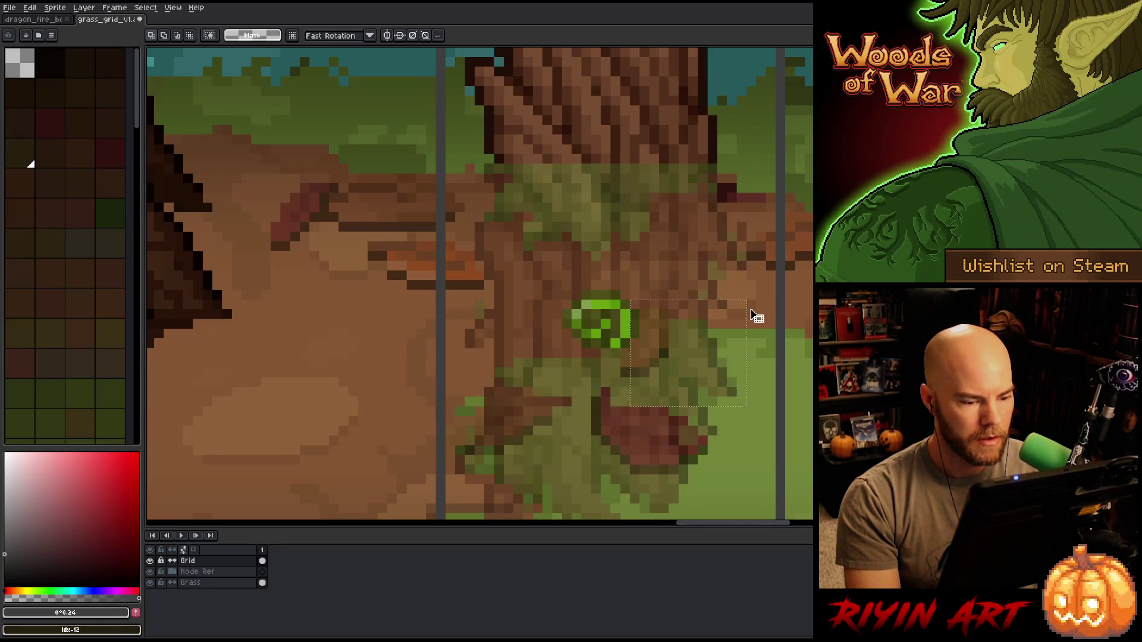
scroll(765, 317, "down", 2)
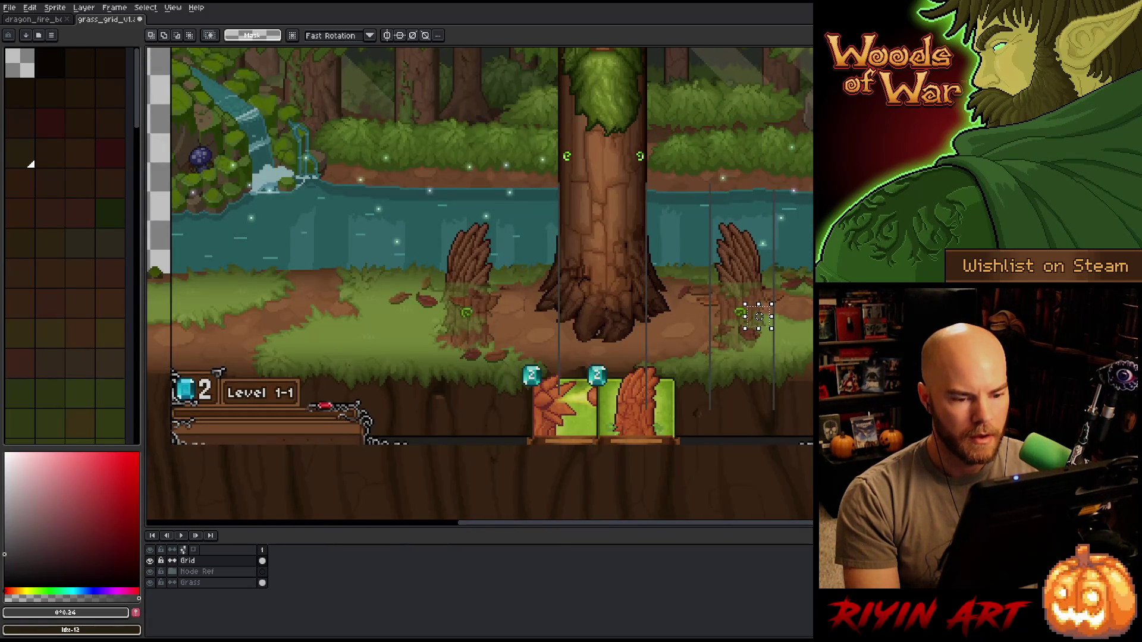
- Adjust the right-edge grid lines' selection and commit the transform
left_click_drag(759, 317, 761, 243)
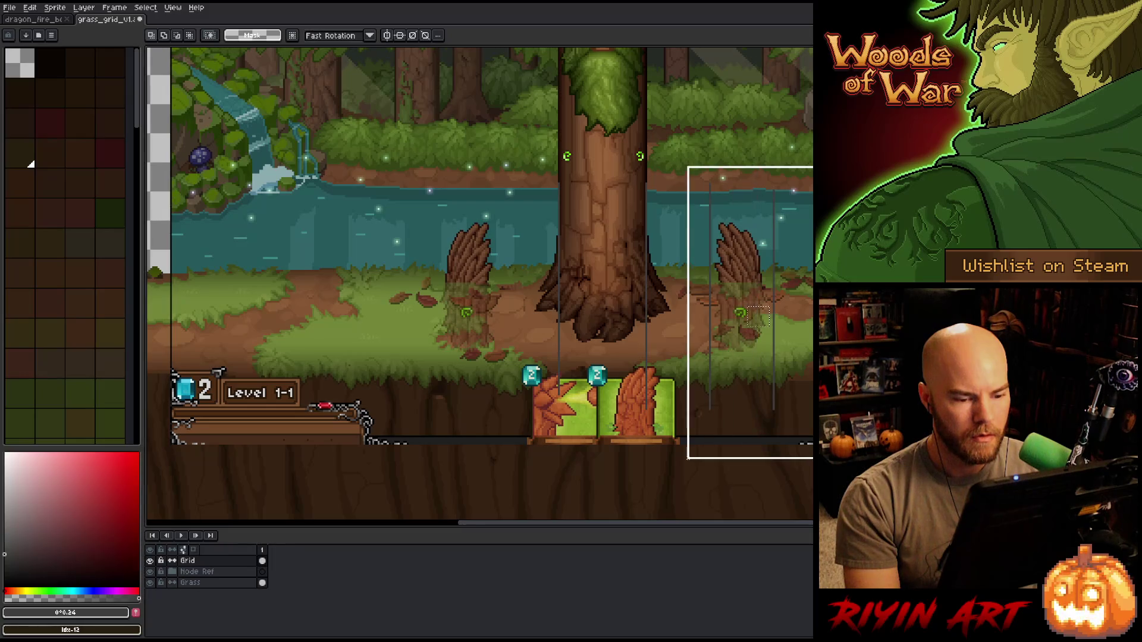
left_click_drag(760, 243, 789, 305)
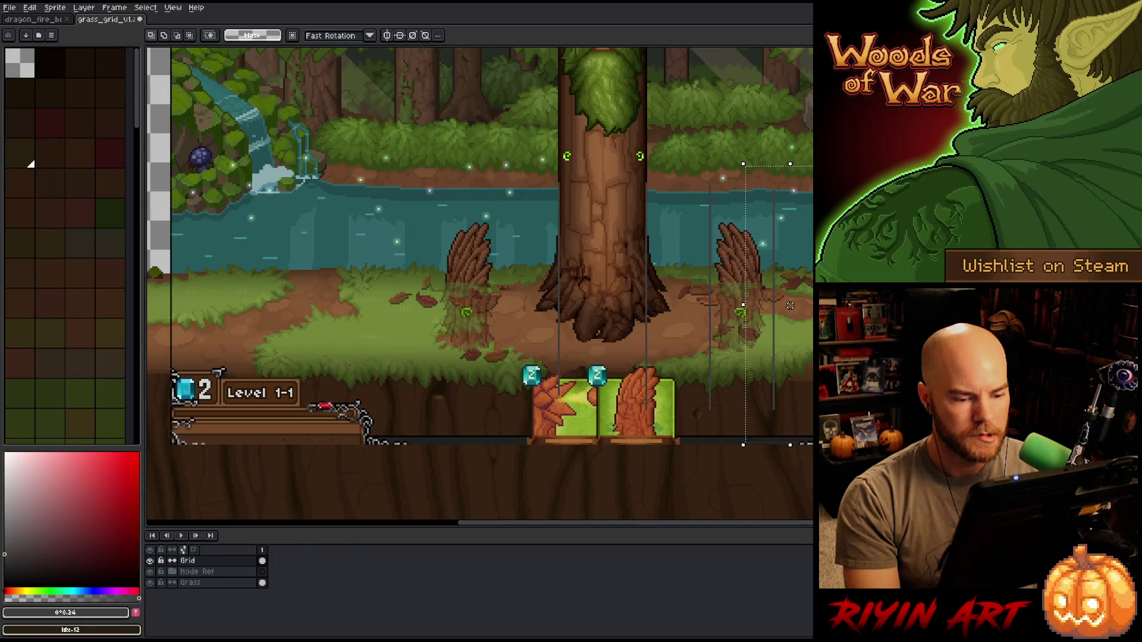
scroll(790, 306, "up", 2)
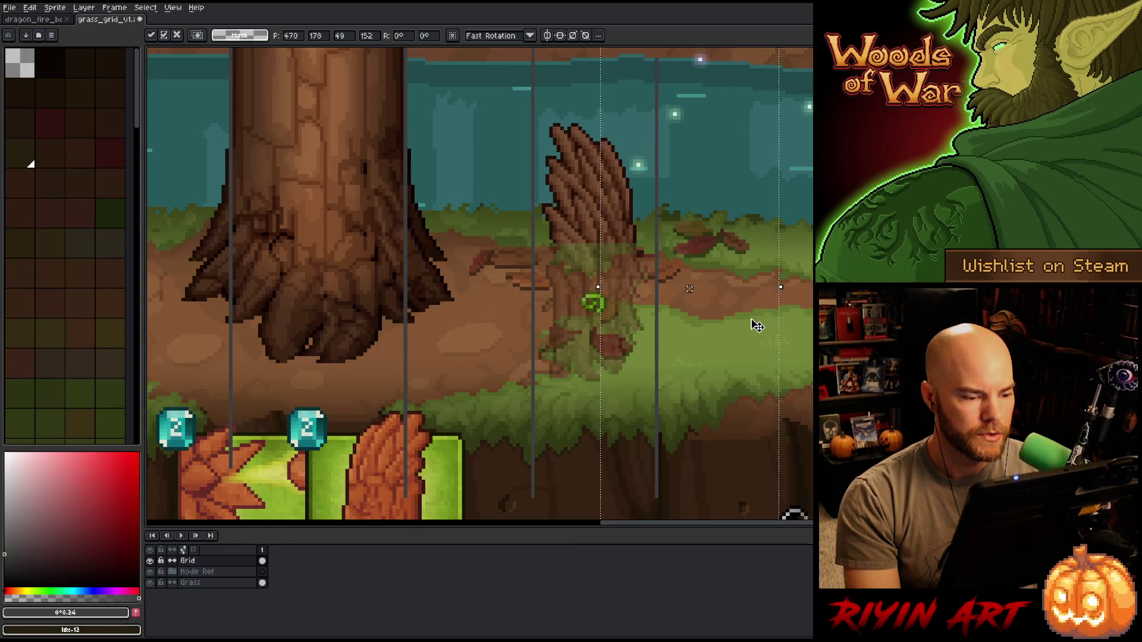
scroll(756, 325, "down", 1)
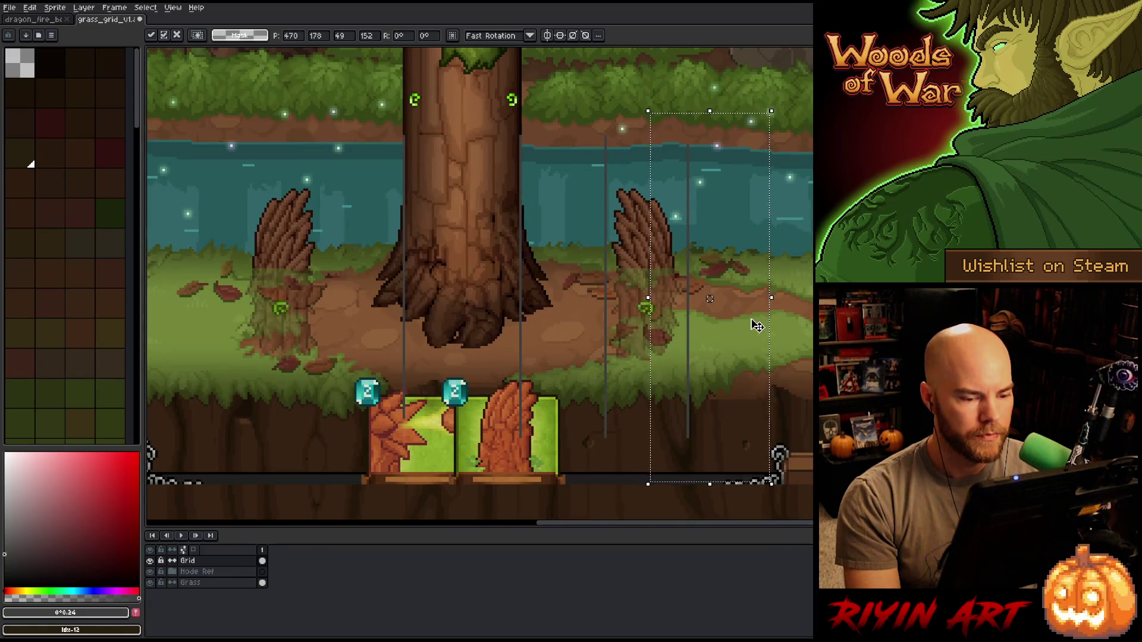
scroll(687, 364, "up", 1)
scroll(665, 328, "up", 1)
key("Return")
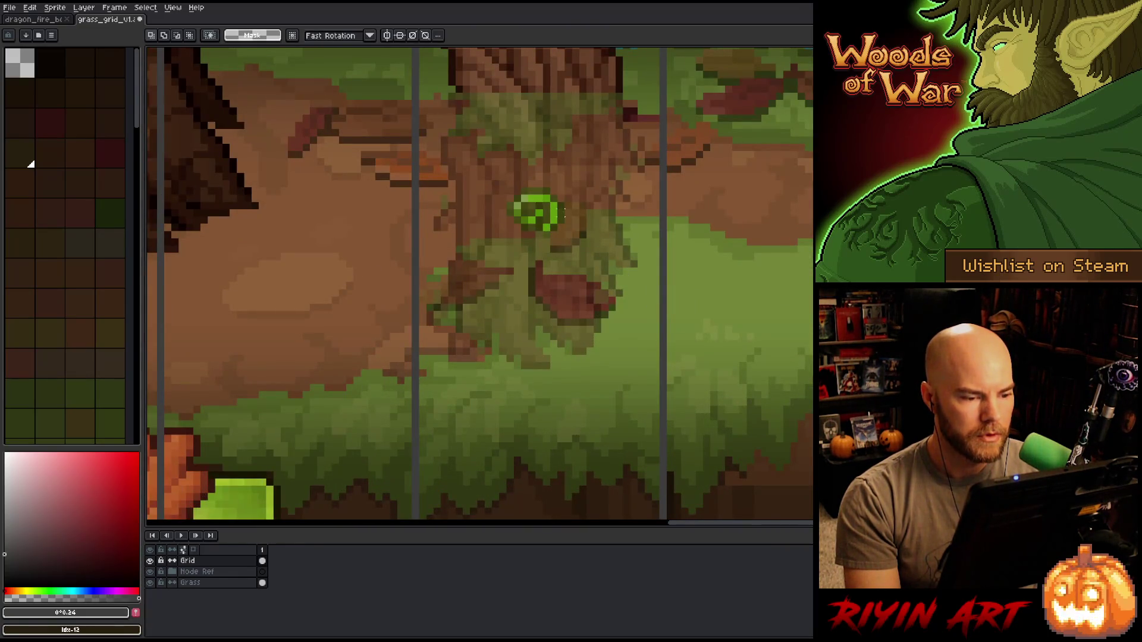
left_click_drag(566, 210, 661, 249)
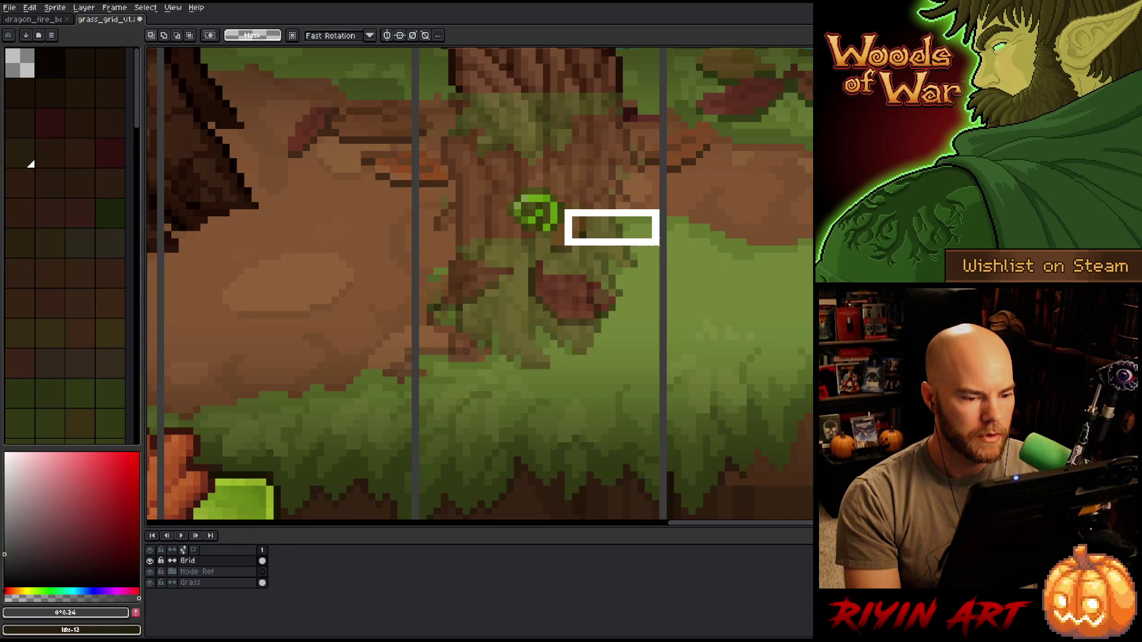
scroll(496, 250, "down", 2)
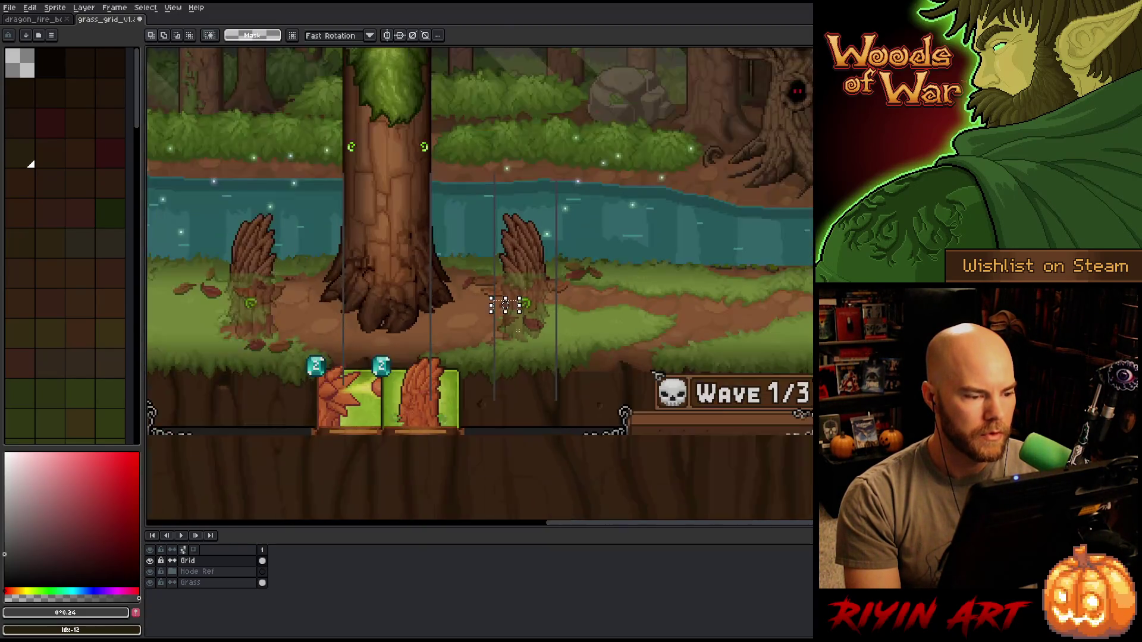
left_click(505, 305)
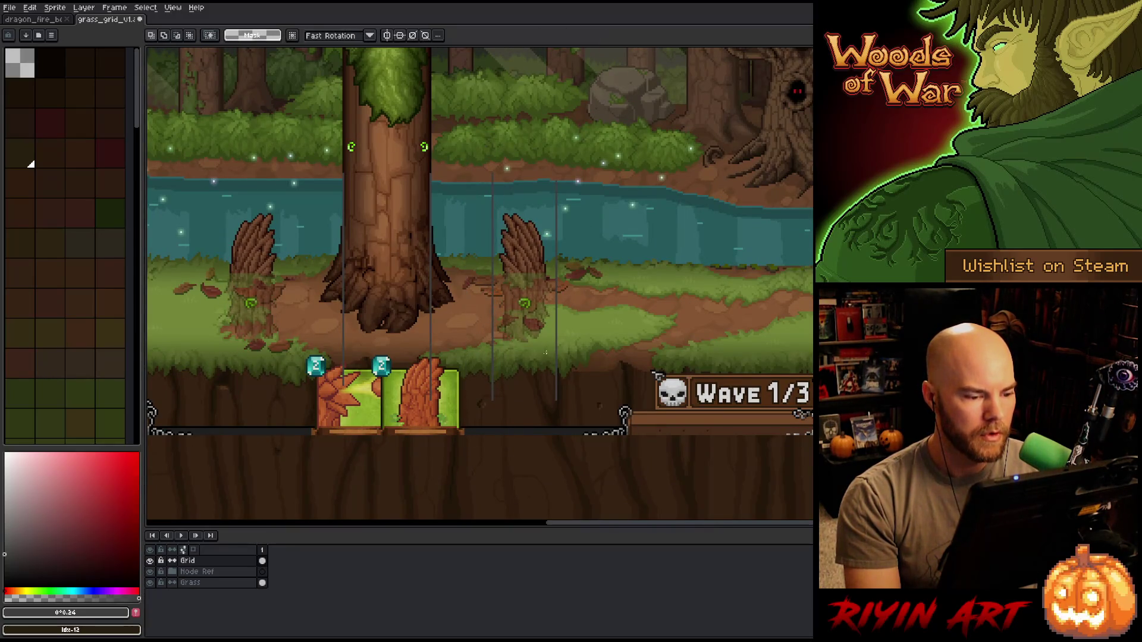
scroll(500, 328, "up", 2)
scroll(555, 291, "up", 2)
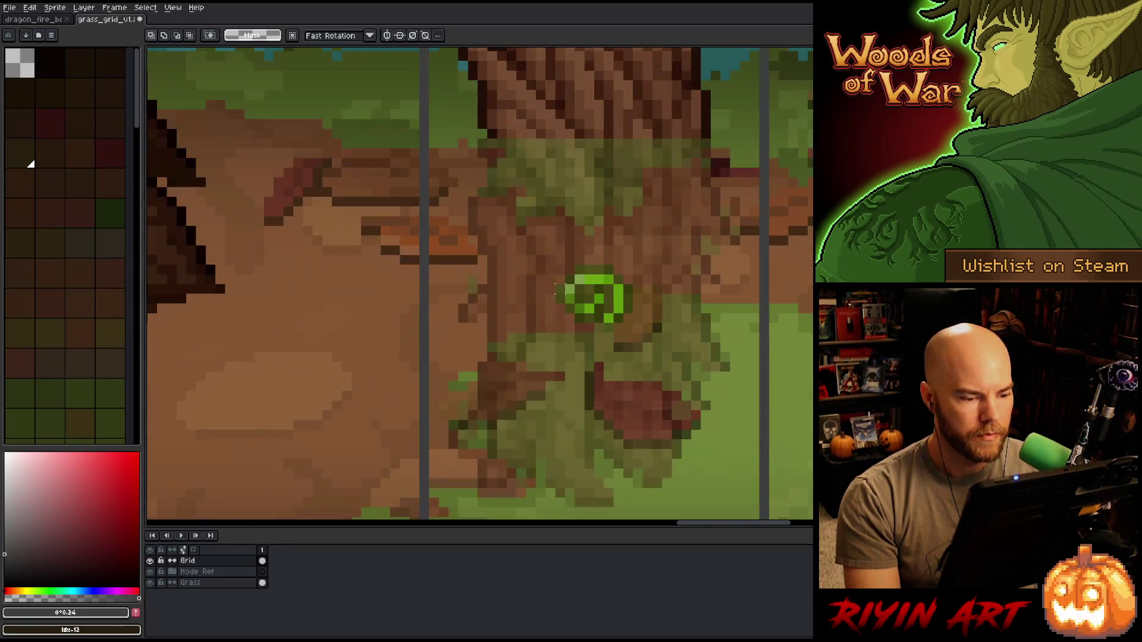
- Measure the spacing around the stump with marquee selections and select grid lines between the tree and stump
left_click_drag(557, 293, 426, 384)
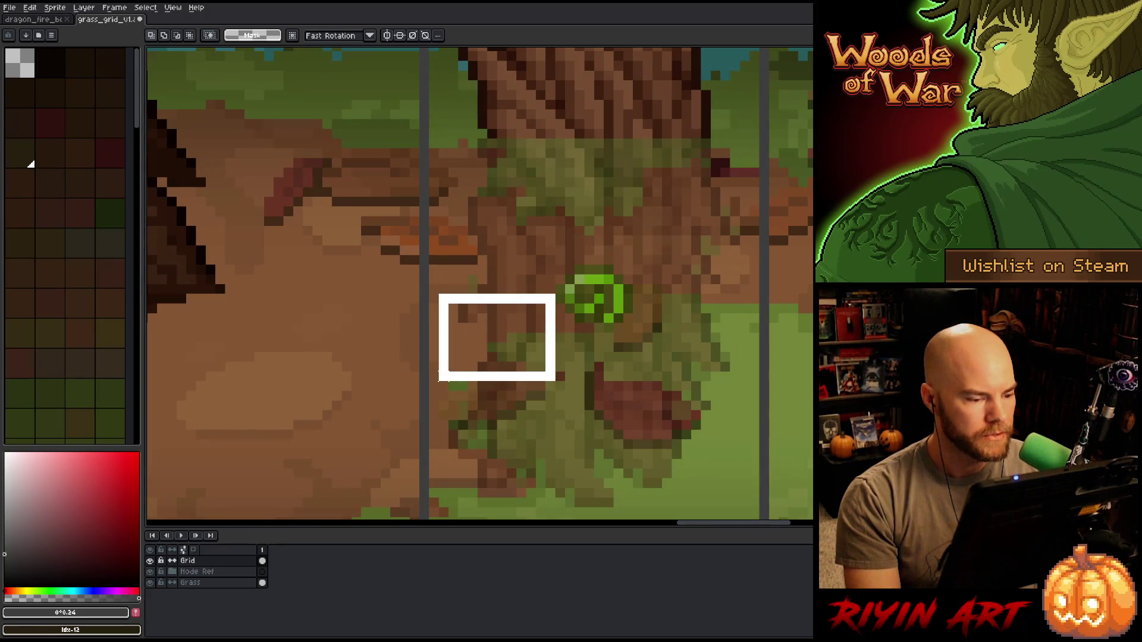
left_click_drag(557, 320, 760, 305)
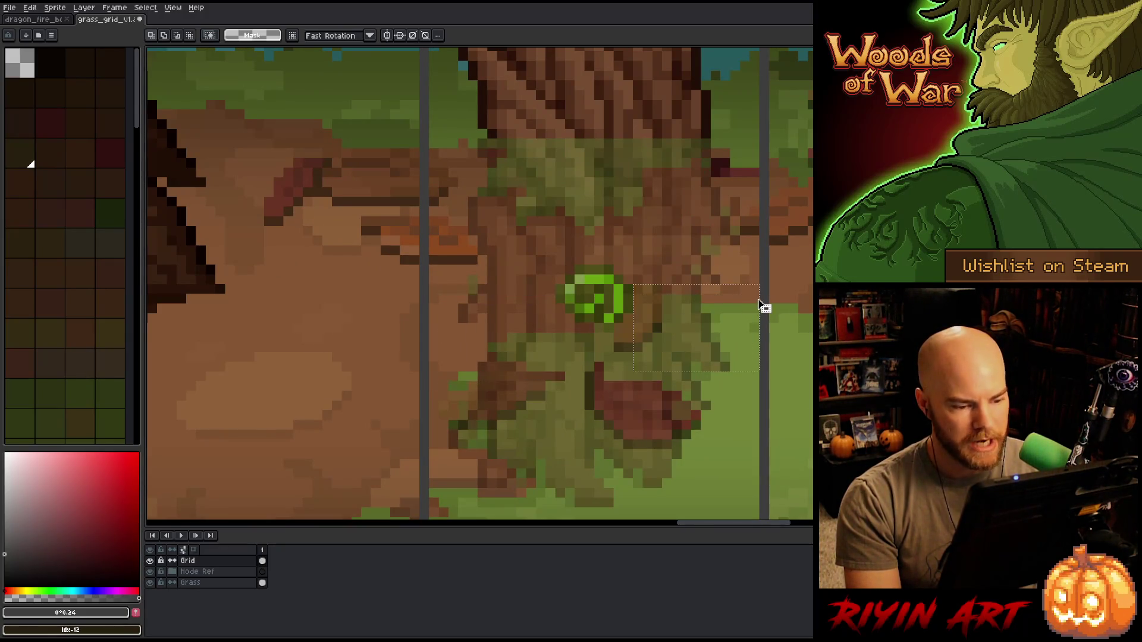
left_click_drag(759, 257, 602, 449)
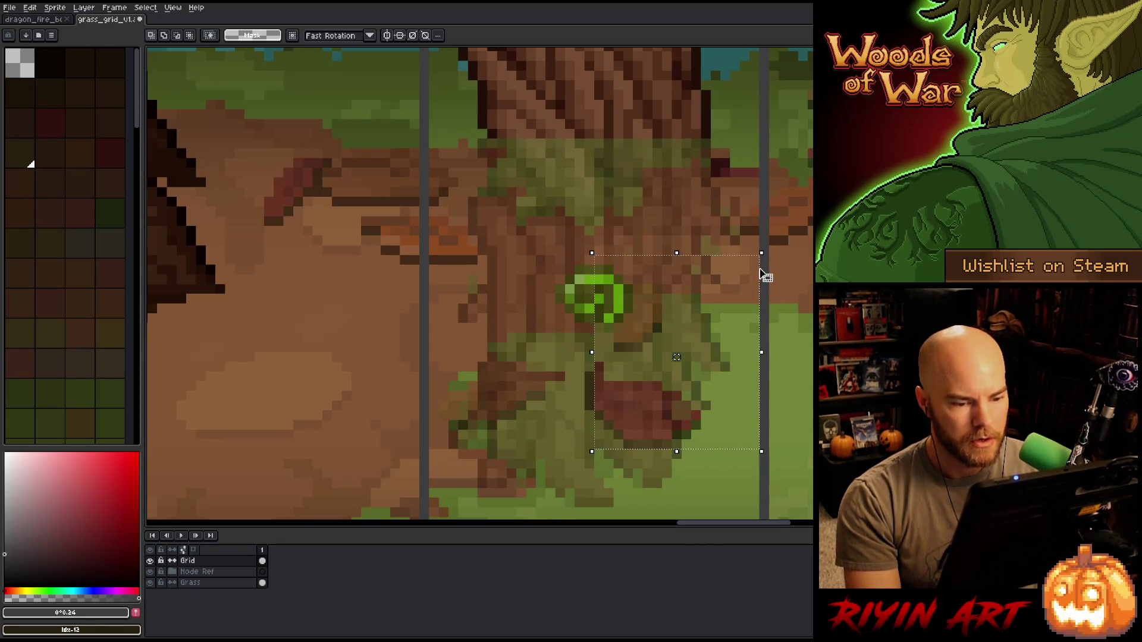
left_click_drag(765, 273, 609, 262)
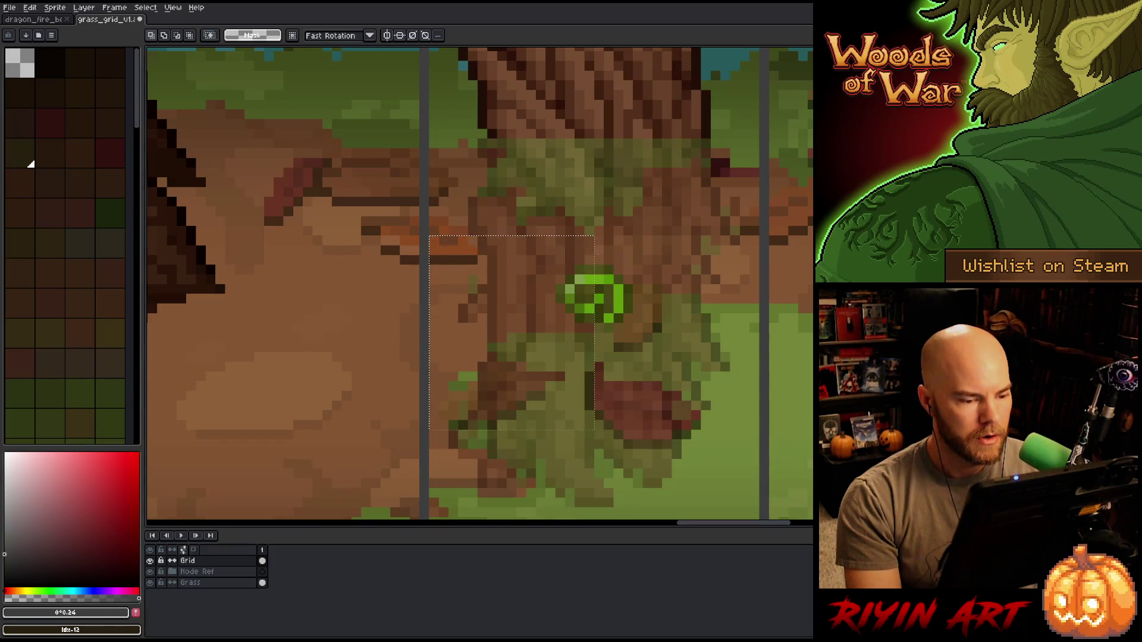
scroll(595, 258, "down", 4)
left_click_drag(553, 401, 537, 438)
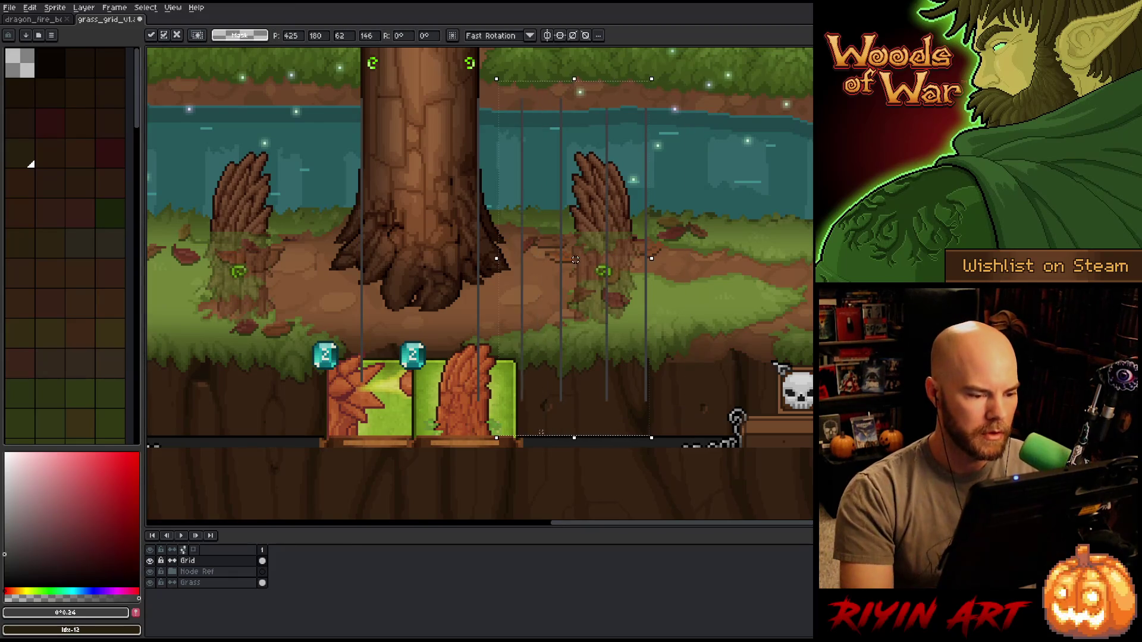
- Nudge the grid lines left into place, then take a single vertical line and position it beside the stump
key("Left")
key("Left")
key("Left")
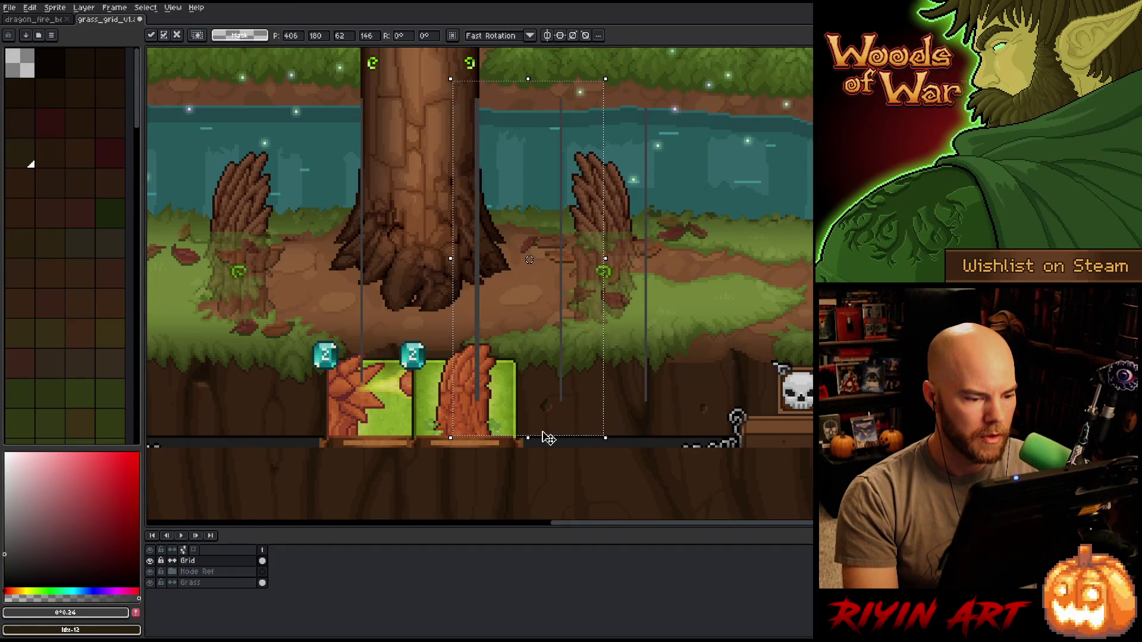
key("Left")
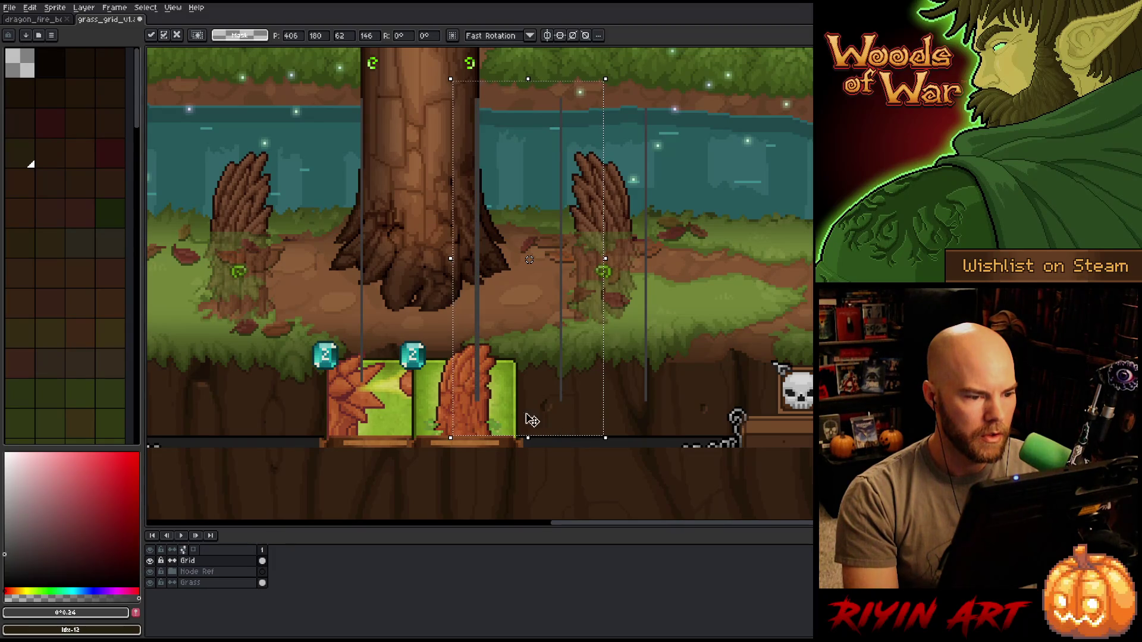
key("Return")
left_click_drag(530, 76, 480, 456)
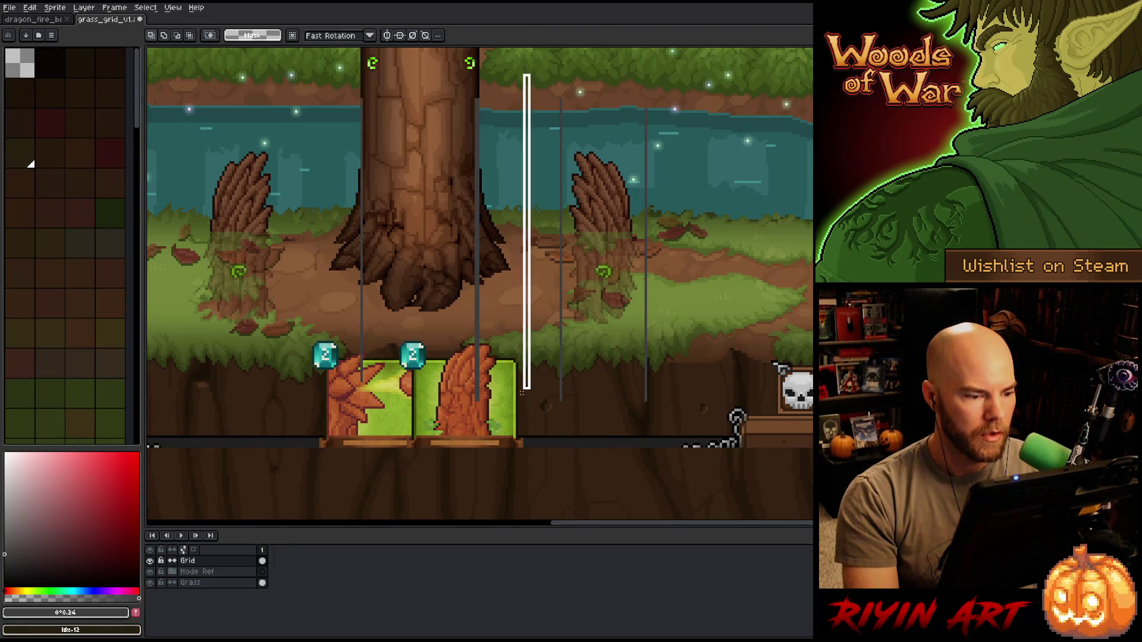
key("ctrl+d")
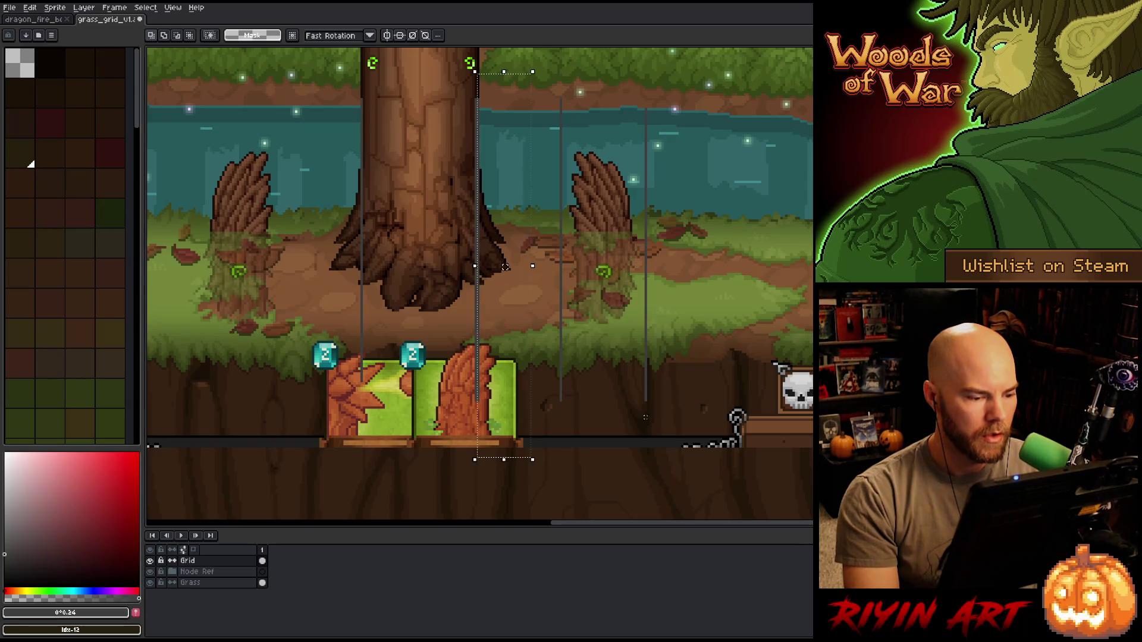
mouse_move(479, 392)
left_mouse_down()
mouse_move(479, 98)
mouse_move(585, 425)
left_mouse_up()
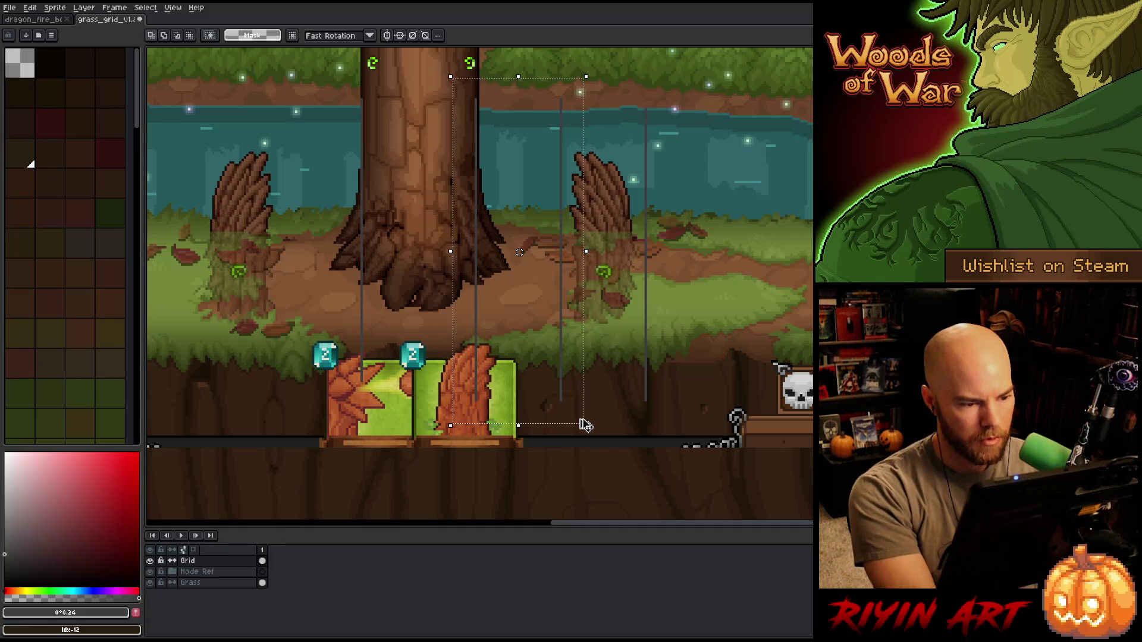
- Nudge the floating grid lines rightward with the arrow keys until X reads about 511
key("Right")
key("Right")
key("Right")
key("Right")
key("Right")
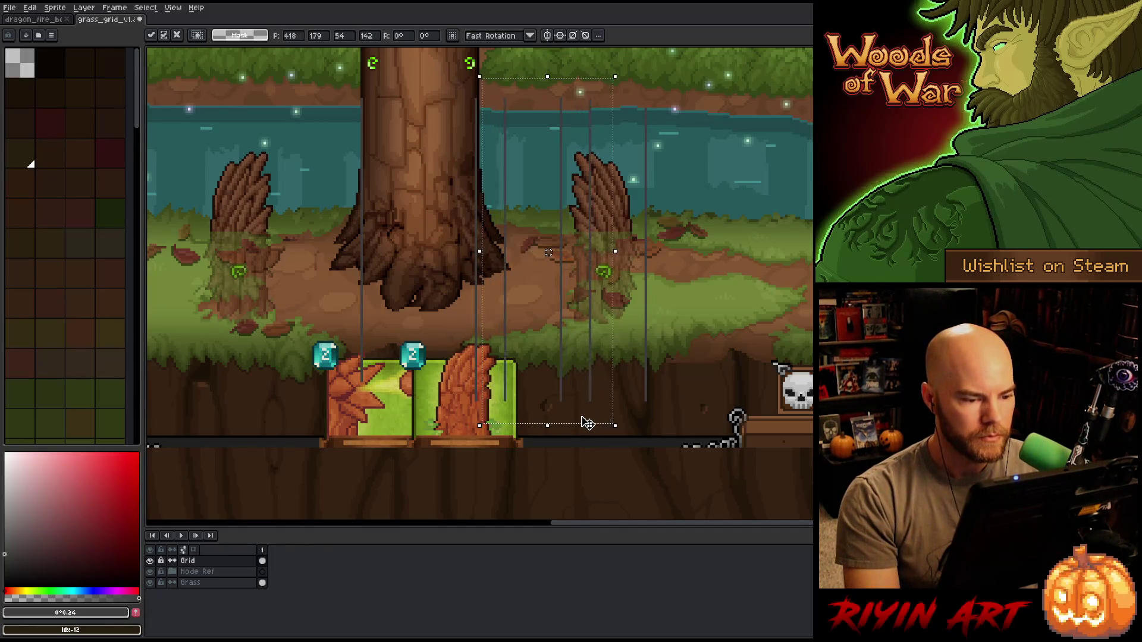
key("Right")
key("Right")
key("Right")
key("Right")
key("Right")
key("Right")
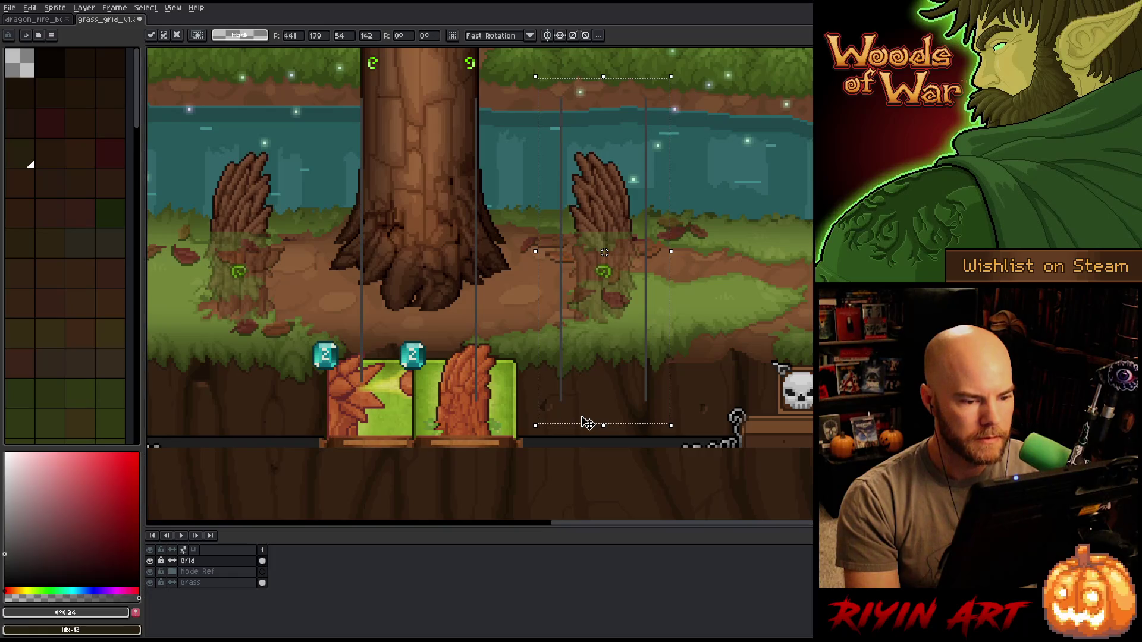
key("Right")
key("Right")
key("Right")
key("Right")
key("Right")
key("Right")
key("Right")
key("Right")
key("Right")
key("Right")
key("Right")
key("Right")
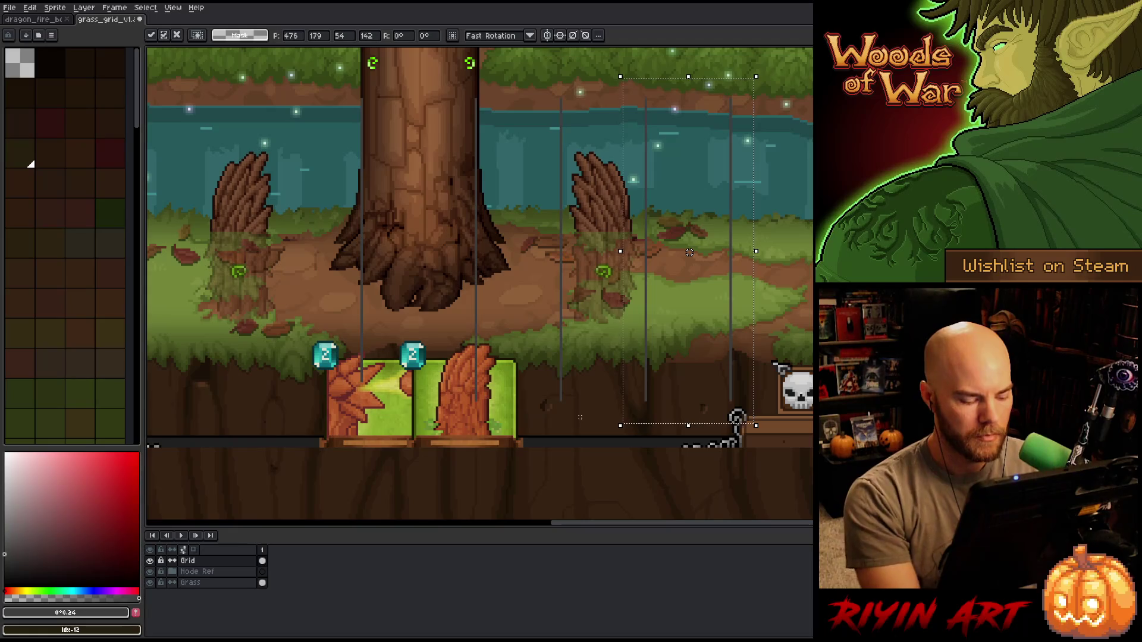
key("Return")
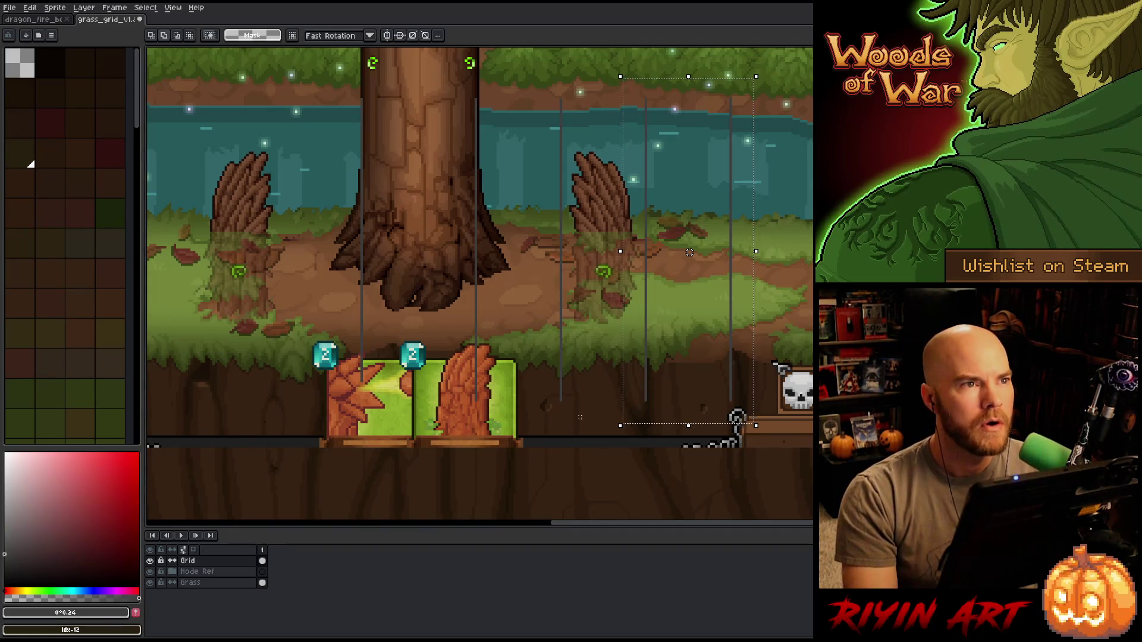
key("Right")
key("Right")
key("Right")
scroll(354, 327, "right", 3)
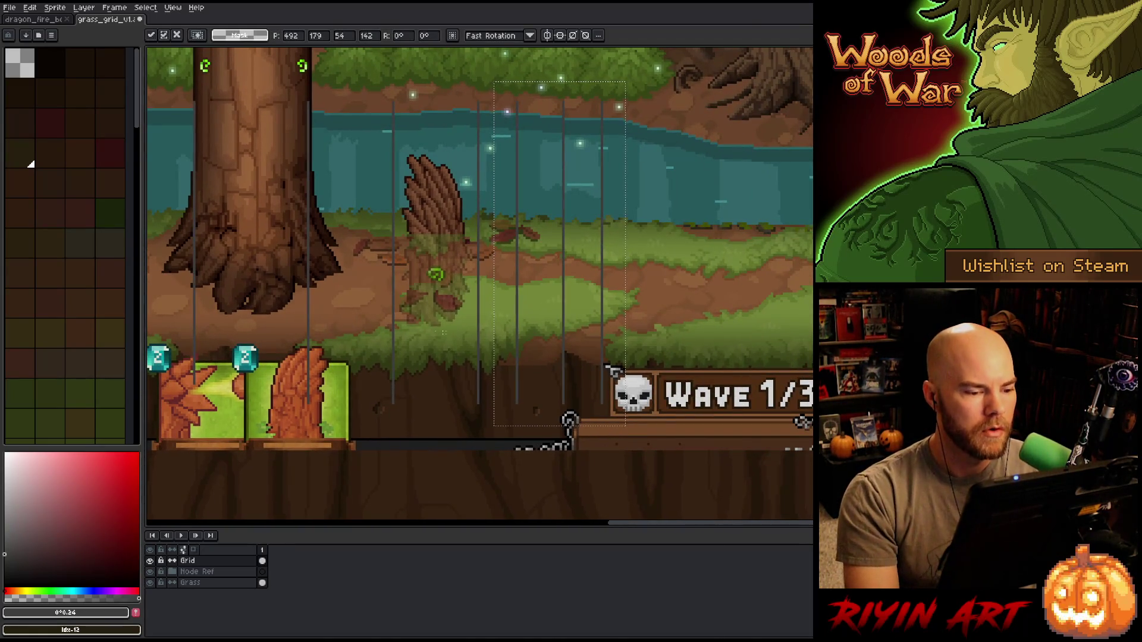
key("Right")
key("Right")
key("Right")
key("Right")
key("Right")
key("Right")
key("Right")
key("Right")
key("Right")
key("Right")
key("Right")
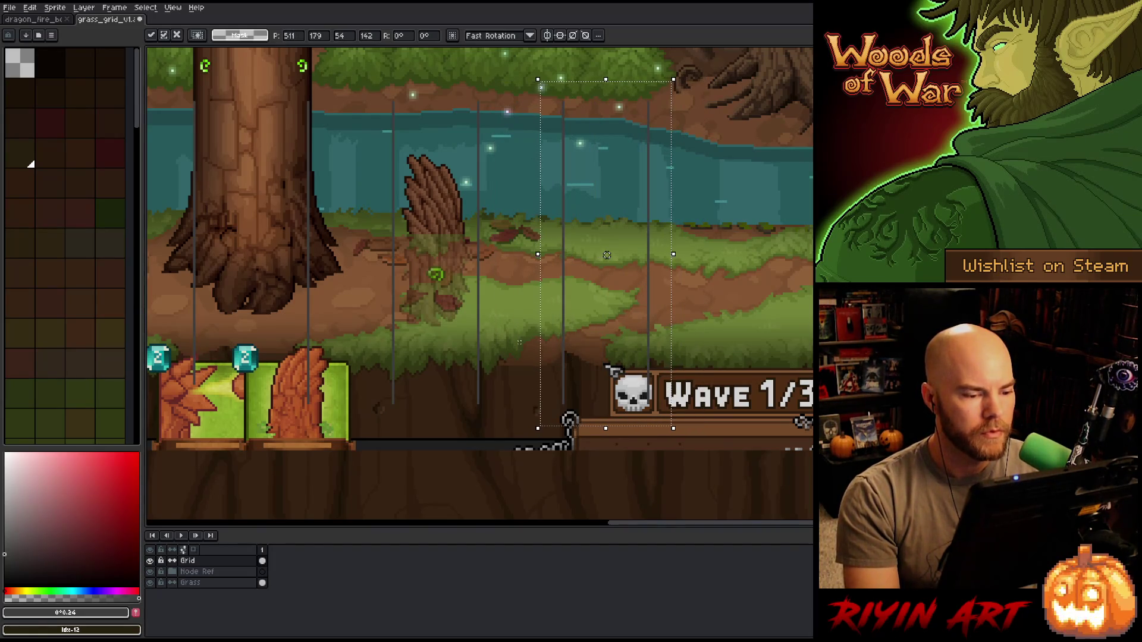
scroll(607, 255, "down", 1)
scroll(593, 272, "down", 1)
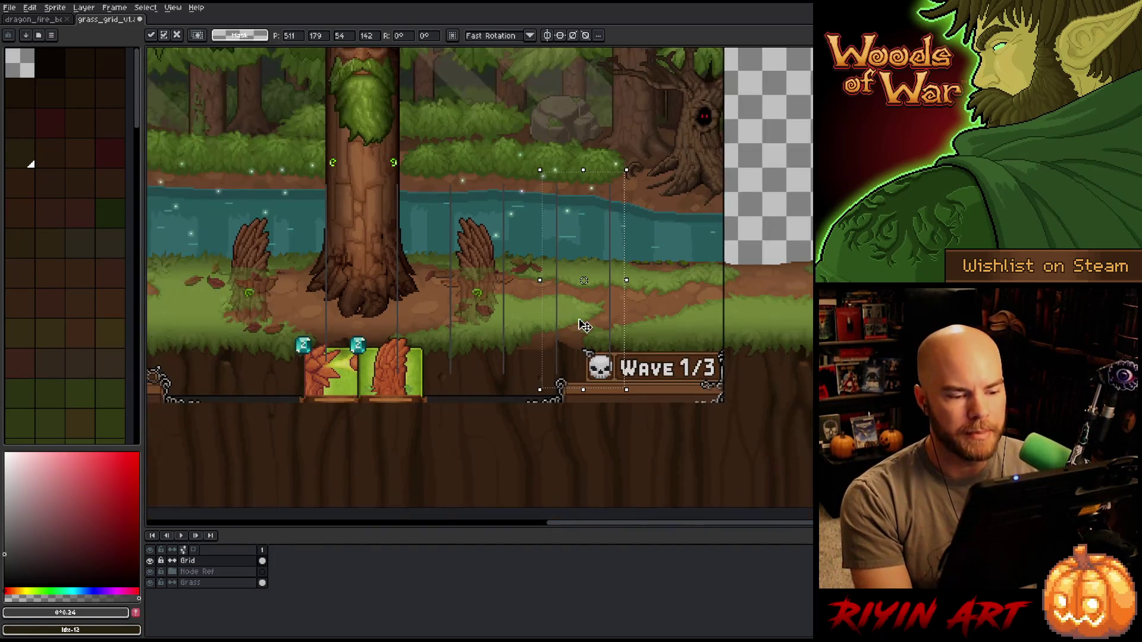
- Commit the move, then drag a larger block of grid lines right to about X 542, past the scene's right edge
key("Return")
left_click_drag(694, 138, 383, 451)
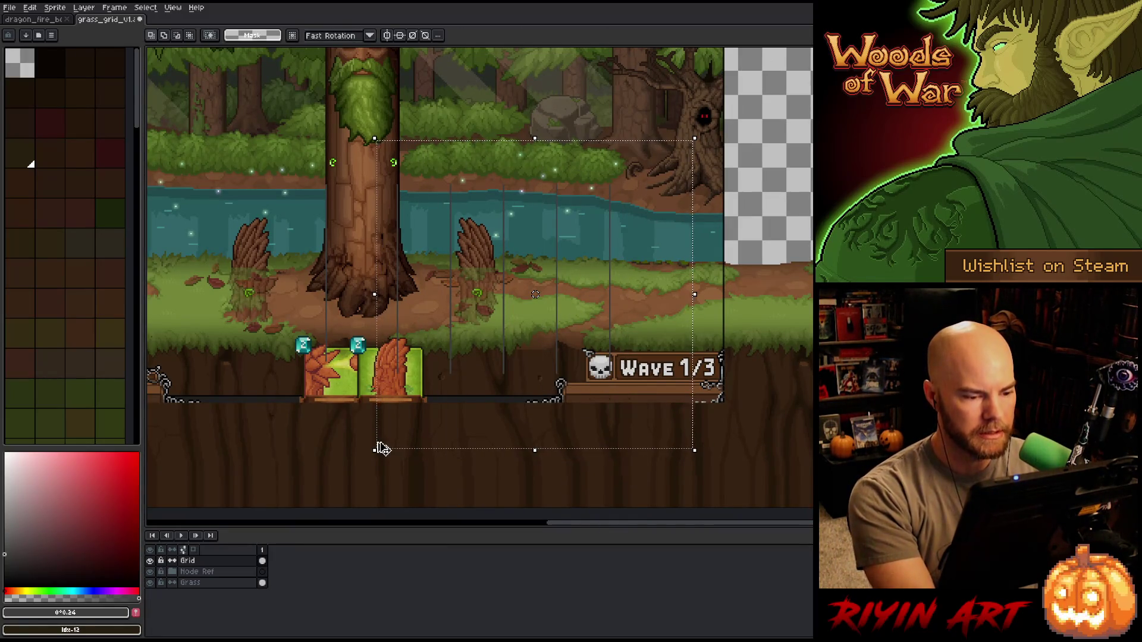
left_click(381, 448)
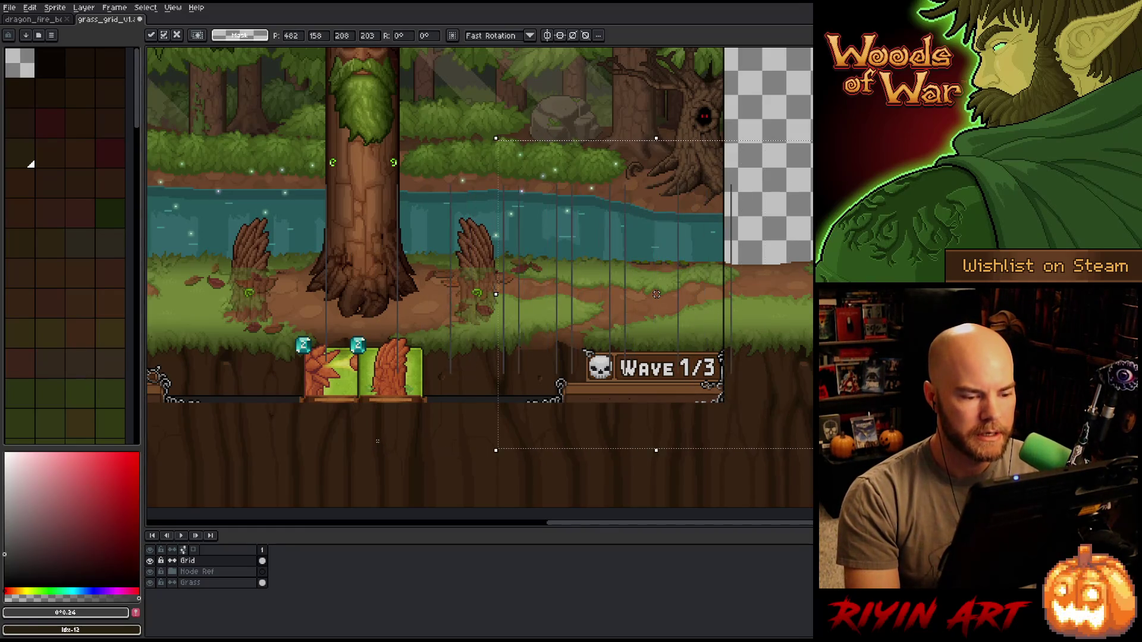
left_click_drag(382, 449, 546, 450)
left_click_drag(705, 293, 746, 294)
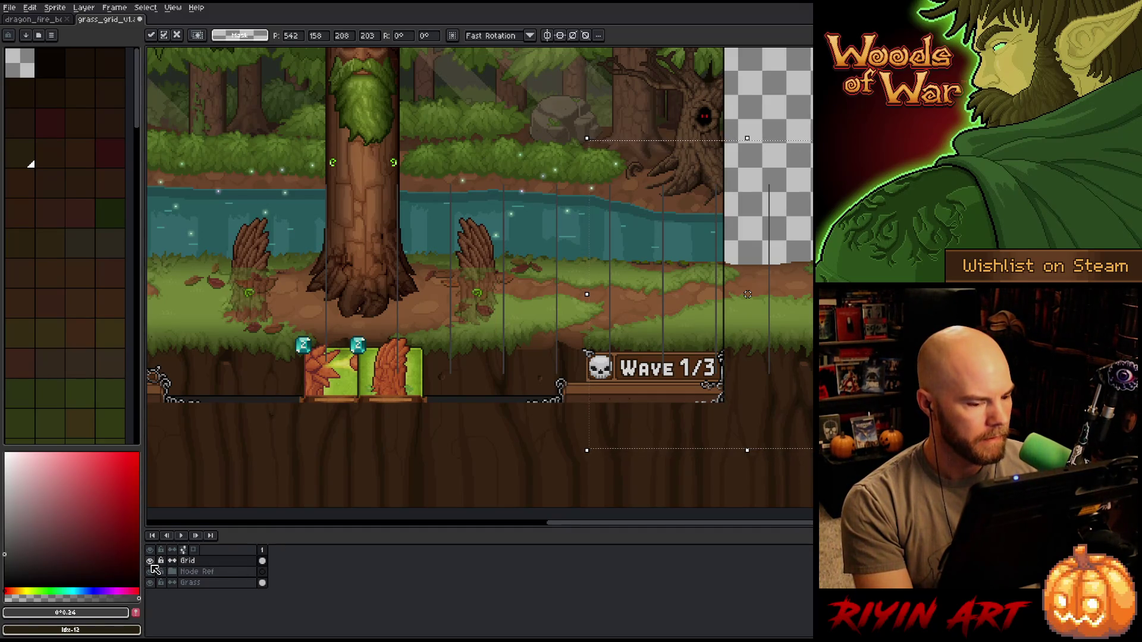
left_click_drag(584, 359, 467, 398)
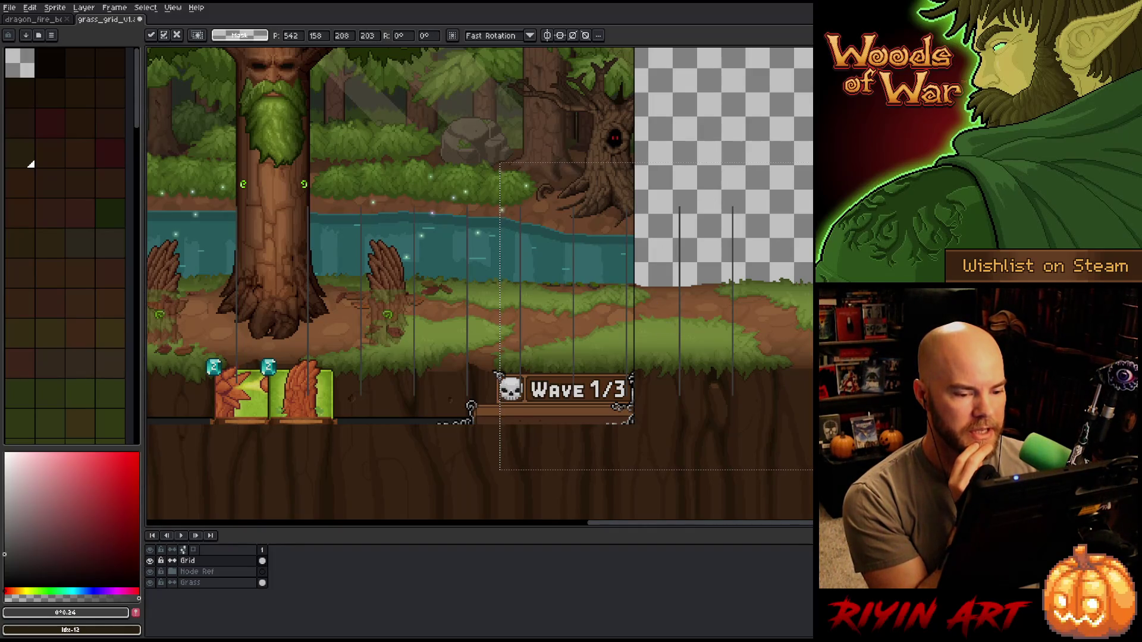
left_click_drag(812, 194, 738, 443)
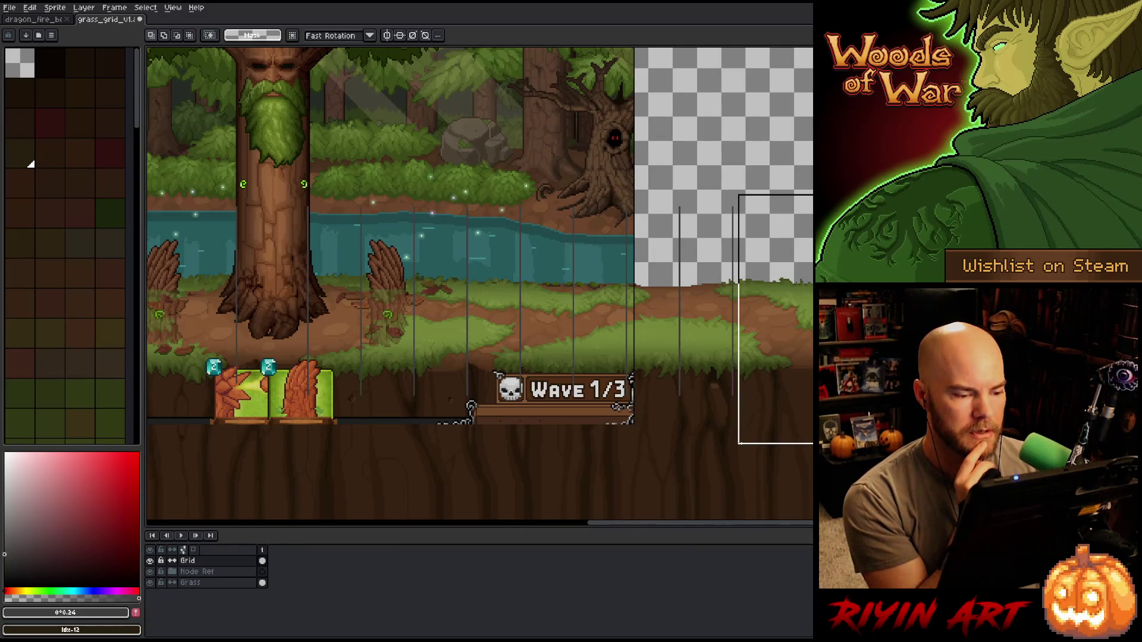
left_click_drag(739, 444, 739, 443)
left_click_drag(487, 337, 487, 172)
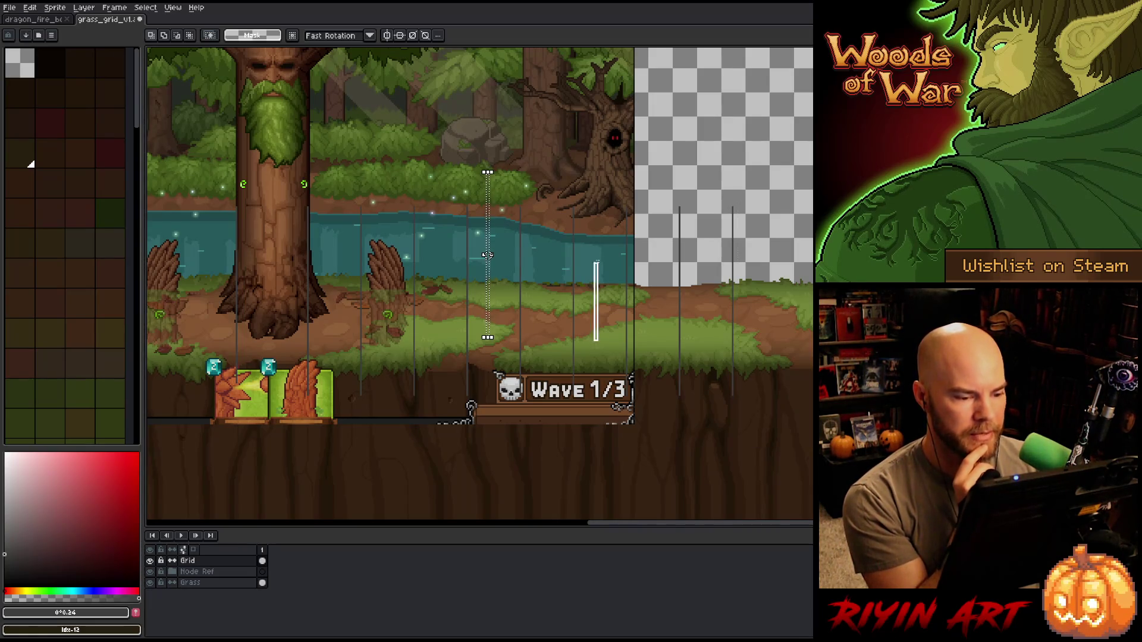
left_click_drag(588, 343, 589, 162)
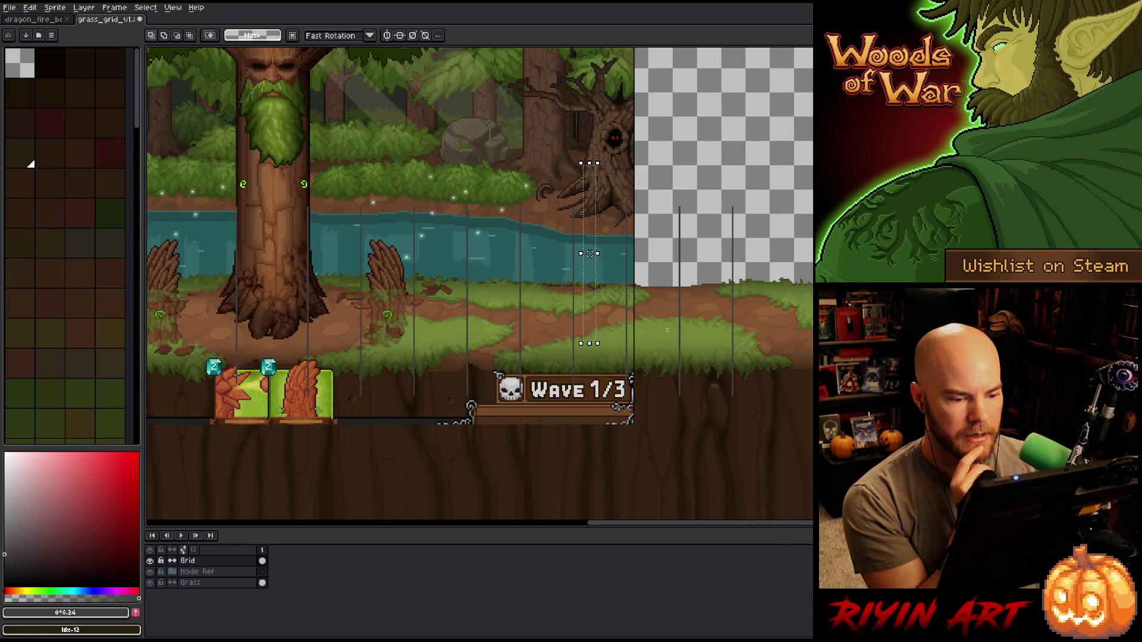
left_click_drag(722, 330, 649, 145)
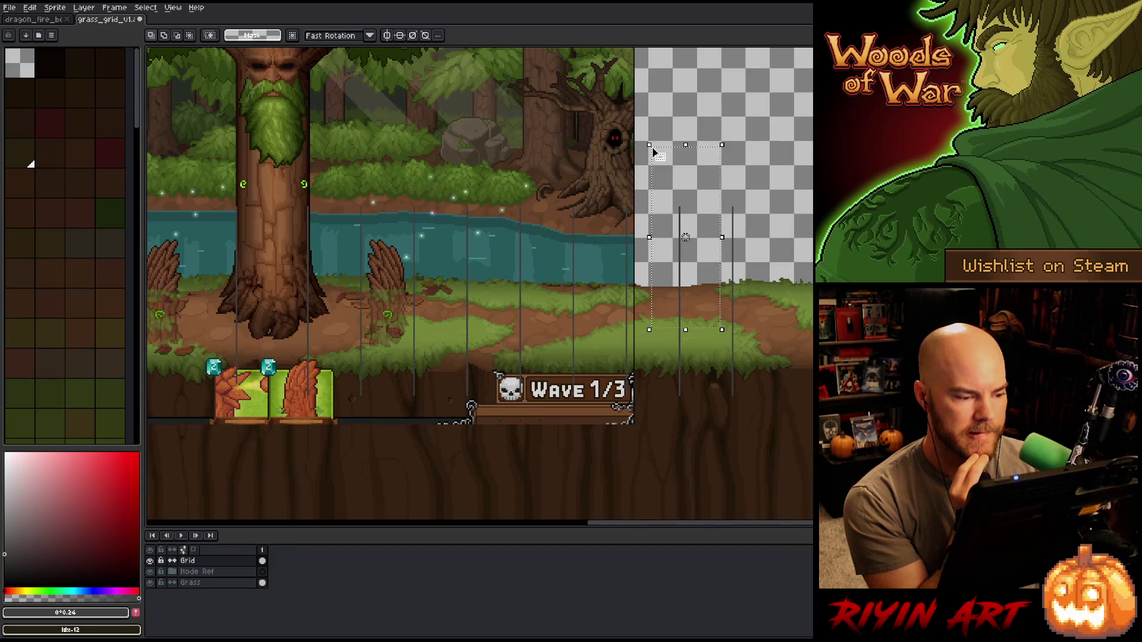
key("ctrl+d")
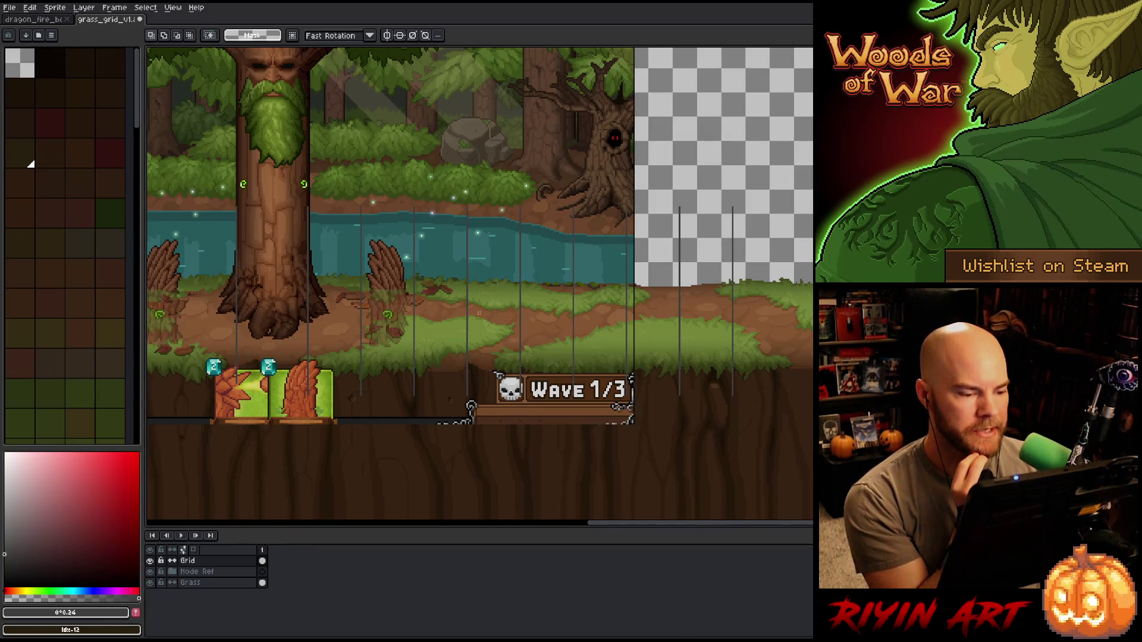
left_click_drag(483, 332, 503, 130)
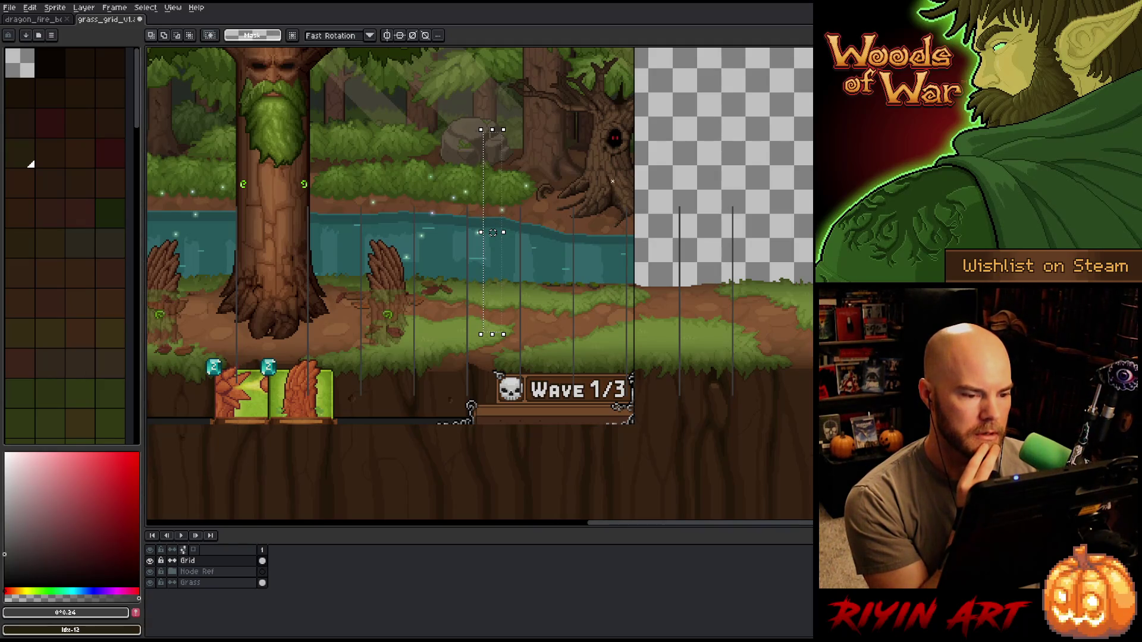
scroll(480, 281, "down", 2)
scroll(480, 281, "up", 1)
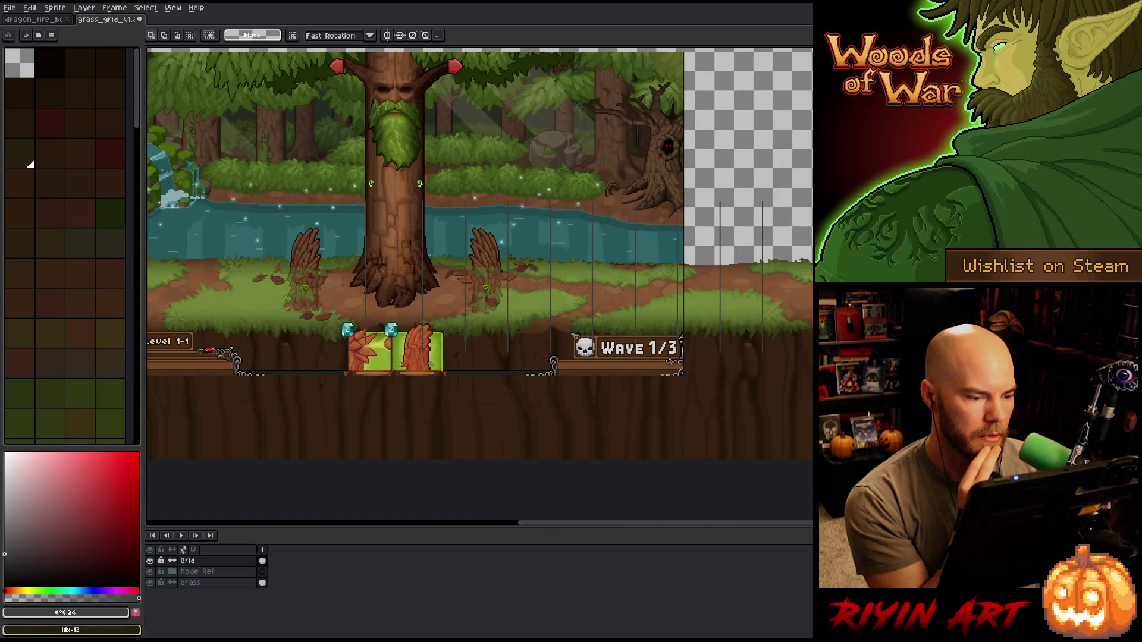
- Drag a block of grid lines left to about X 1 so they cover the grass beyond the scene's left edge
left_click_drag(865, 160, 403, 416)
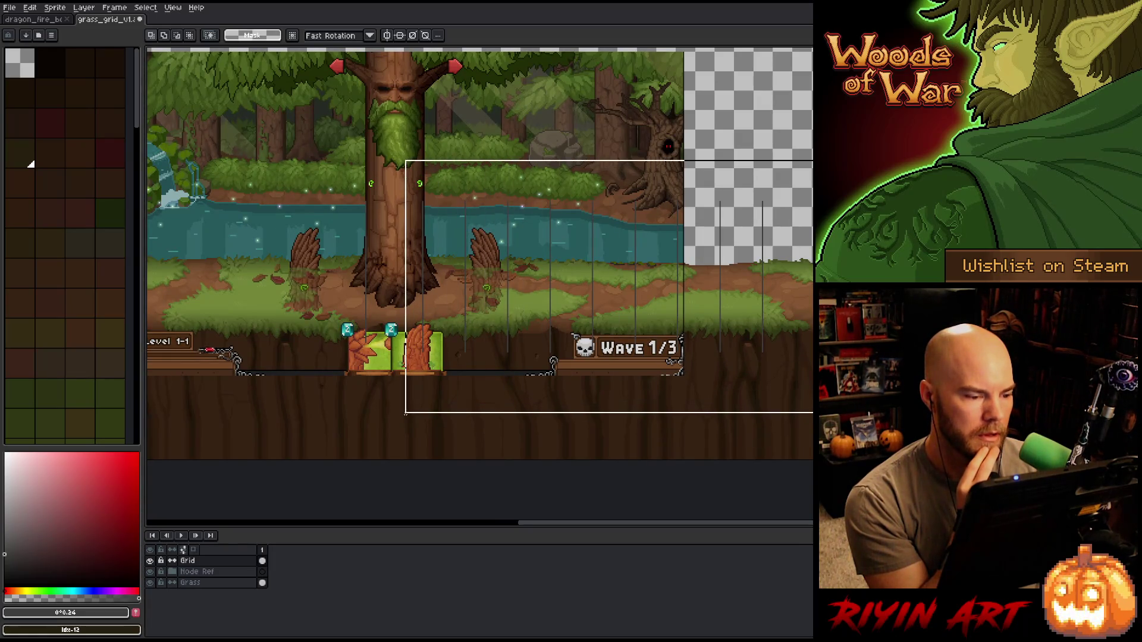
left_click_drag(460, 349, 284, 349)
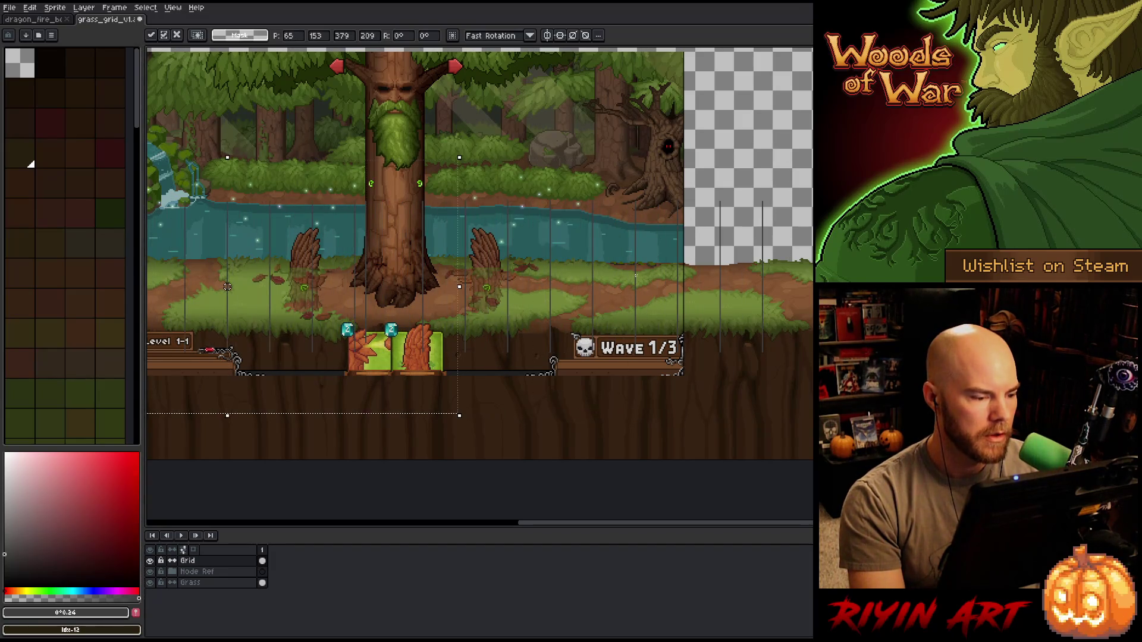
scroll(322, 239, "up", 1)
scroll(322, 239, "up", 2)
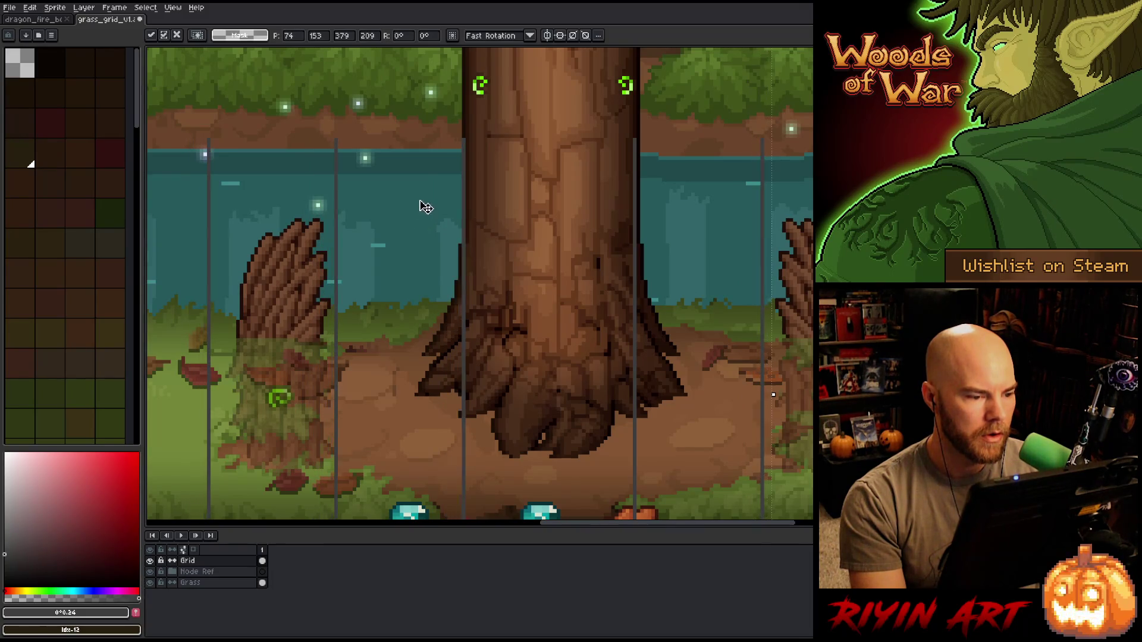
scroll(420, 205, "down", 3)
key("Return")
left_click_drag(439, 225, 675, 226)
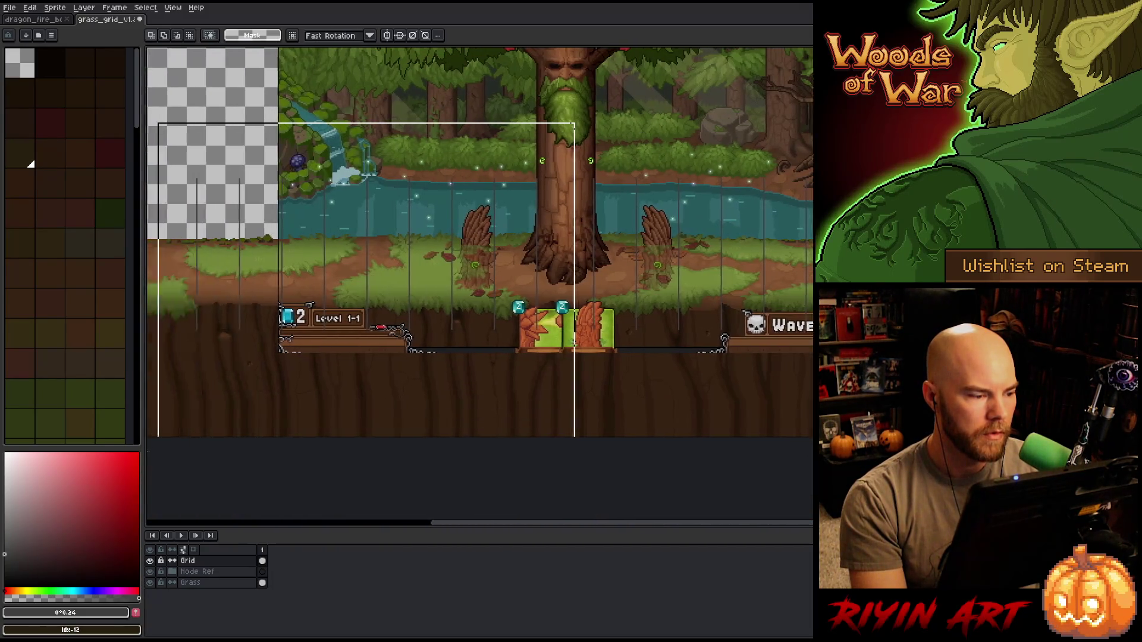
scroll(674, 225, "up", 2)
left_click(704, 148)
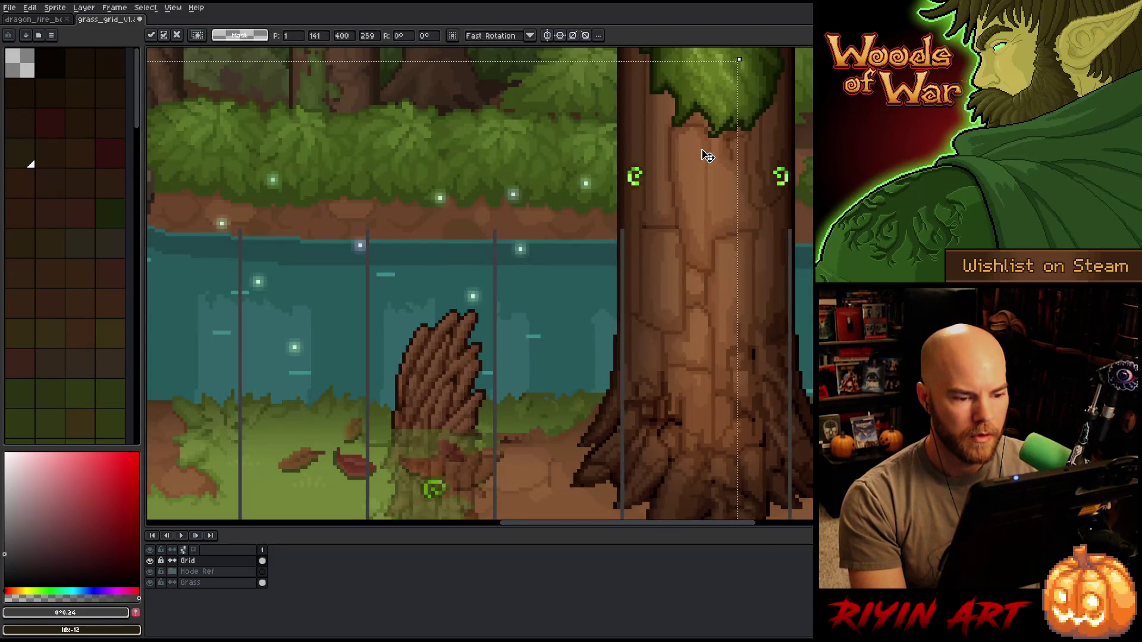
scroll(704, 148, "down", 2)
key("Return")
scroll(559, 224, "up", 3)
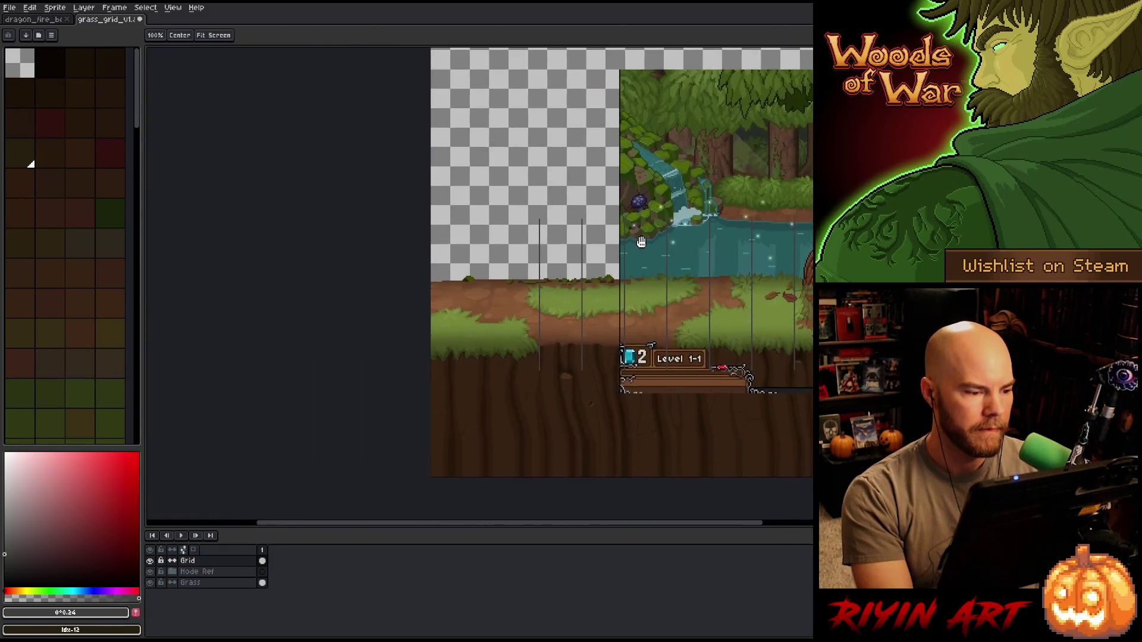
mouse_move(553, 223)
left_mouse_down()
mouse_move(378, 307)
mouse_move(223, 408)
left_mouse_up()
scroll(680, 274, "down", 5)
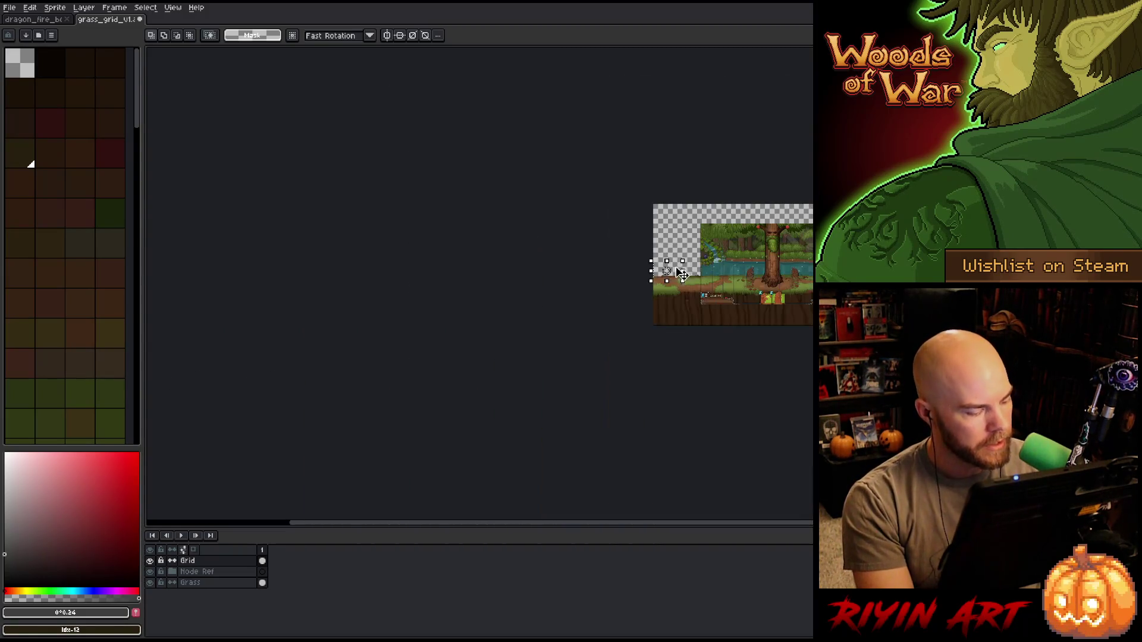
scroll(658, 262, "up", 2)
scroll(617, 334, "up", 2)
scroll(537, 323, "up", 2)
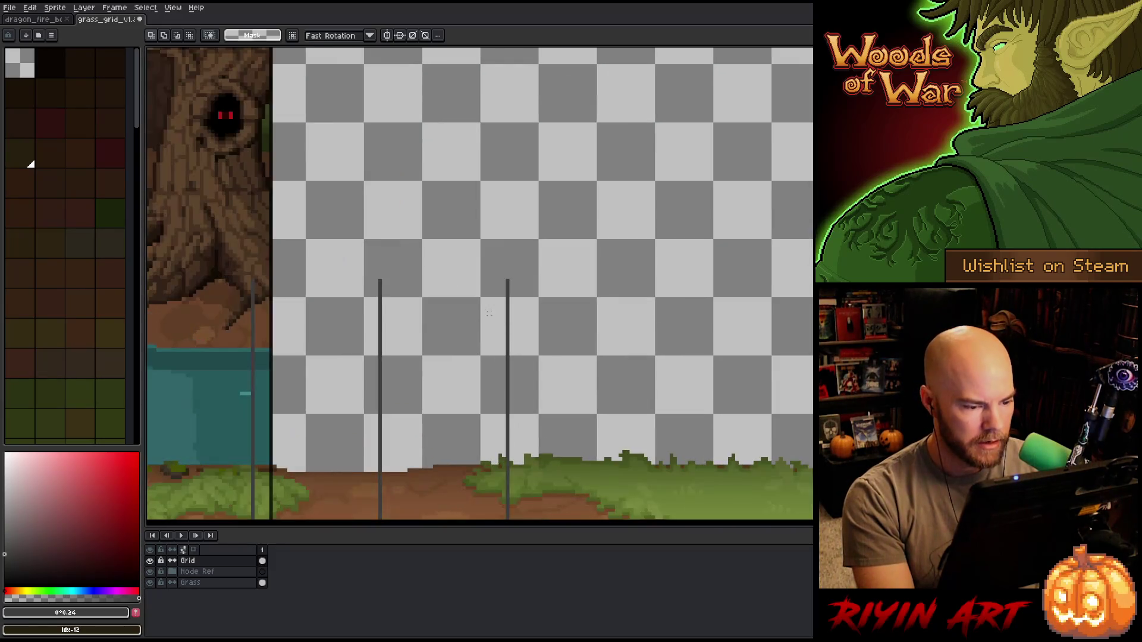
- Paste the forest game-scene reference (Ctrl+V) and shift it into place over the grass
mouse_move(510, 307)
left_mouse_down()
mouse_move(814, 392)
mouse_move(673, 394)
left_mouse_up()
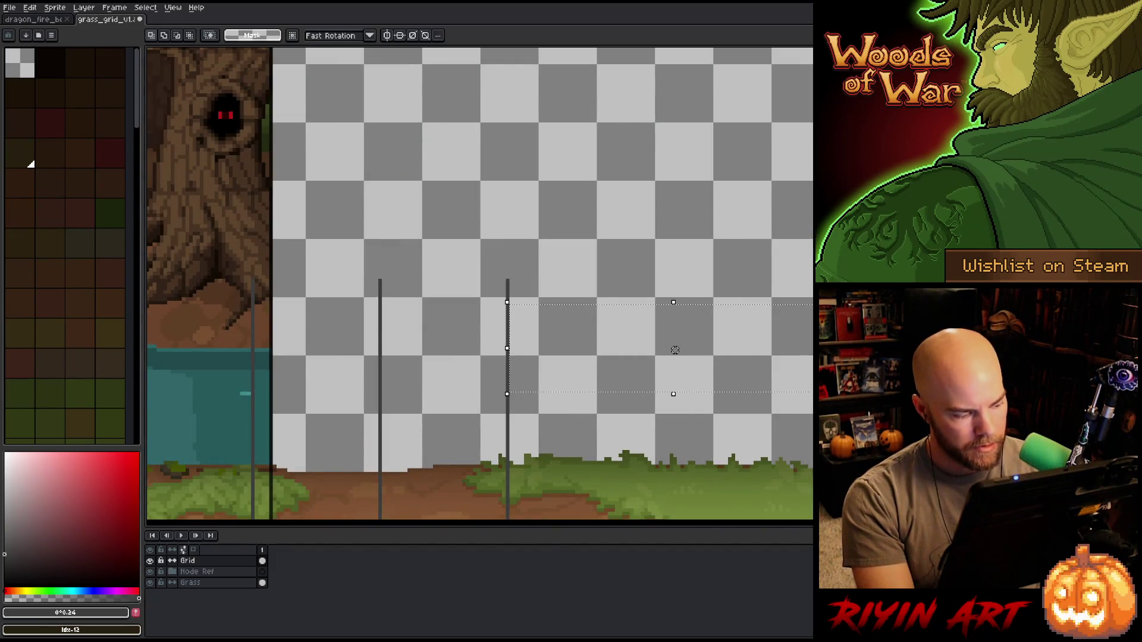
scroll(675, 350, "down", 3)
scroll(782, 339, "up", 1)
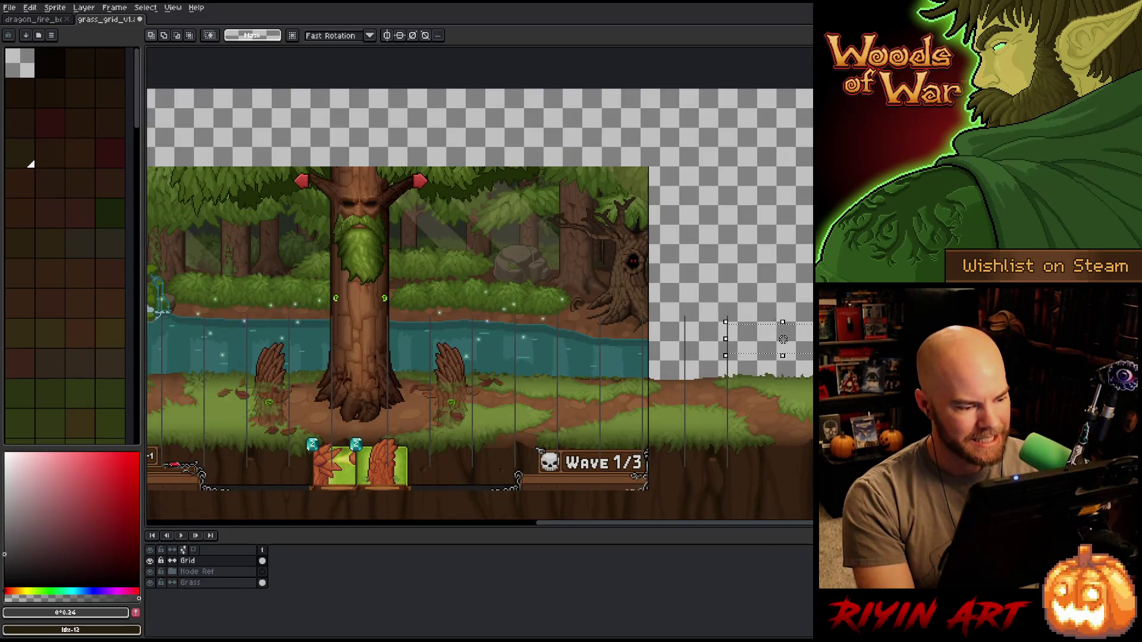
left_click_drag(783, 340, 979, 324)
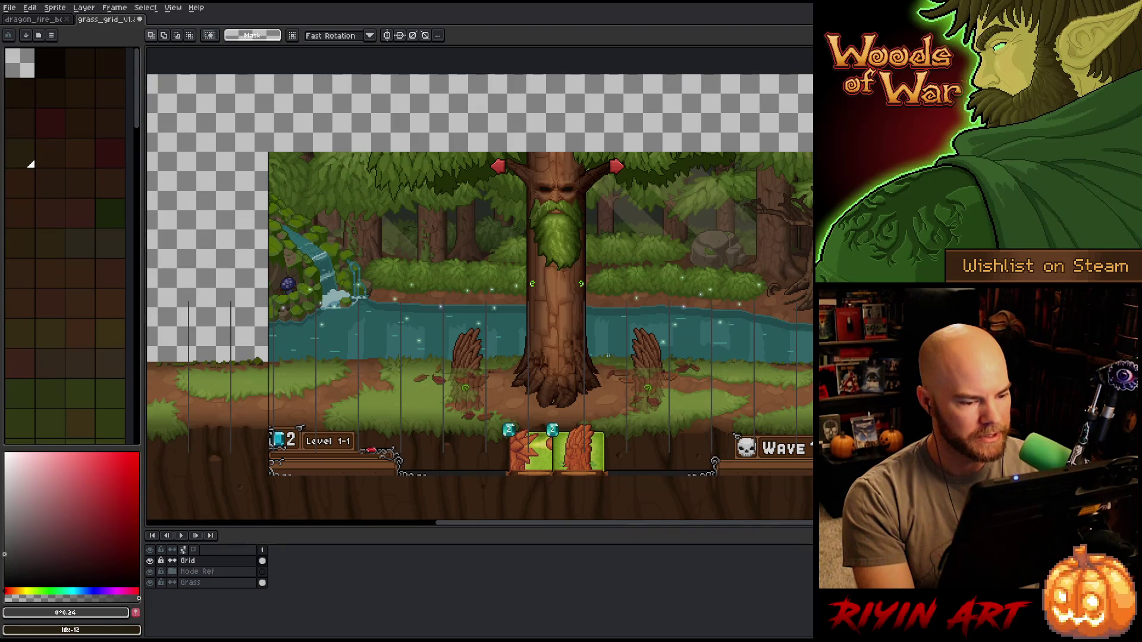
scroll(599, 356, "down", 1)
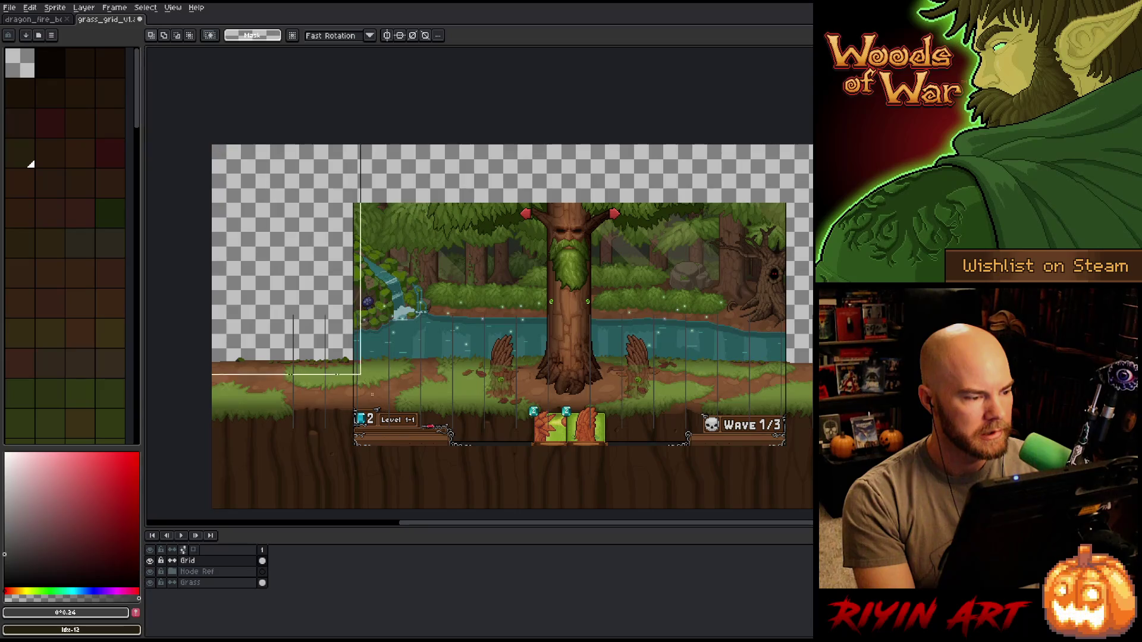
scroll(513, 303, "down", 2)
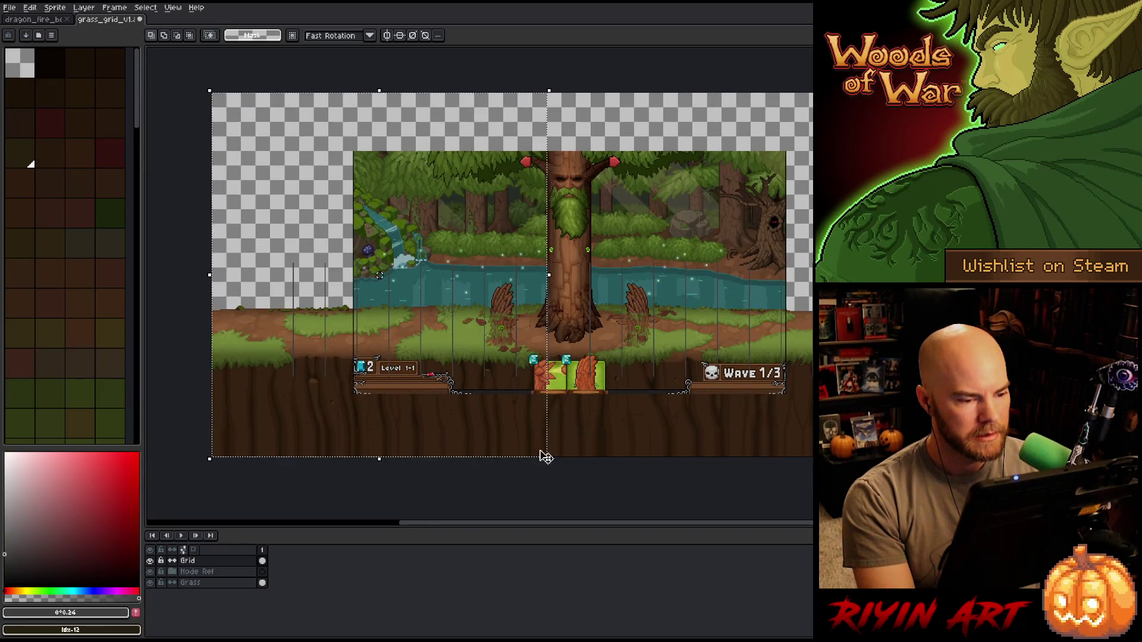
scroll(542, 223, "up", 3)
scroll(550, 265, "down", 2)
scroll(550, 265, "down", 2)
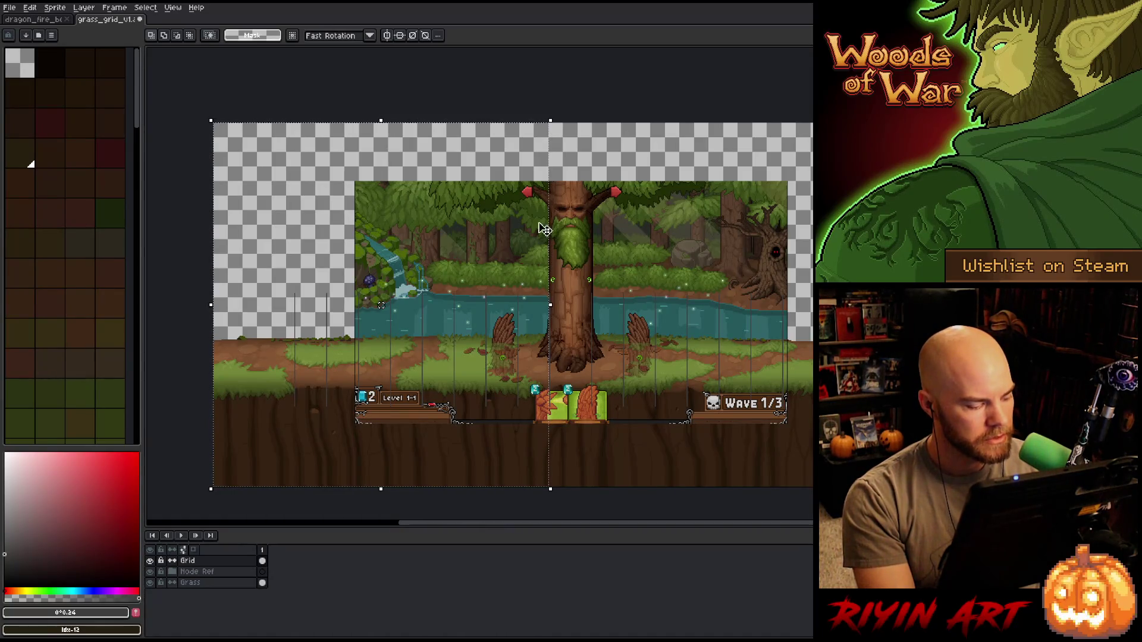
scroll(571, 245, "up", 1)
scroll(565, 242, "up", 2)
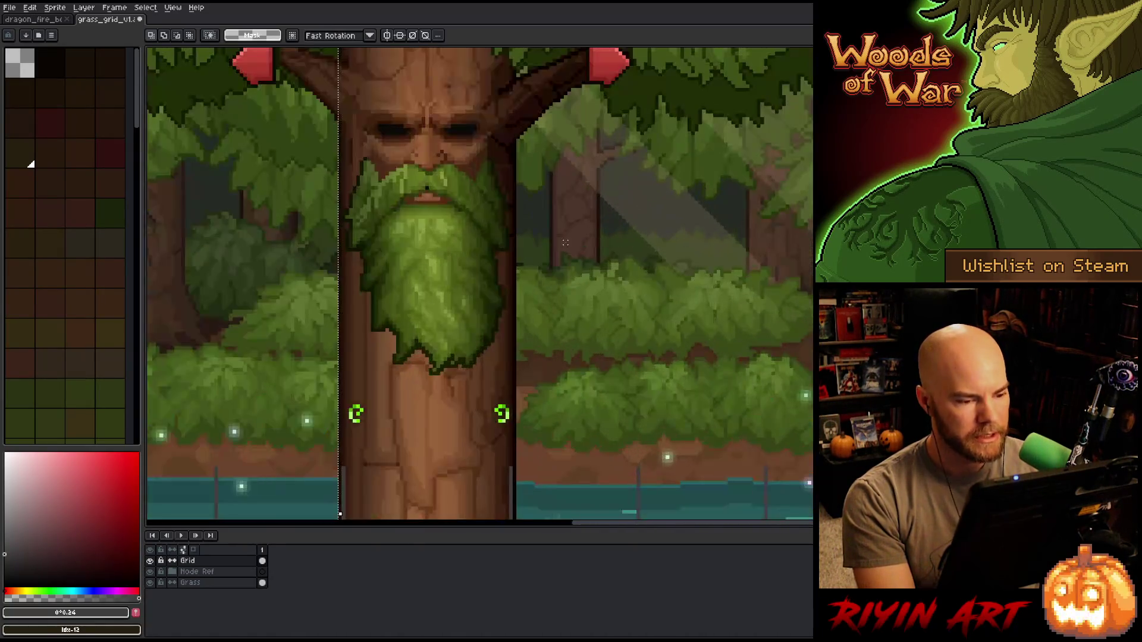
scroll(519, 246, "down", 1)
scroll(566, 311, "down", 1)
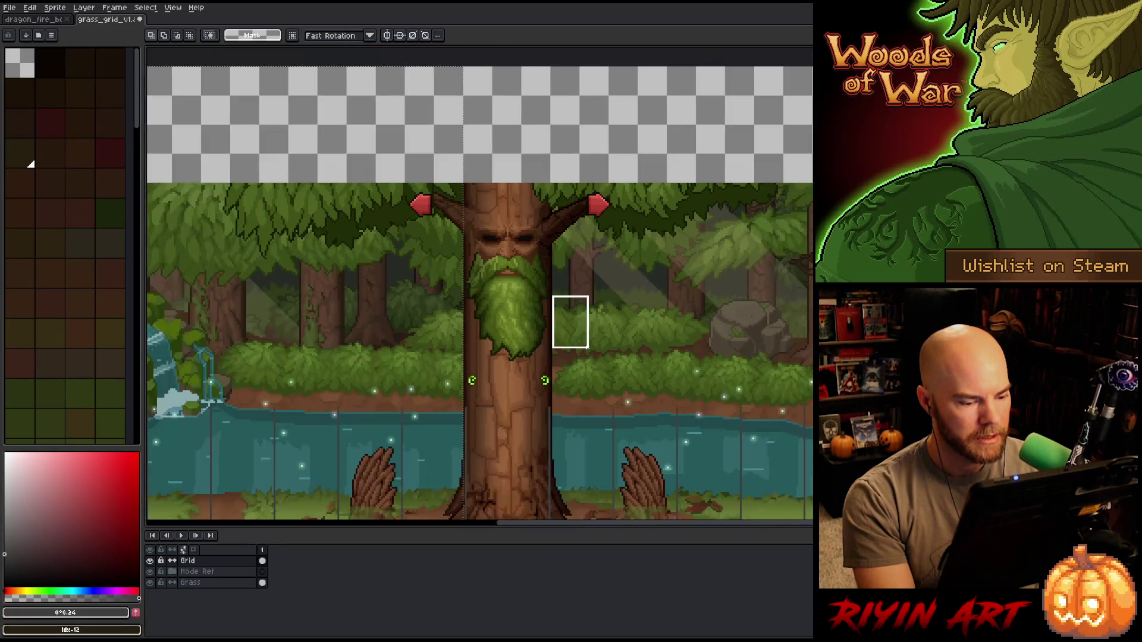
key("ctrl+v")
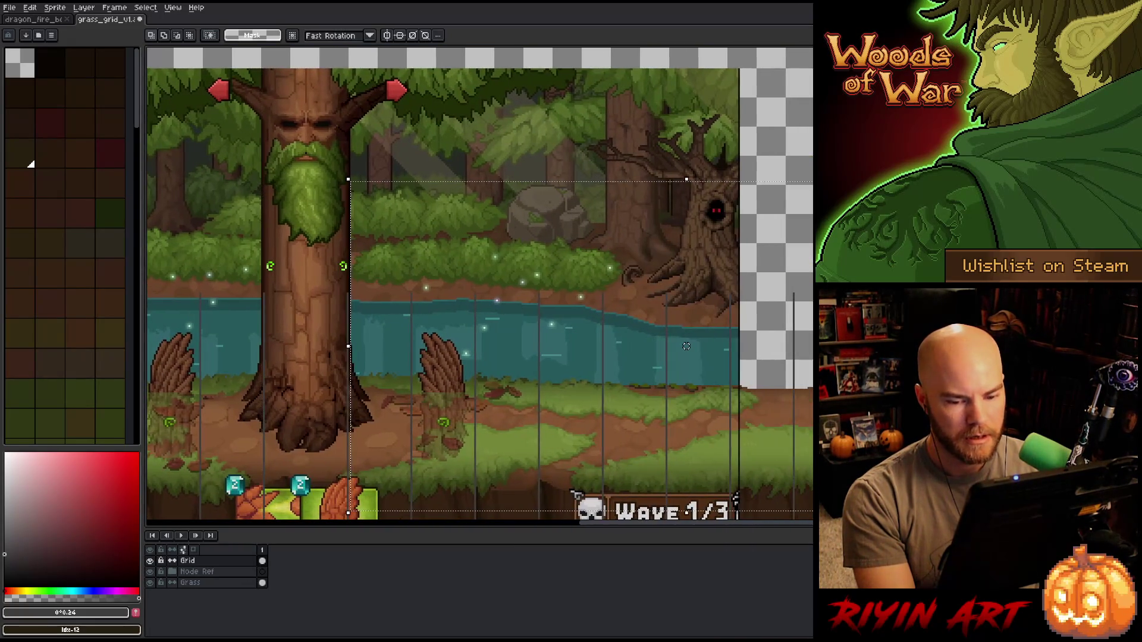
scroll(502, 259, "down", 1)
scroll(502, 259, "down", 1)
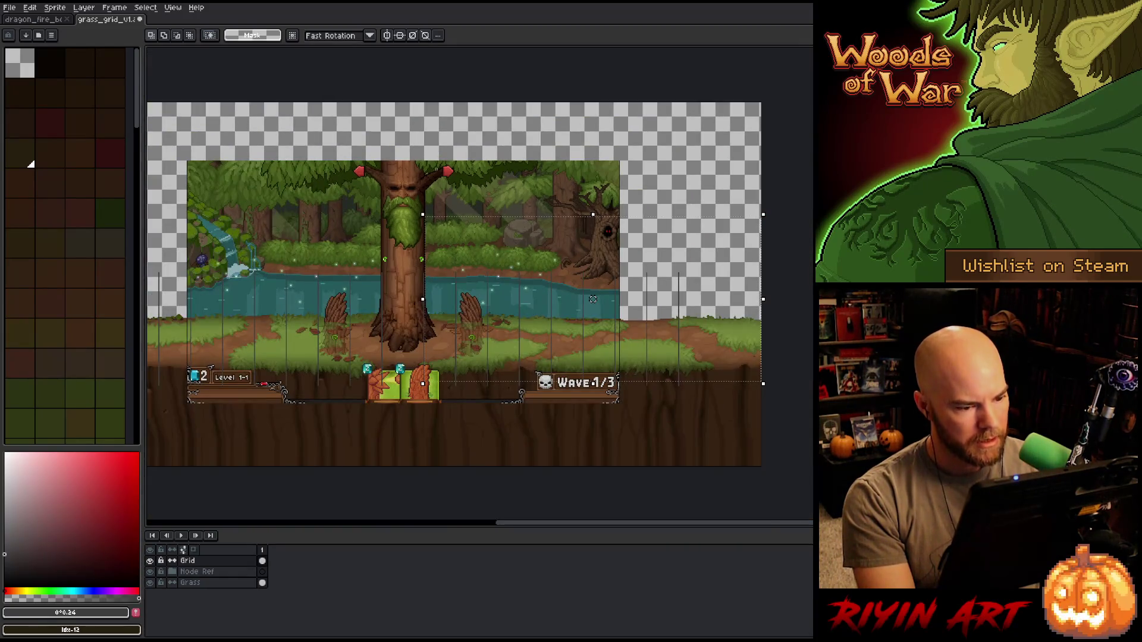
left_click_drag(594, 300, 695, 299)
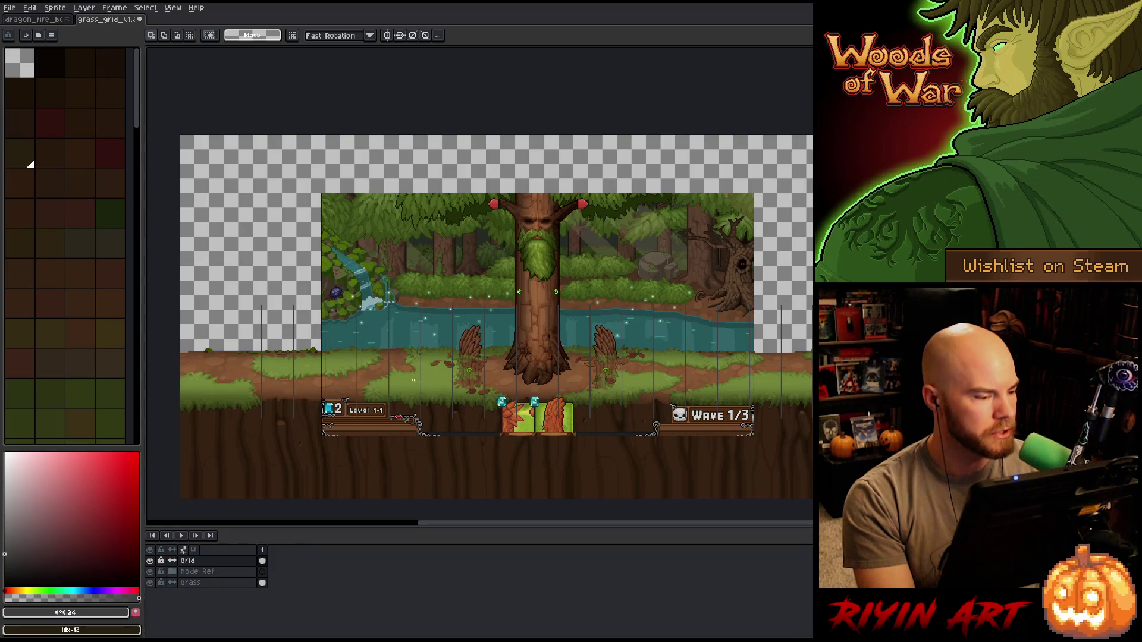
scroll(180, 308, "up", 1)
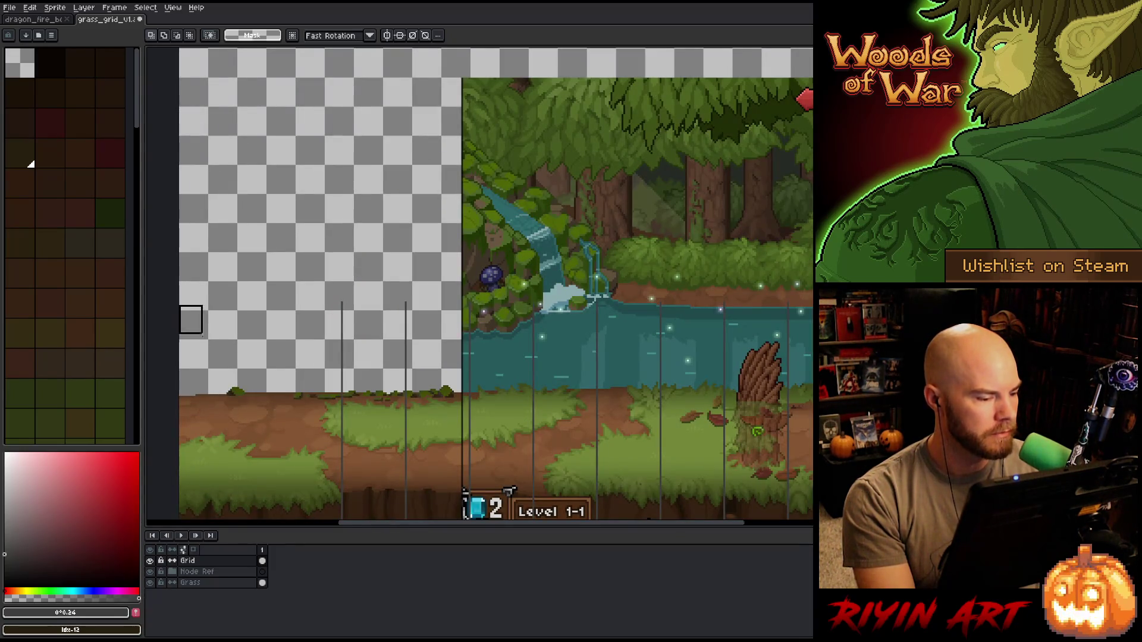
- Nudge the pasted scene slightly right into alignment and clear the selection
left_click_drag(181, 307, 344, 446)
scroll(385, 389, "right", 5)
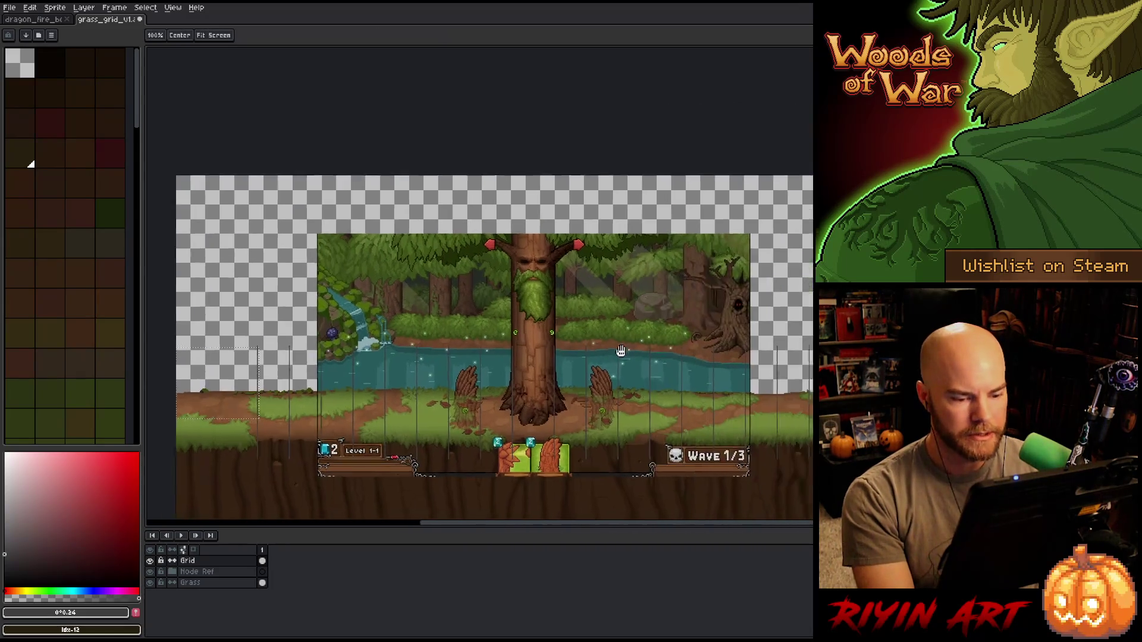
scroll(463, 205, "down", 2)
left_click_drag(638, 345, 646, 344)
key("ctrl+d")
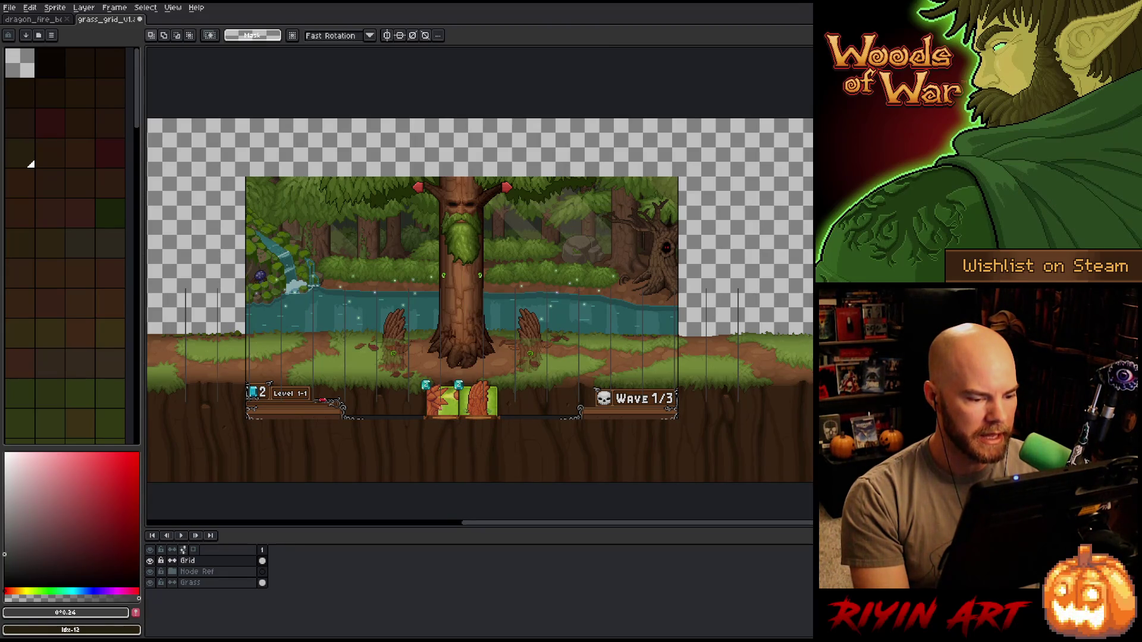
scroll(409, 371, "up", 1)
scroll(409, 371, "up", 2)
scroll(408, 369, "up", 1)
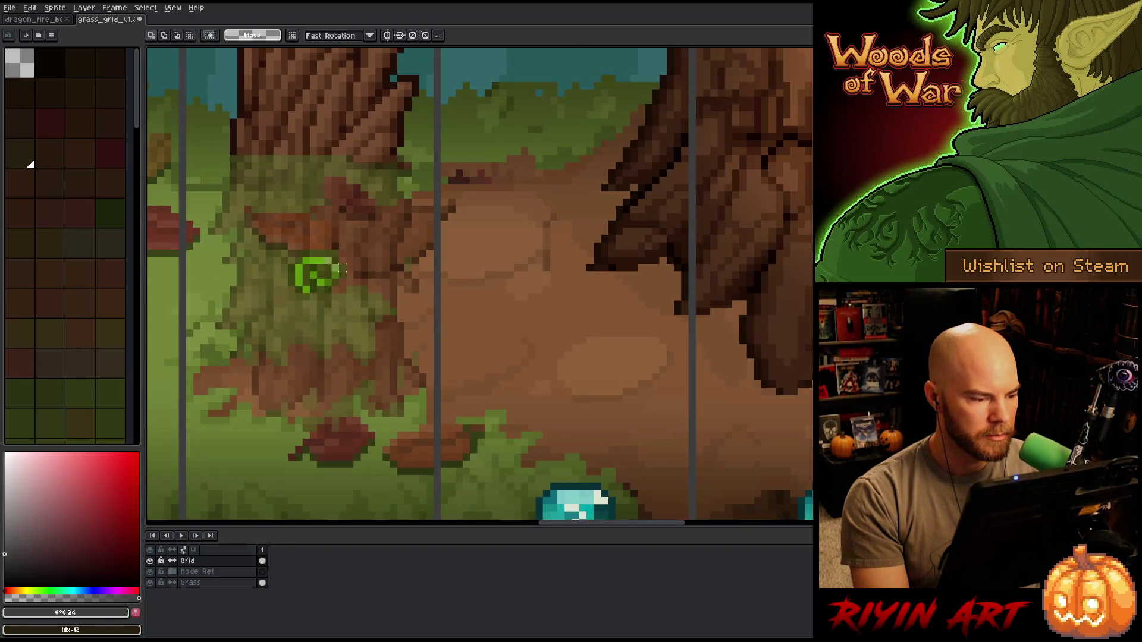
left_click_drag(344, 262, 435, 332)
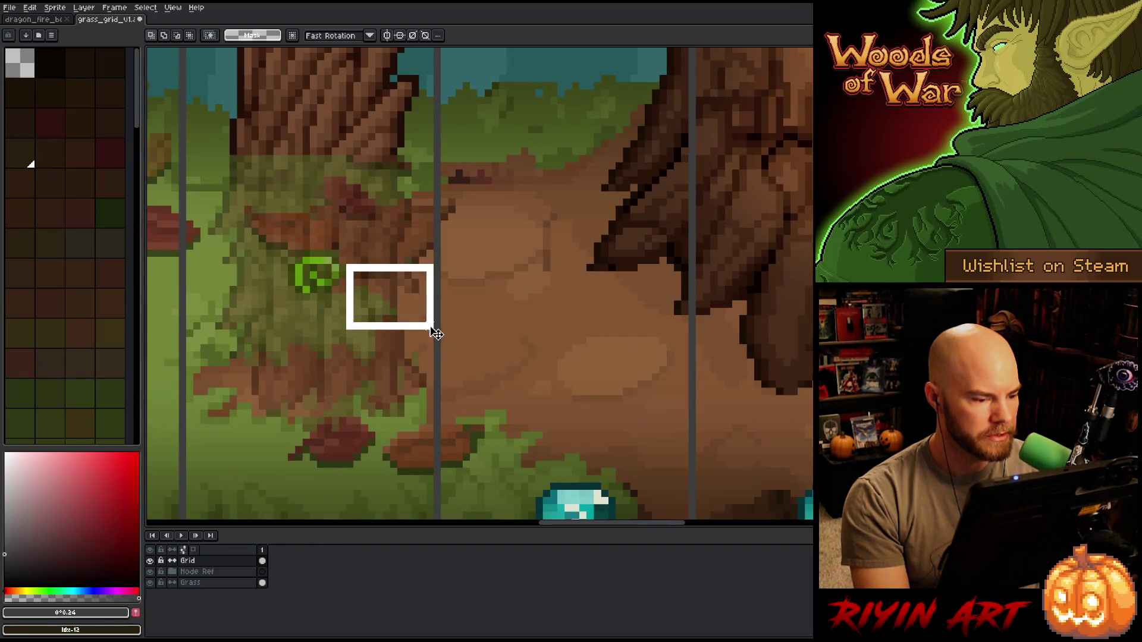
left_click_drag(437, 291, 286, 276)
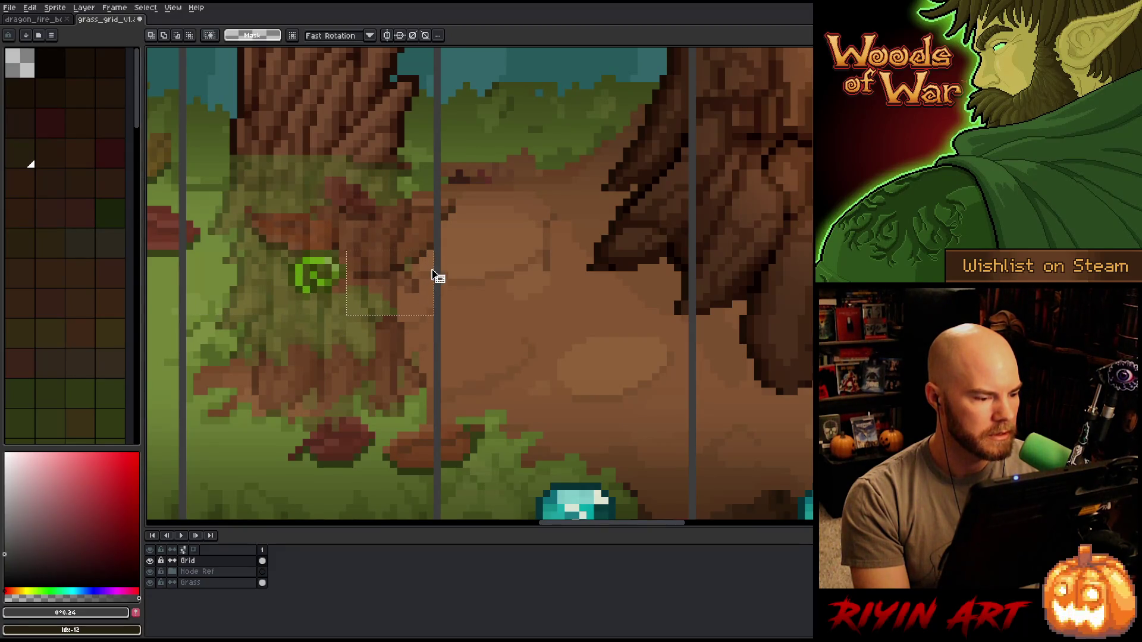
scroll(435, 277, "down", 2)
scroll(435, 277, "down", 1)
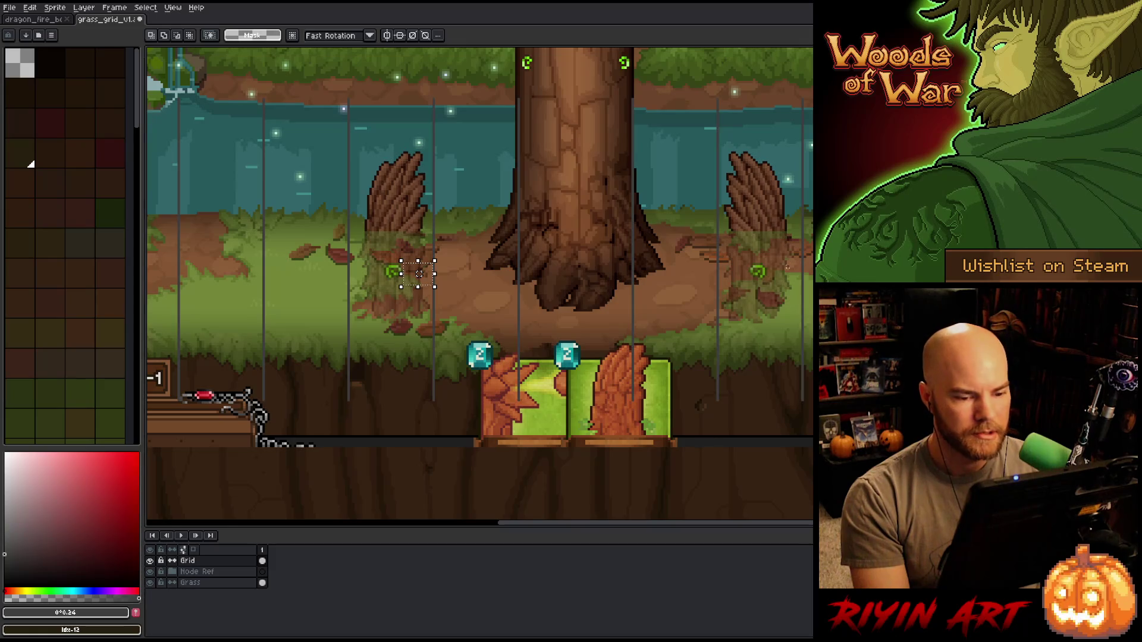
scroll(439, 259, "up", 3)
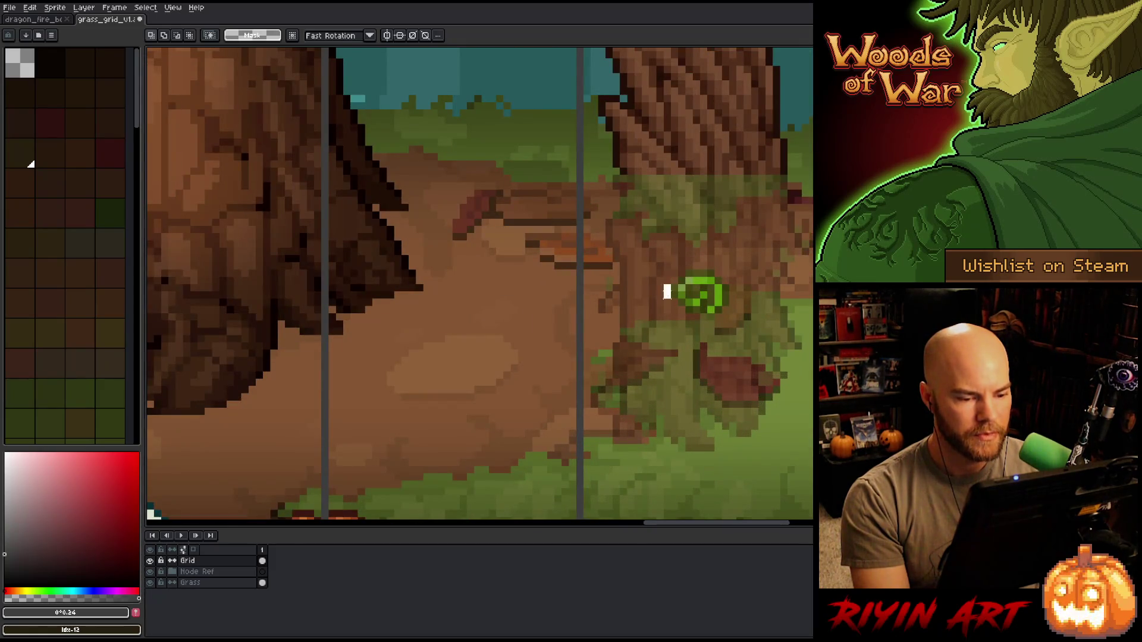
left_click_drag(671, 285, 580, 366)
left_click_drag(675, 303, 800, 300)
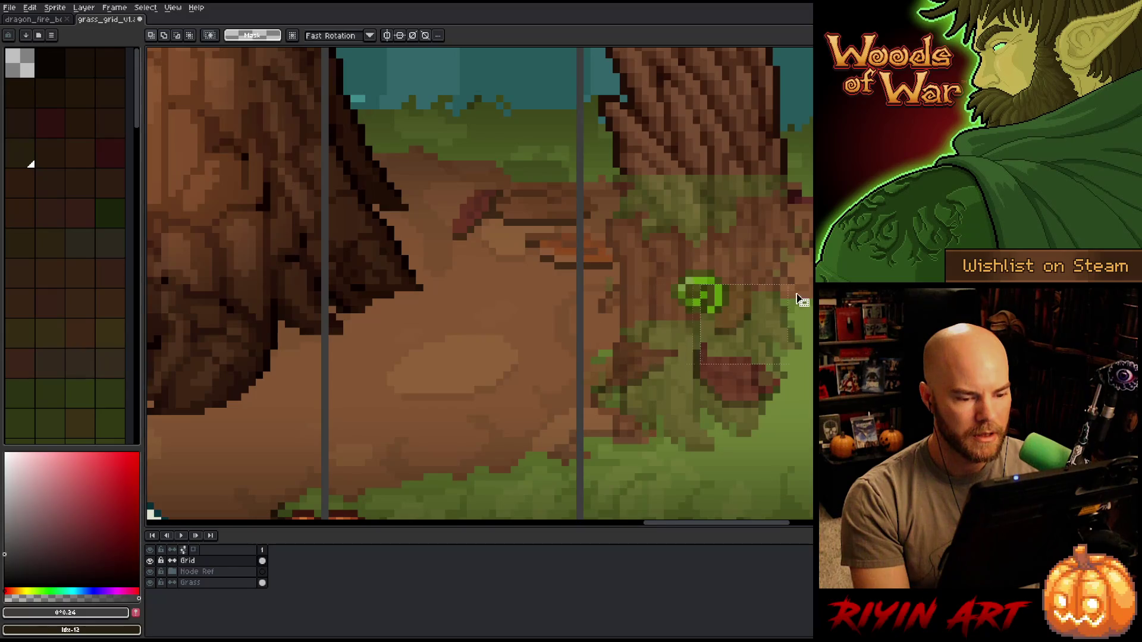
scroll(807, 299, "up", 1)
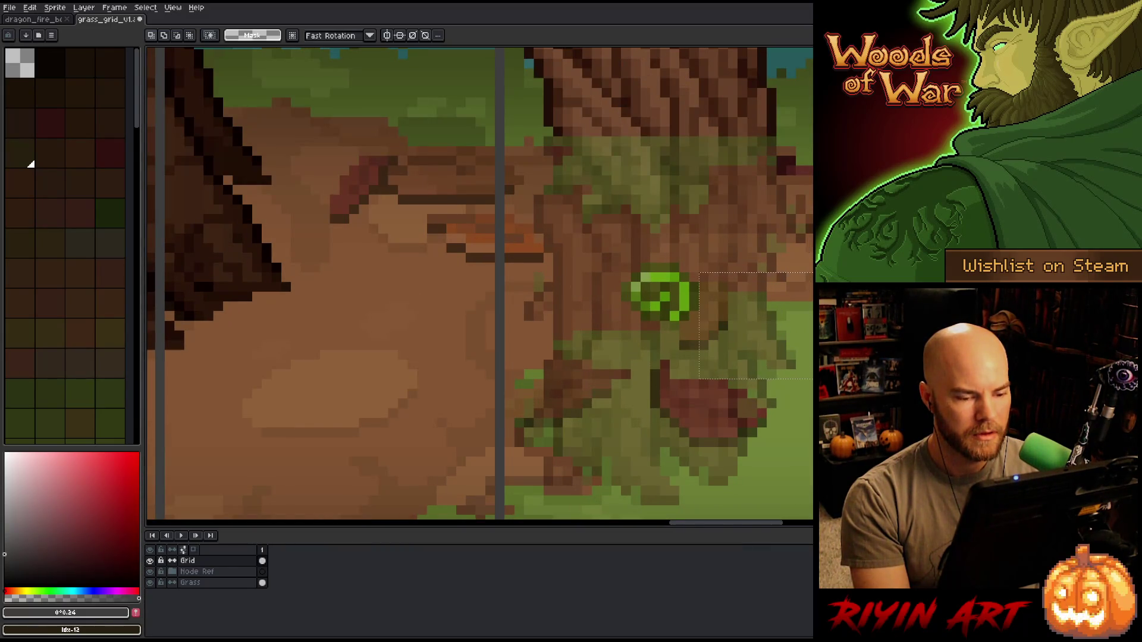
scroll(762, 325, "down", 4)
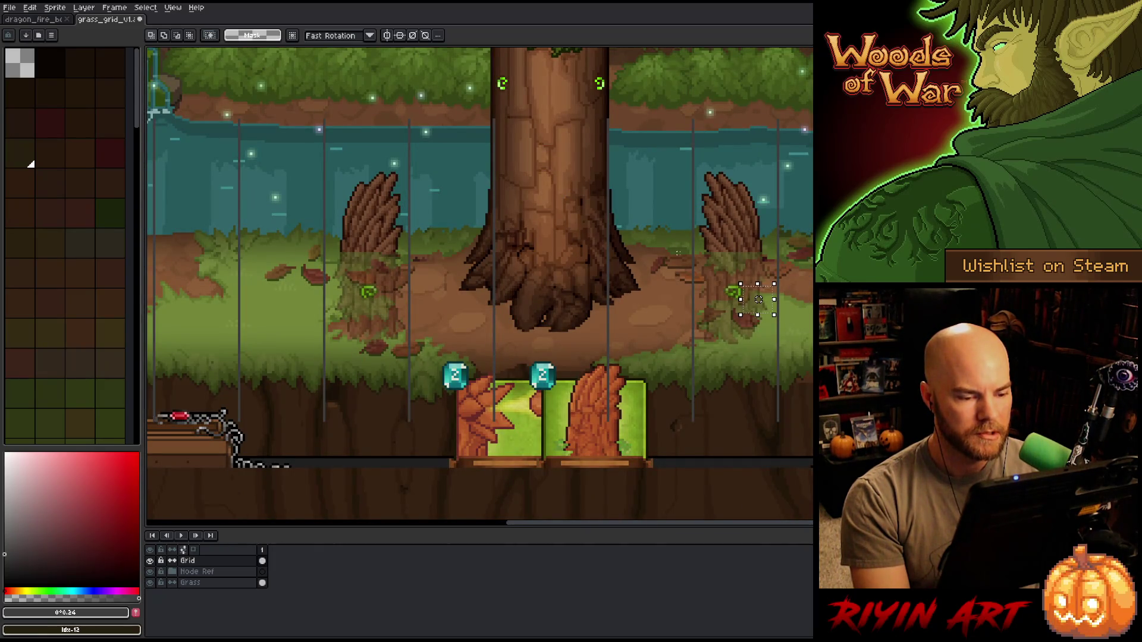
scroll(757, 299, "down", 1)
scroll(773, 259, "down", 1)
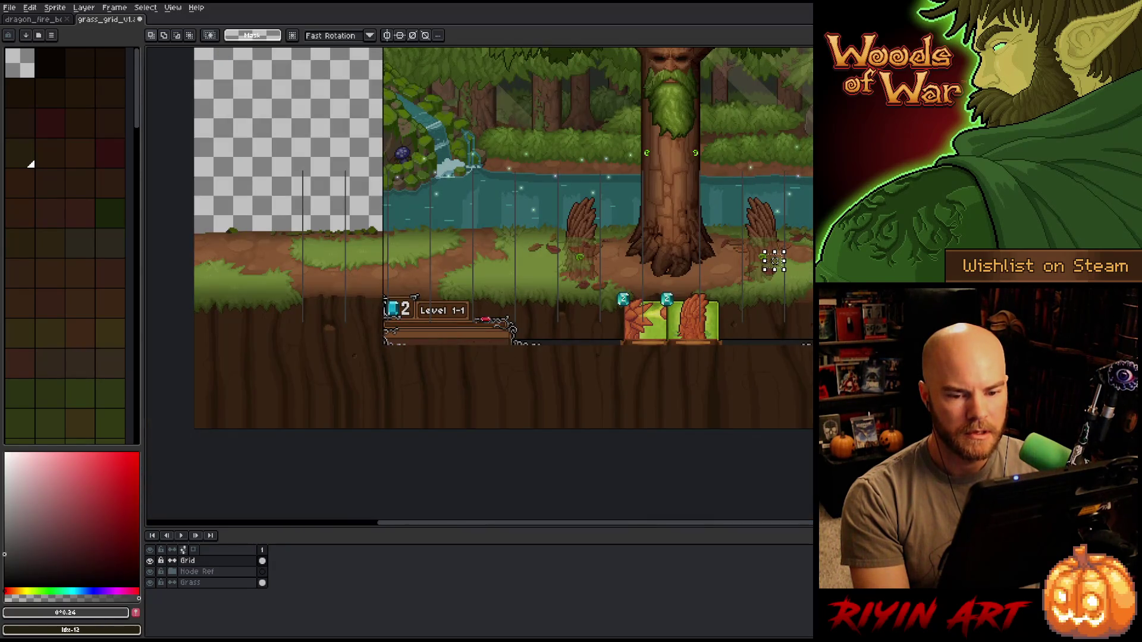
left_click_drag(1085, 137, 683, 430)
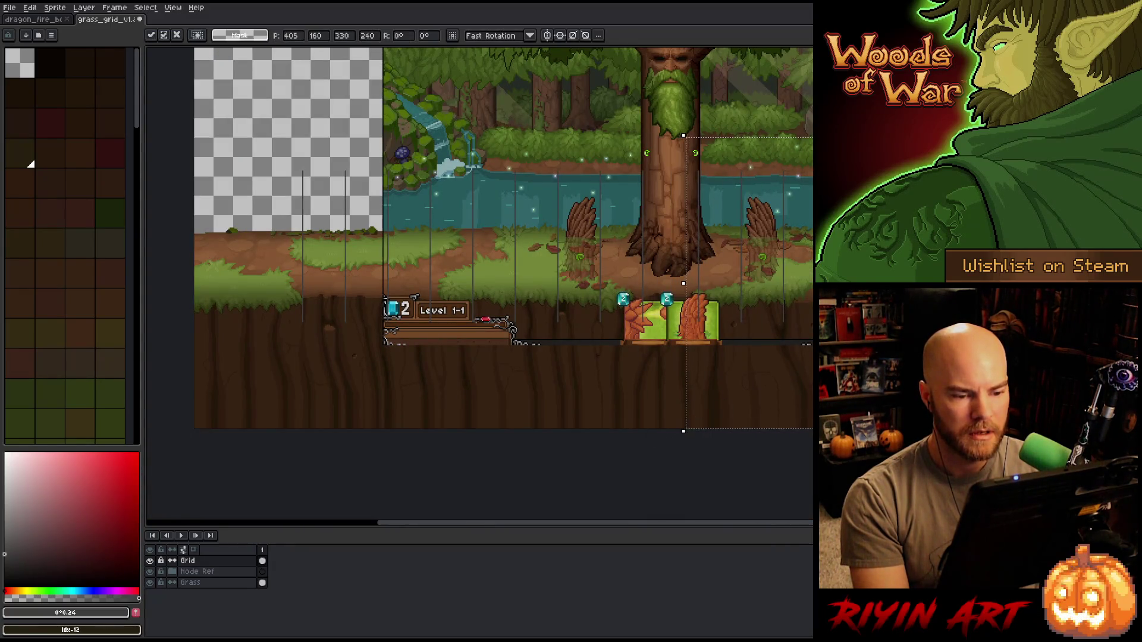
scroll(560, 246, "up", 3)
scroll(560, 247, "up", 1)
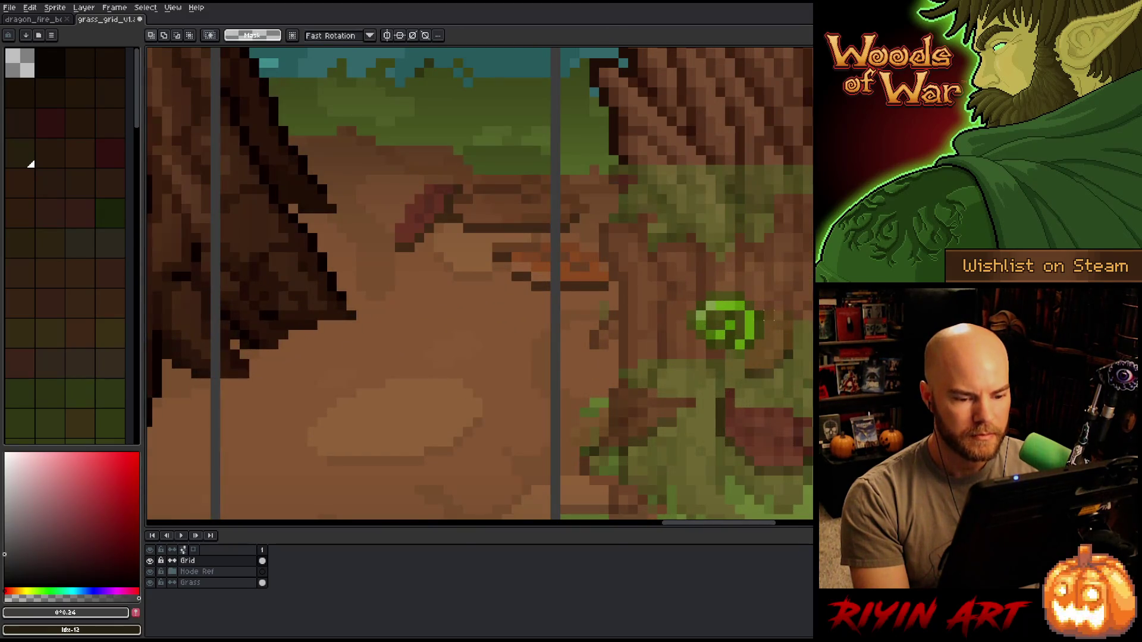
left_click_drag(761, 309, 839, 410)
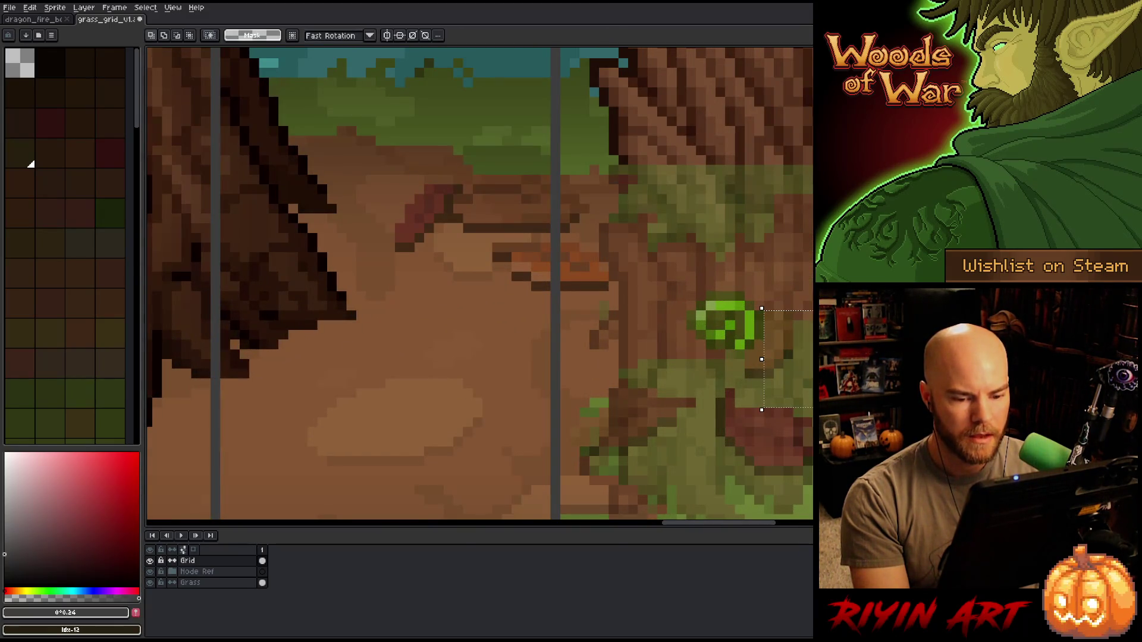
left_click_drag(569, 292, 696, 387)
scroll(697, 317, "down", 3)
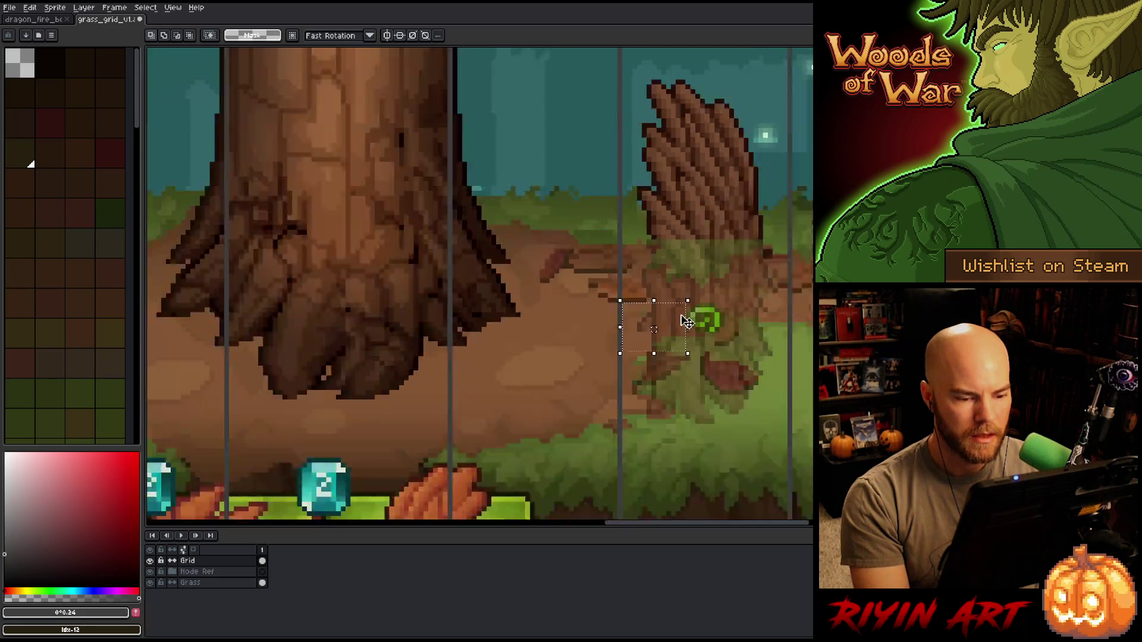
scroll(688, 319, "down", 2)
key("space")
left_click_drag(358, 294, 571, 301)
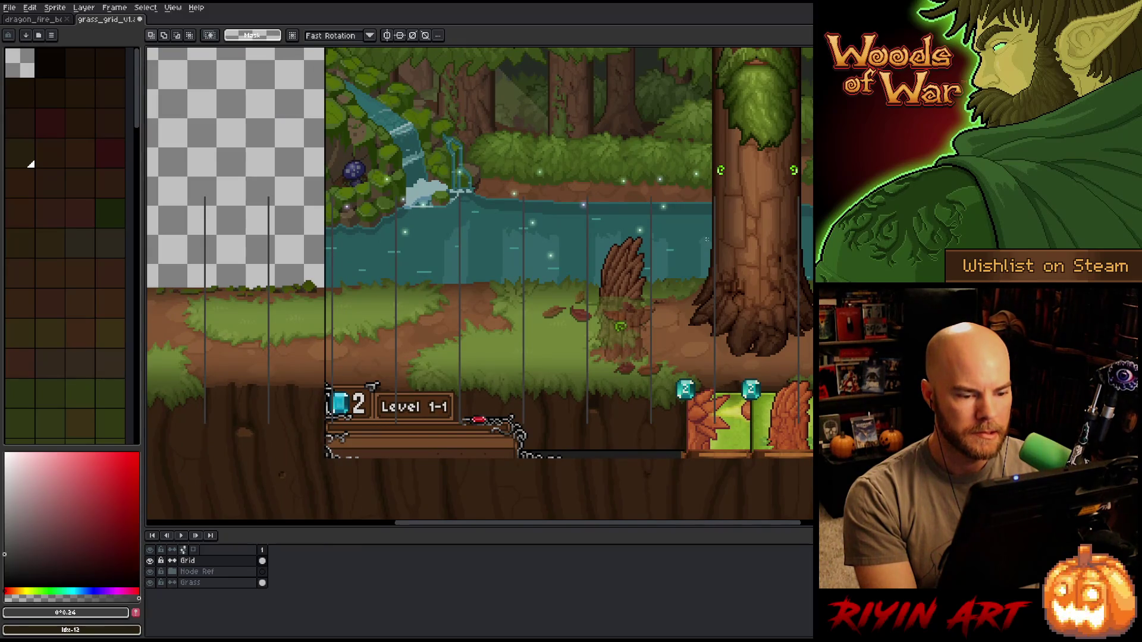
scroll(678, 321, "up", 1)
scroll(678, 321, "down", 2)
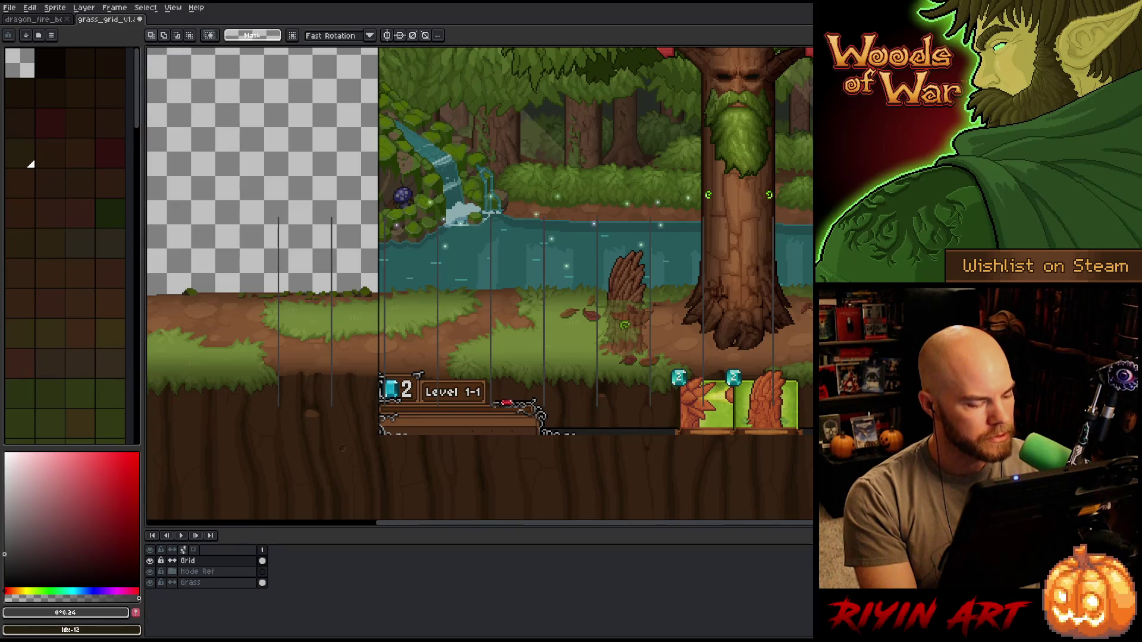
scroll(625, 340, "up", 2)
scroll(624, 339, "down", 2)
scroll(624, 339, "up", 2)
scroll(625, 339, "up", 1)
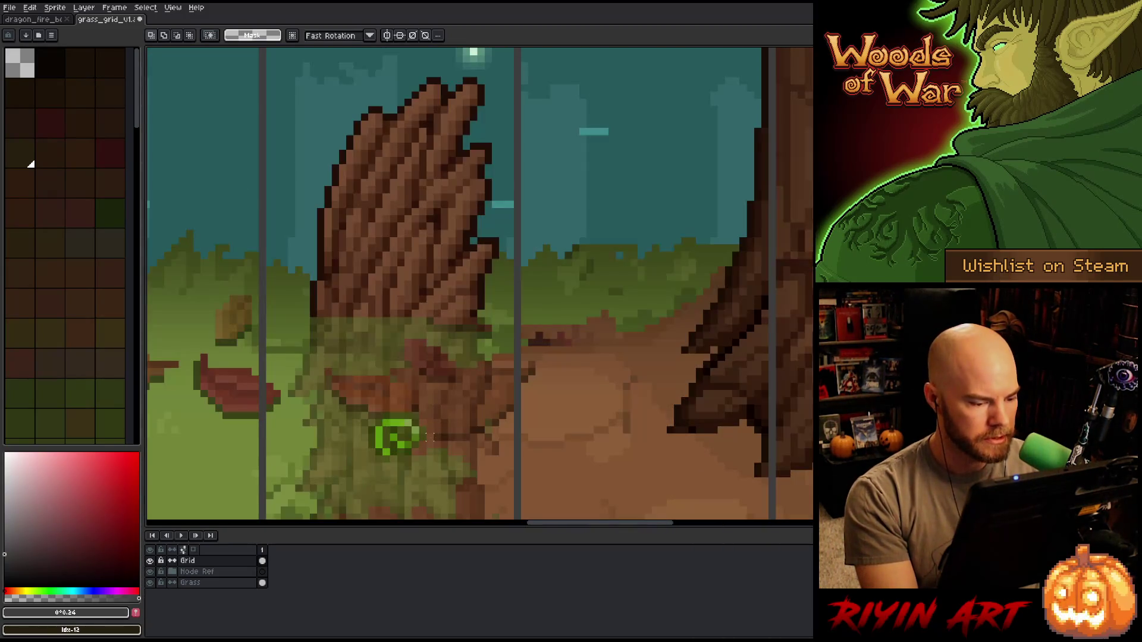
left_click_drag(426, 442, 515, 390)
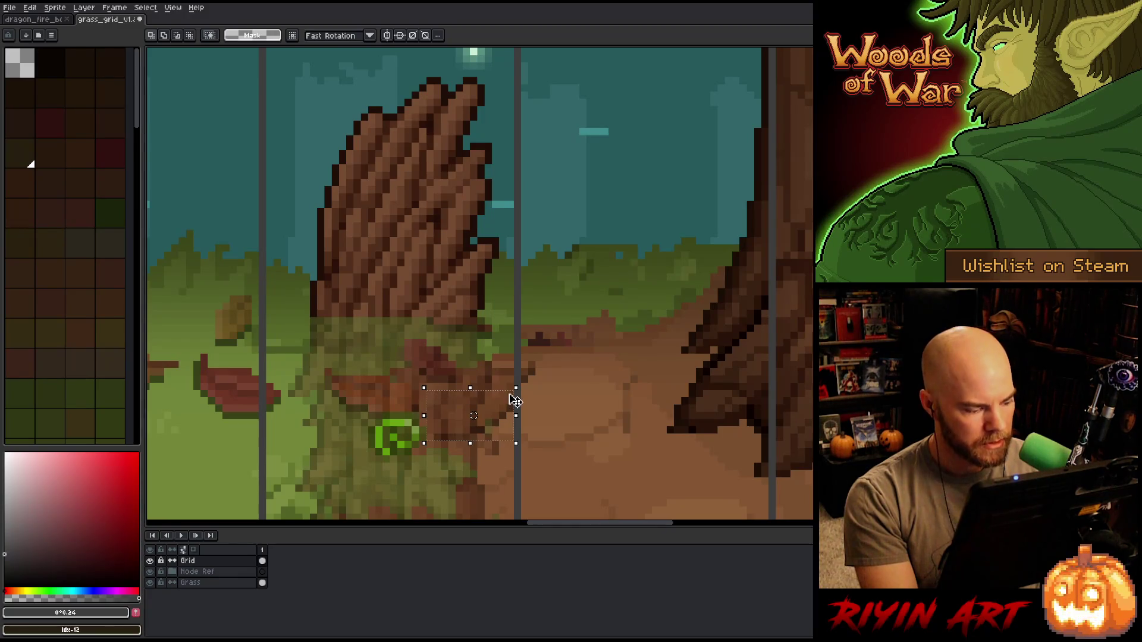
scroll(513, 398, "down", 3)
scroll(567, 384, "up", 4)
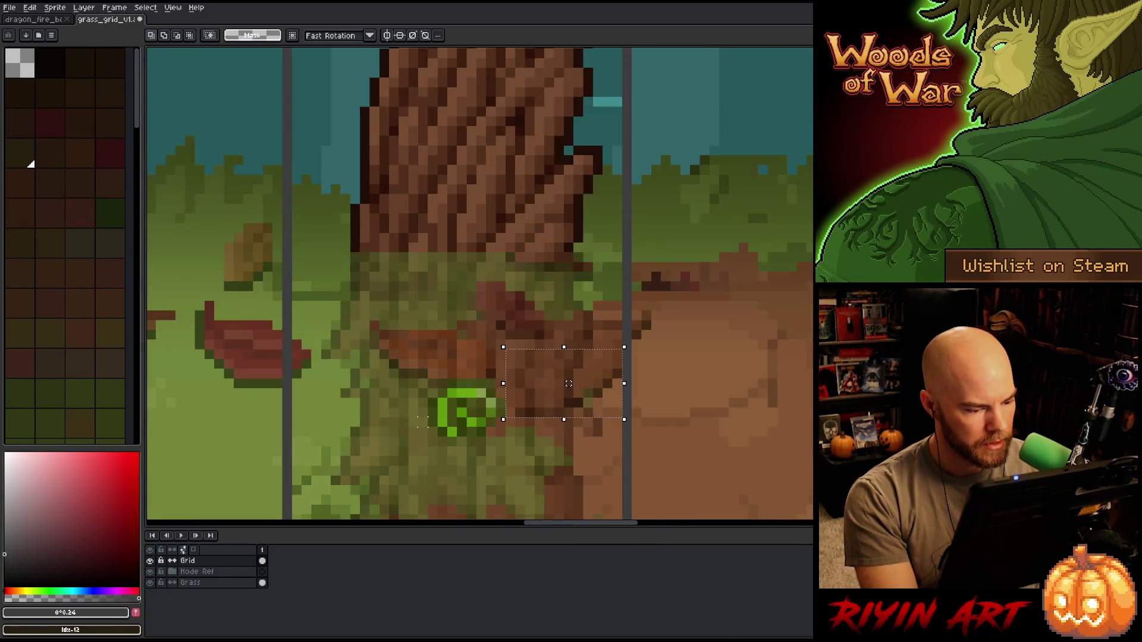
left_click_drag(428, 427, 300, 368)
scroll(308, 370, "down", 3)
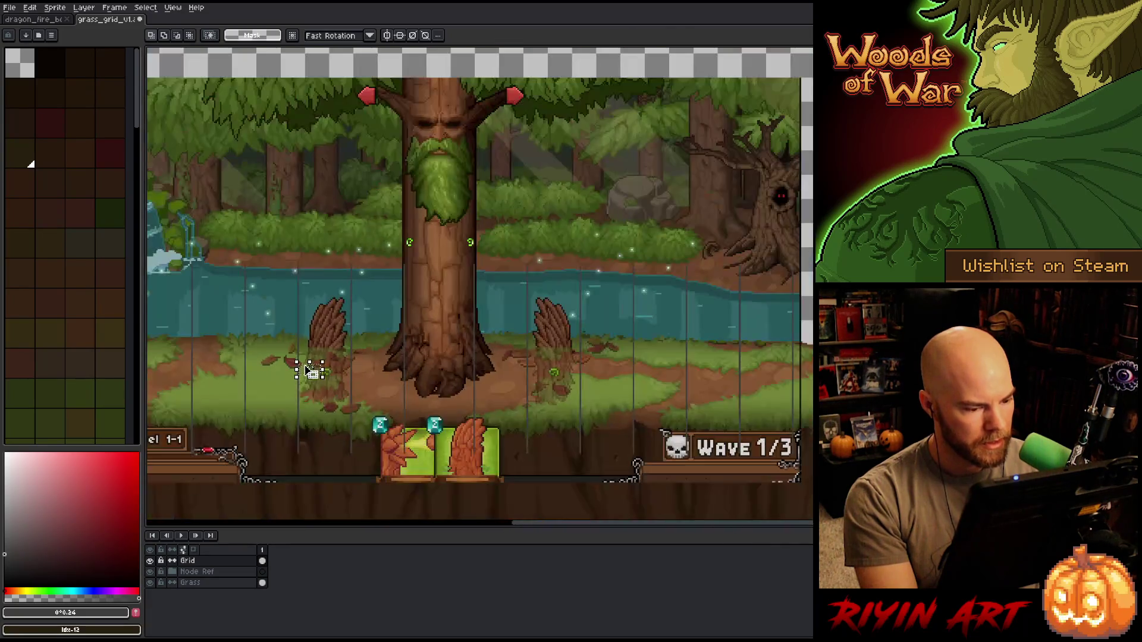
scroll(308, 370, "up", 1)
scroll(308, 371, "up", 2)
left_click_drag(323, 301, 460, 301)
left_click_drag(235, 170, 782, 509)
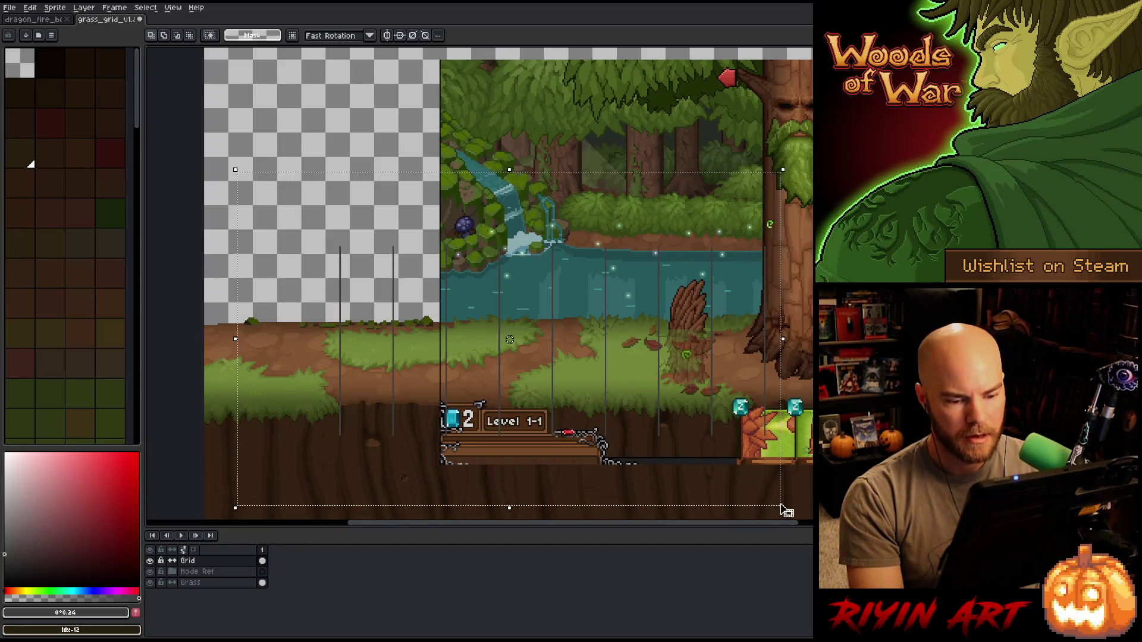
key("ctrl+d")
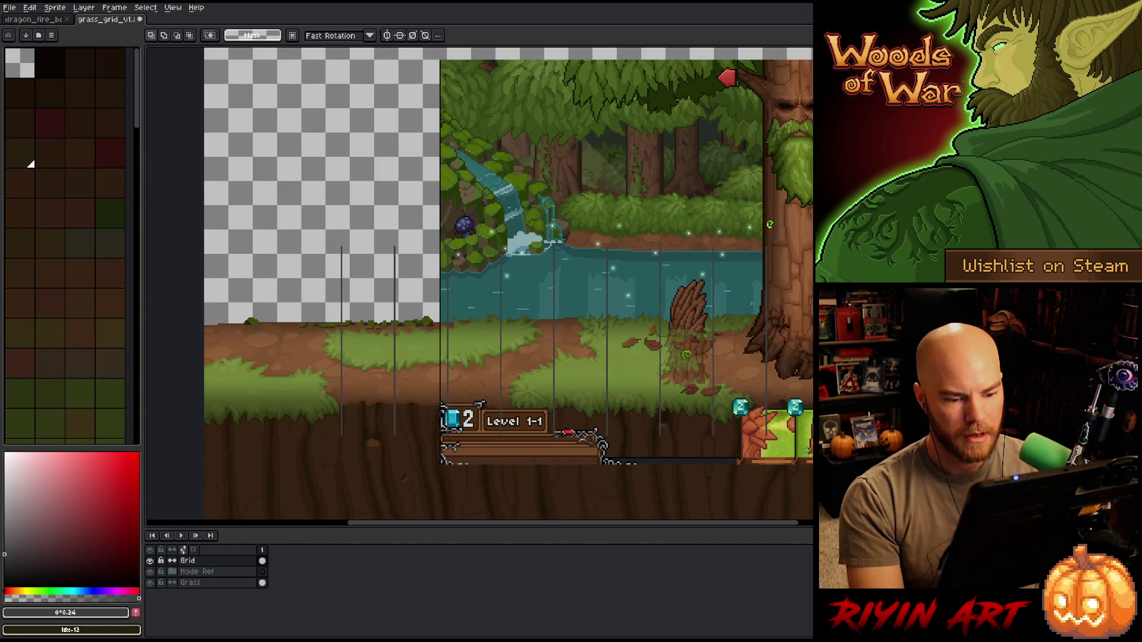
scroll(725, 358, "up", 3)
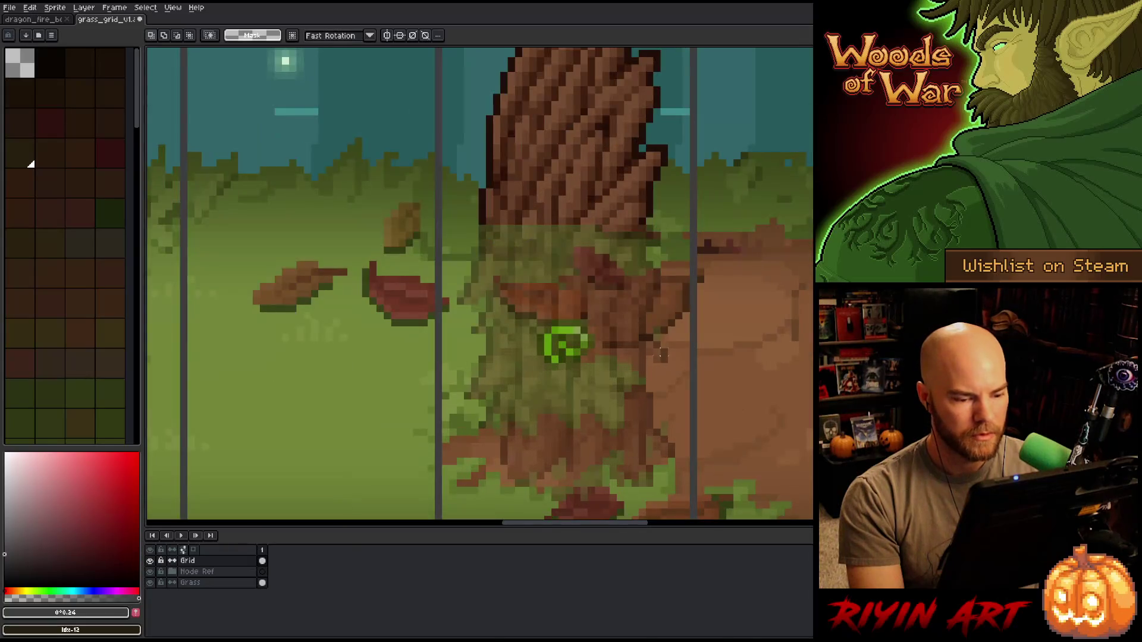
mouse_move(594, 349)
left_mouse_down()
mouse_move(691, 282)
mouse_move(554, 320)
left_mouse_up()
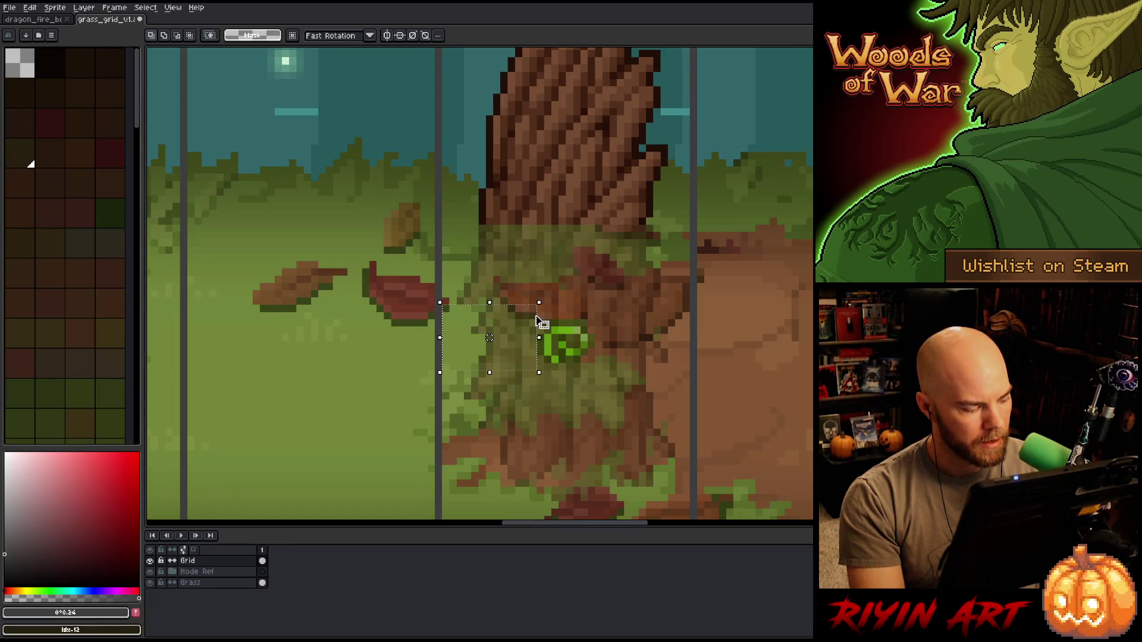
scroll(489, 337, "down", 3)
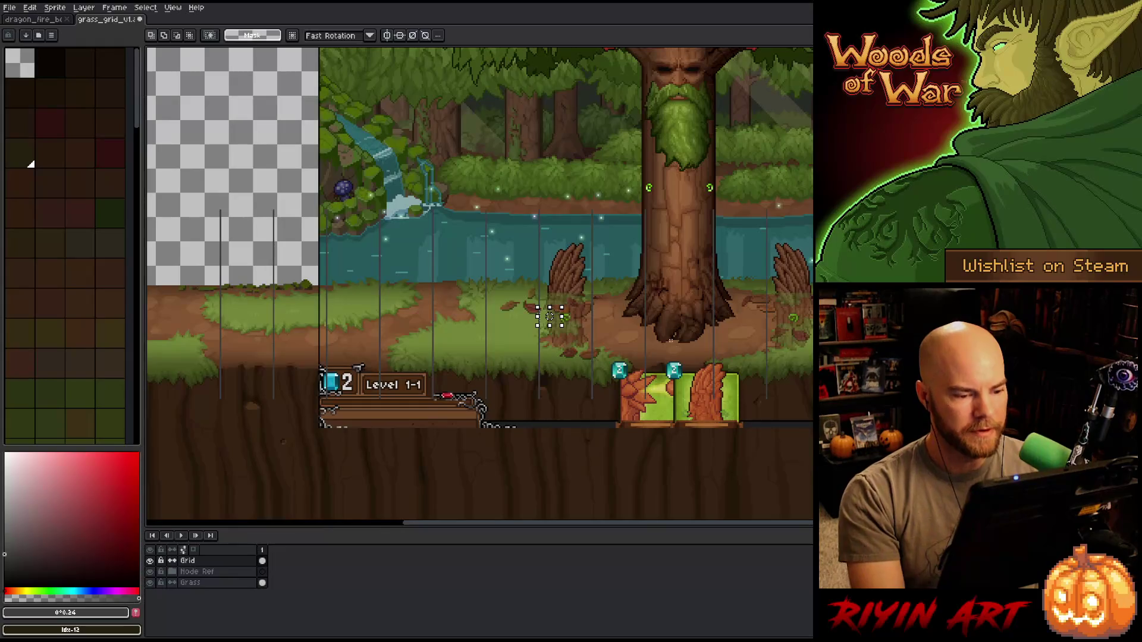
left_click_drag(758, 393, 538, 393)
scroll(538, 392, "down", 1)
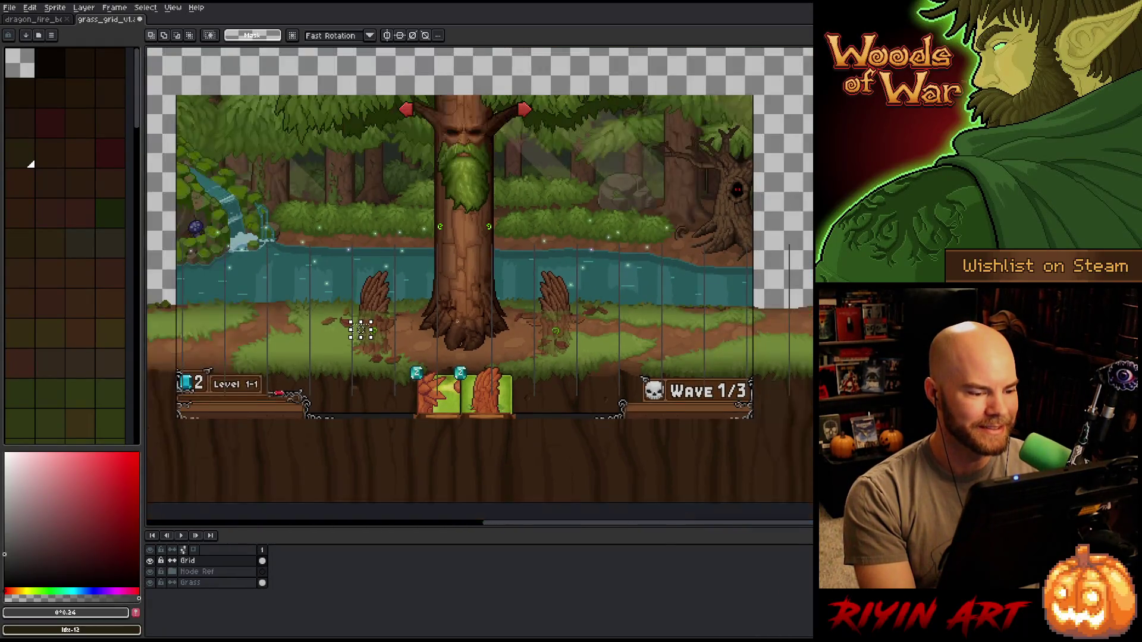
scroll(500, 357, "down", 1)
scroll(479, 328, "down", 1)
scroll(434, 331, "up", 1)
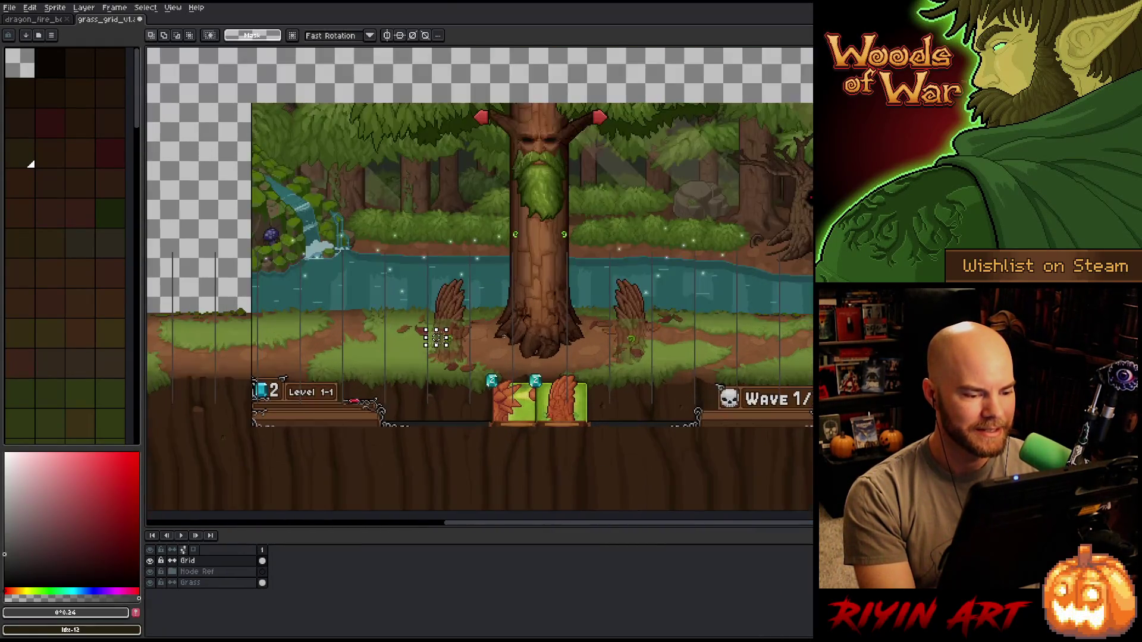
scroll(420, 331, "up", 1)
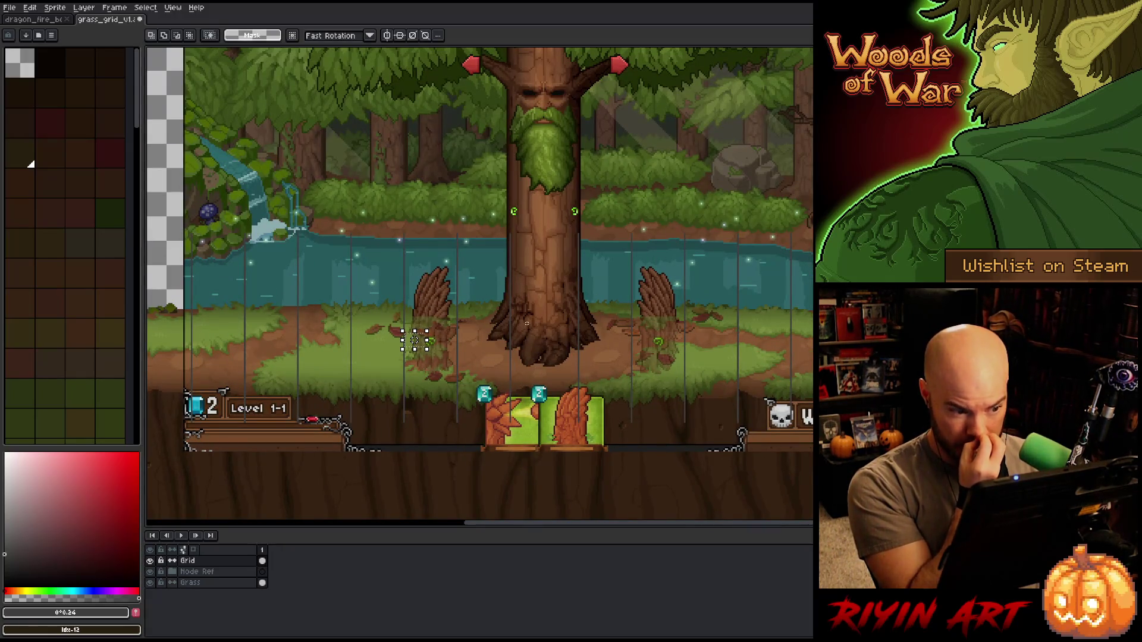
scroll(416, 342, "up", 1)
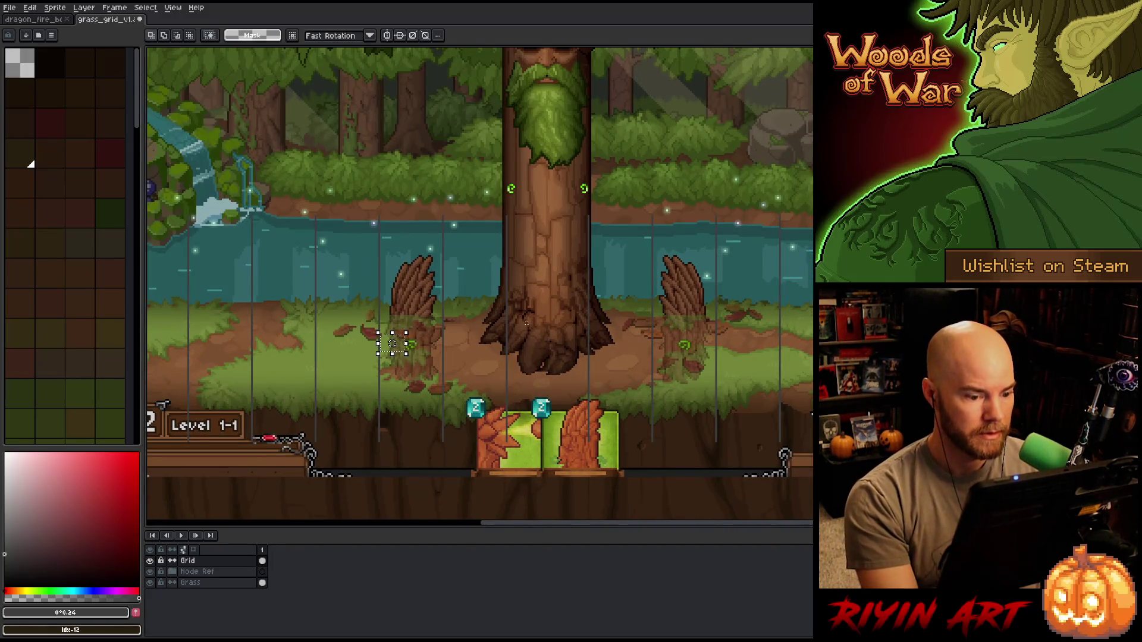
scroll(392, 343, "down", 1)
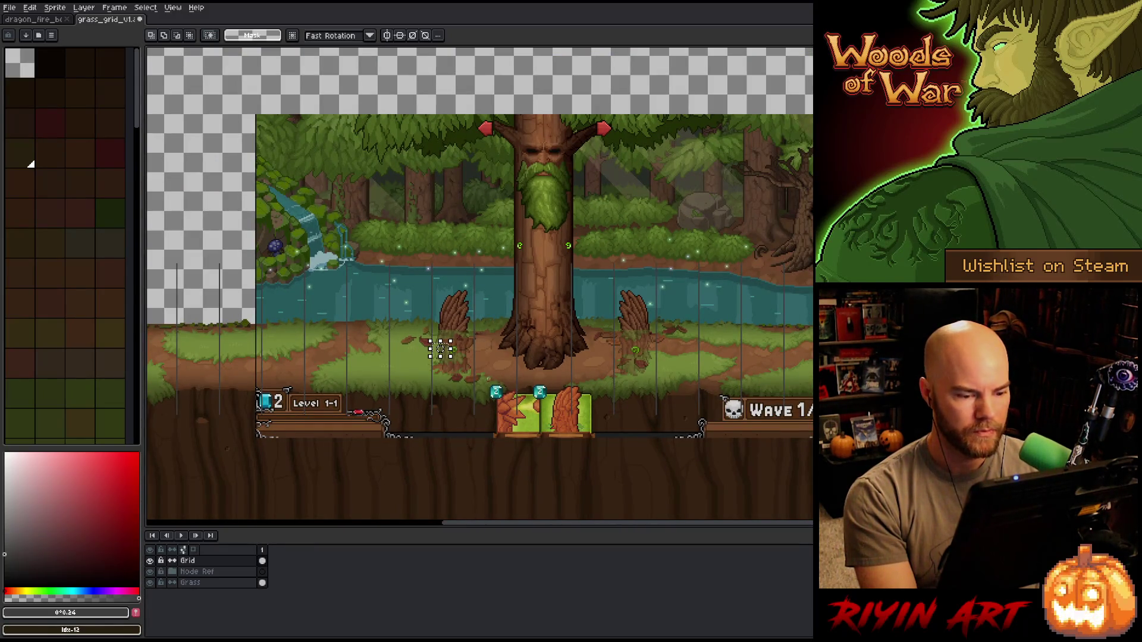
scroll(447, 352, "down", 1)
scroll(457, 359, "up", 1)
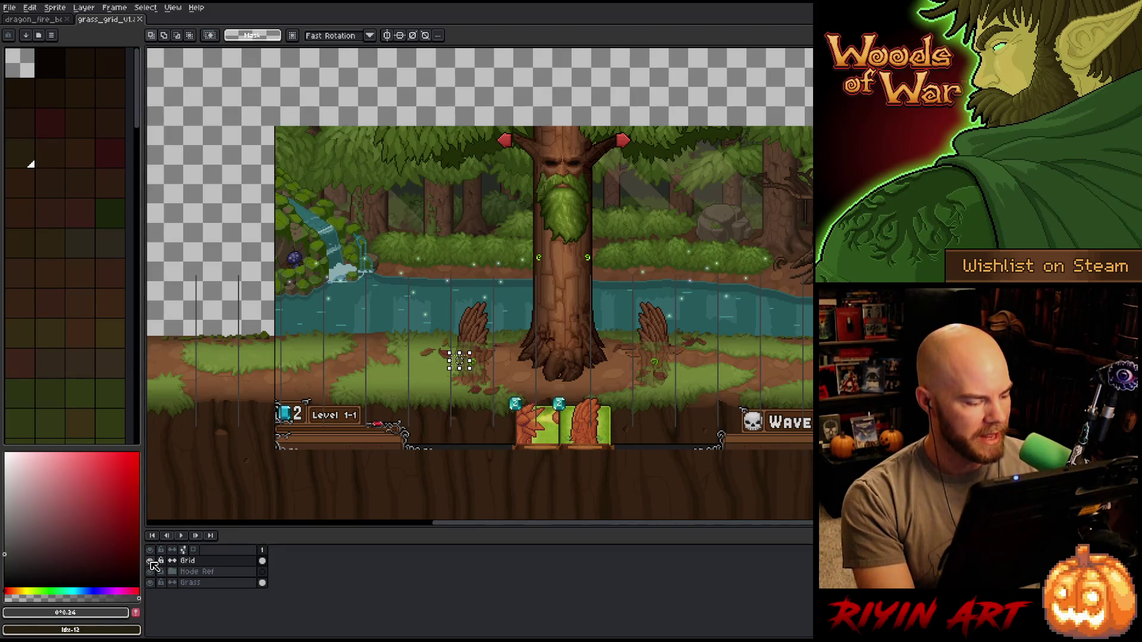
left_click(153, 581)
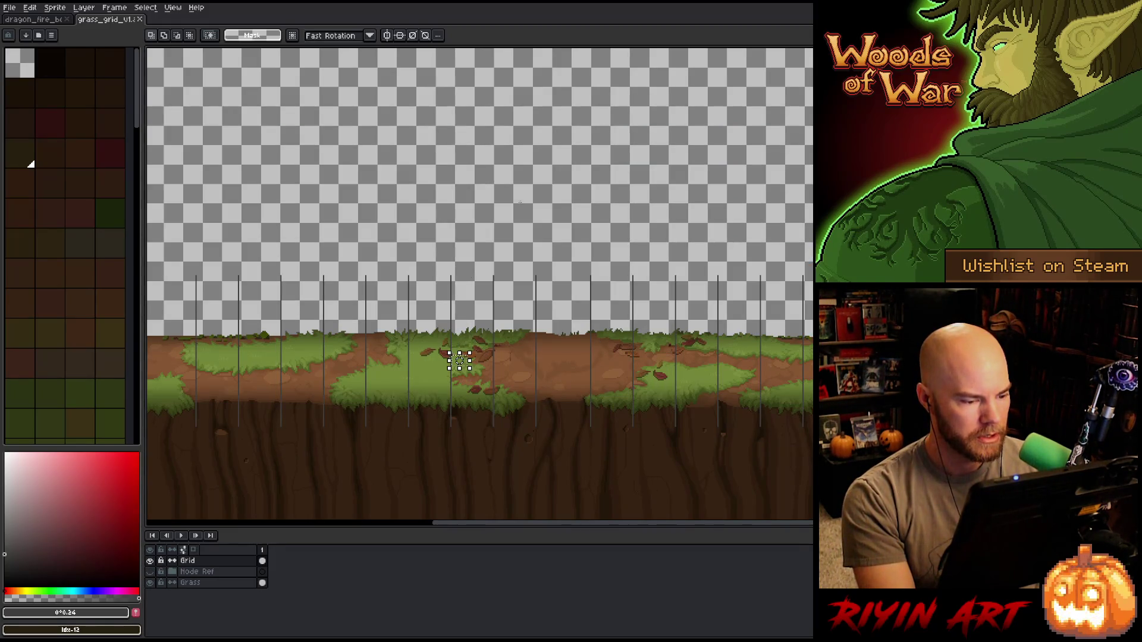
scroll(520, 201, "down", 1)
scroll(519, 202, "up", 1)
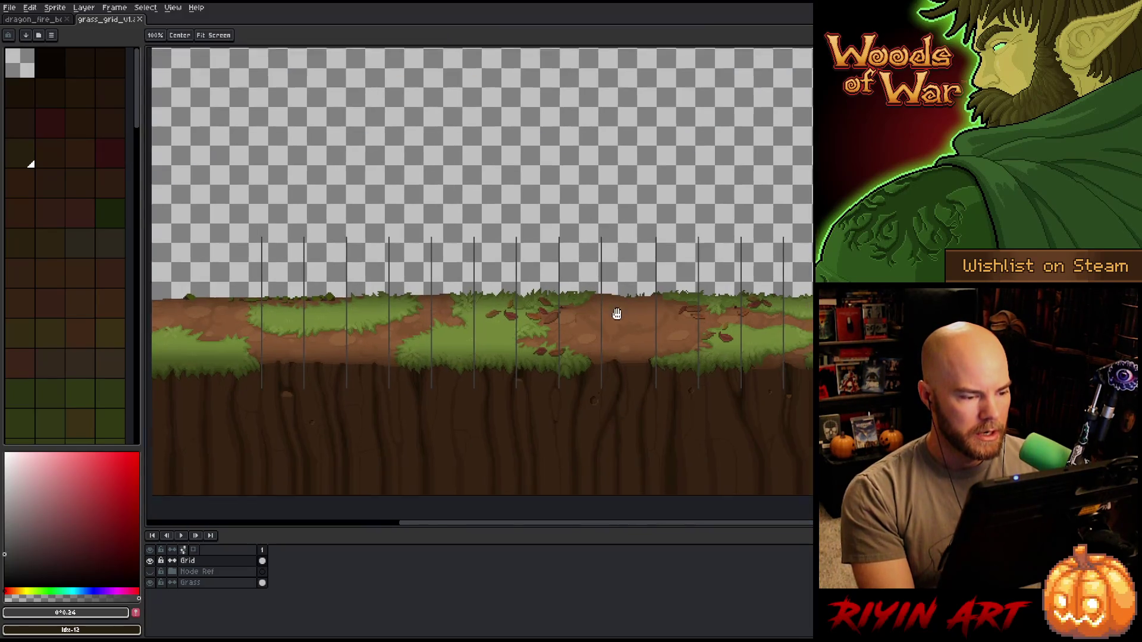
- Pan across the grass tiles and grid lines with the reference hidden, then ready the Eyedropper
left_click_drag(614, 314, 502, 307)
left_click_drag(647, 369, 469, 380)
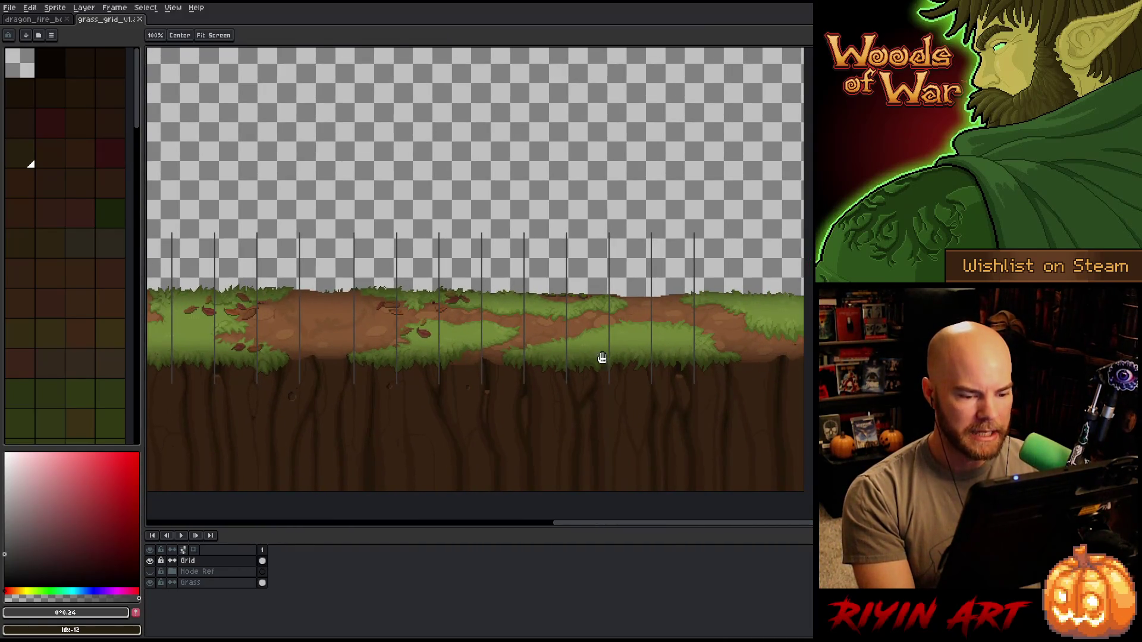
scroll(602, 357, "up", 1)
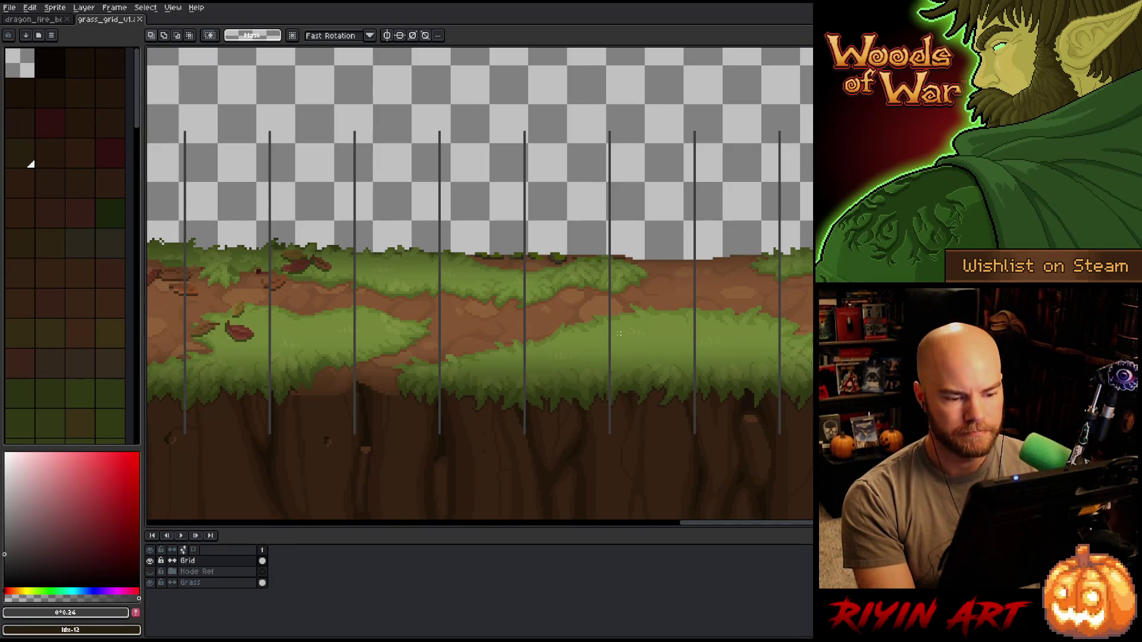
scroll(619, 334, "down", 1)
left_click_drag(375, 362, 714, 376)
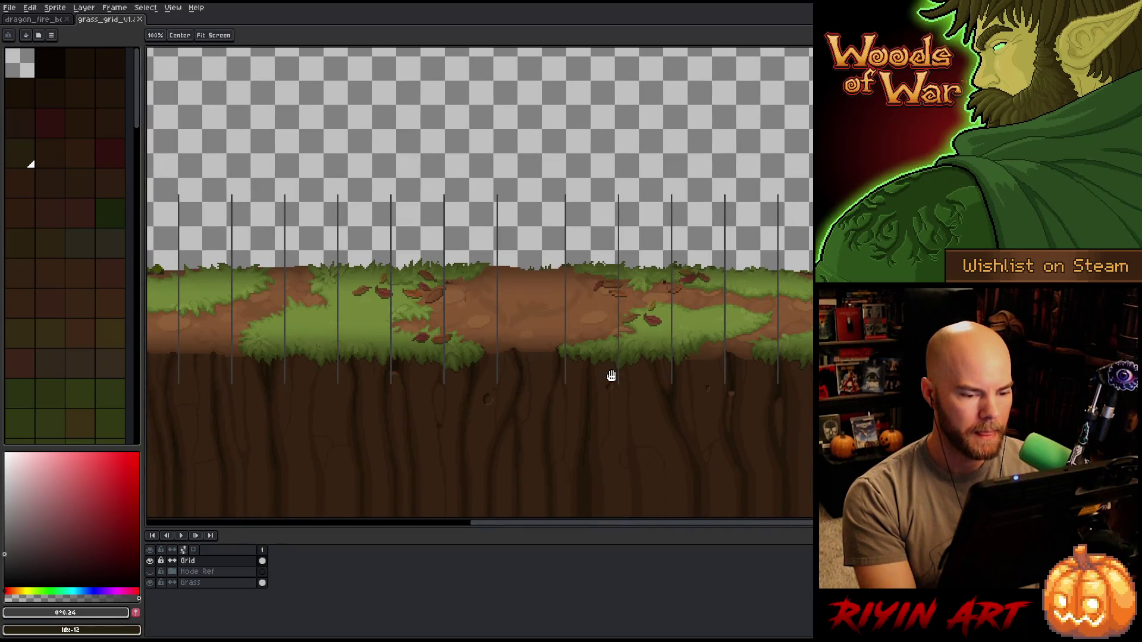
key("space")
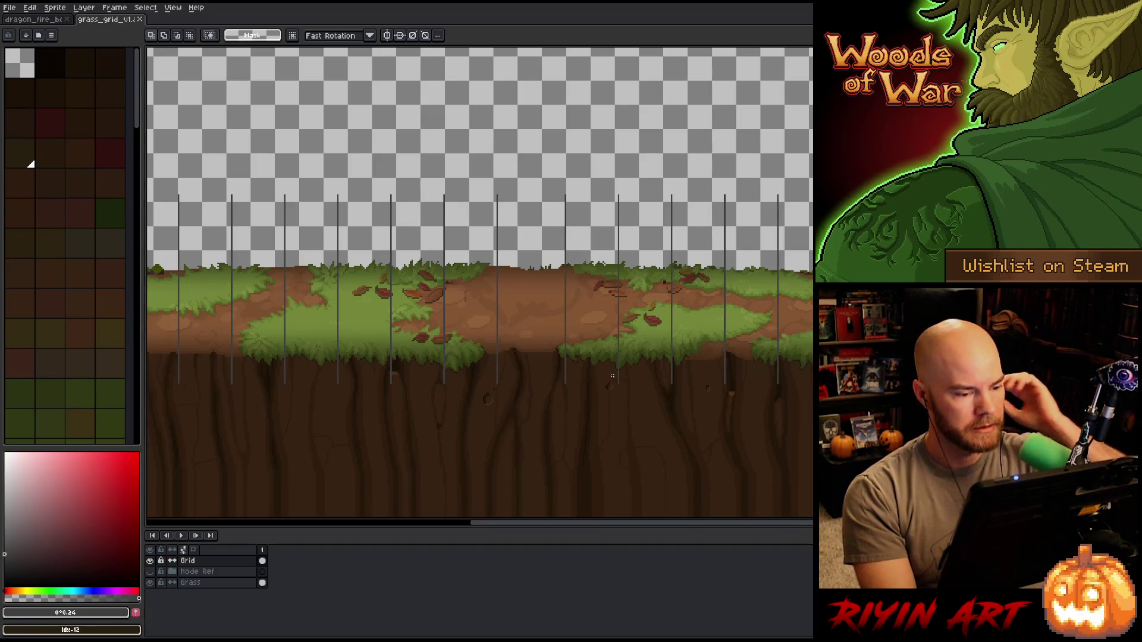
key("i")
scroll(622, 367, "up", 3)
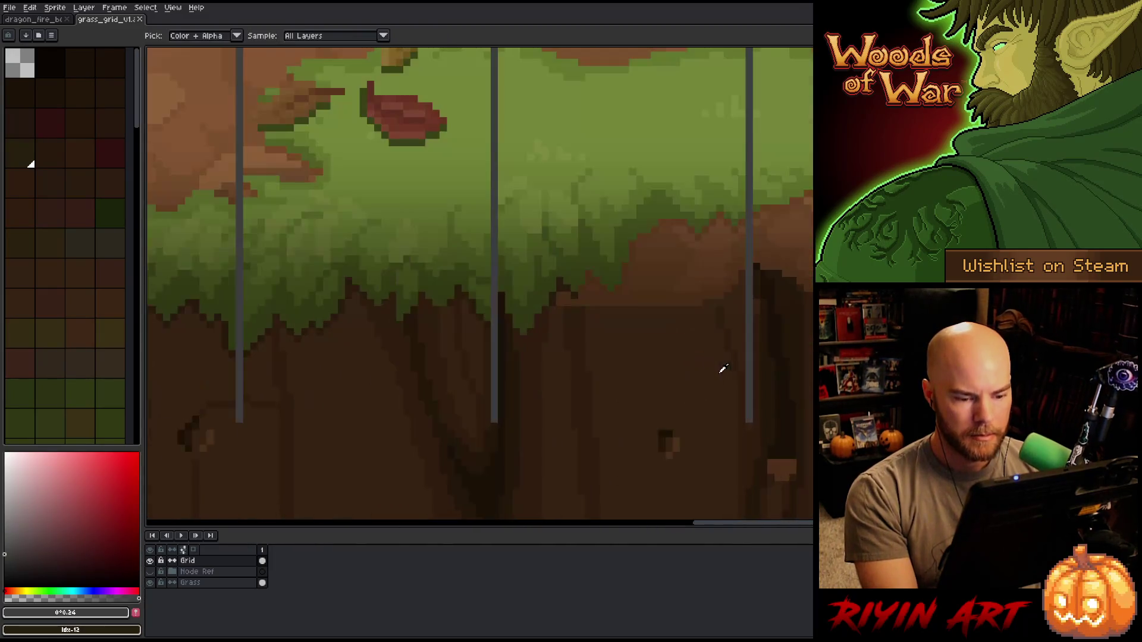
- Sample a dark soil brown and the lines' grey, then Replace Color to recolour the grid lines brown
left_click(760, 261)
scroll(743, 271, "down", 1)
scroll(488, 343, "down", 2)
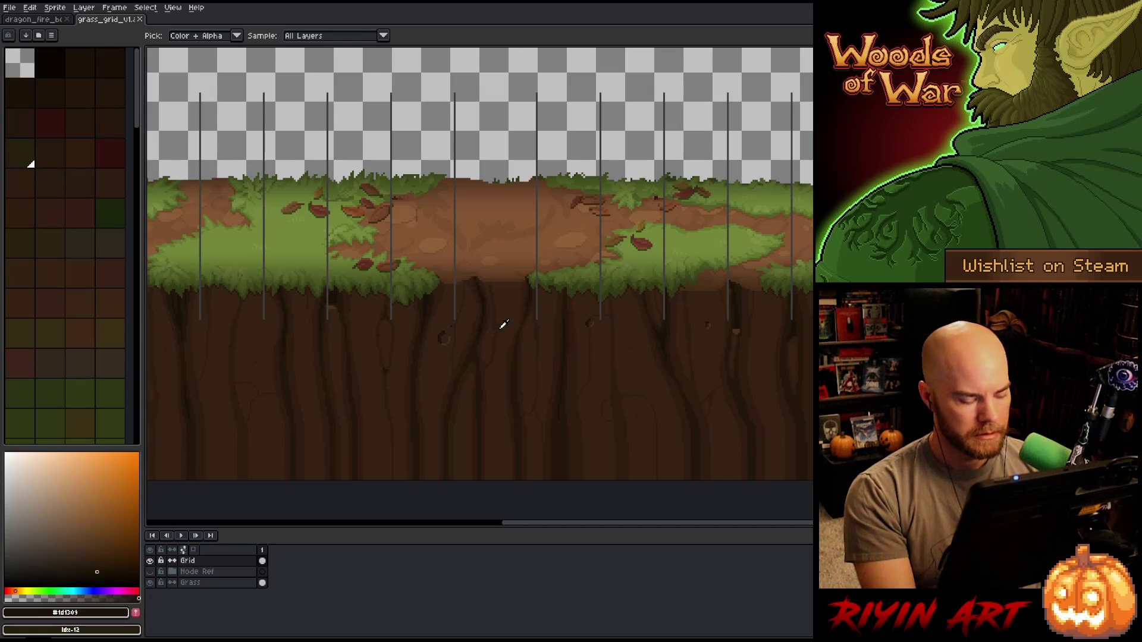
left_click(523, 264)
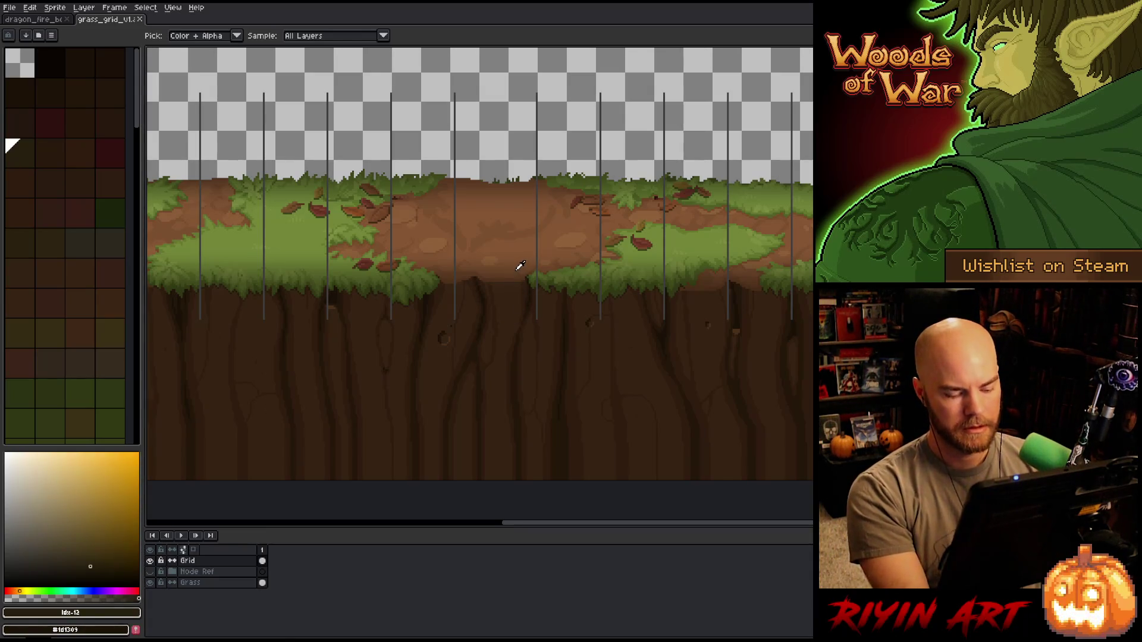
scroll(520, 265, "up", 2)
scroll(506, 258, "up", 2)
left_click(640, 216)
scroll(640, 216, "down", 2)
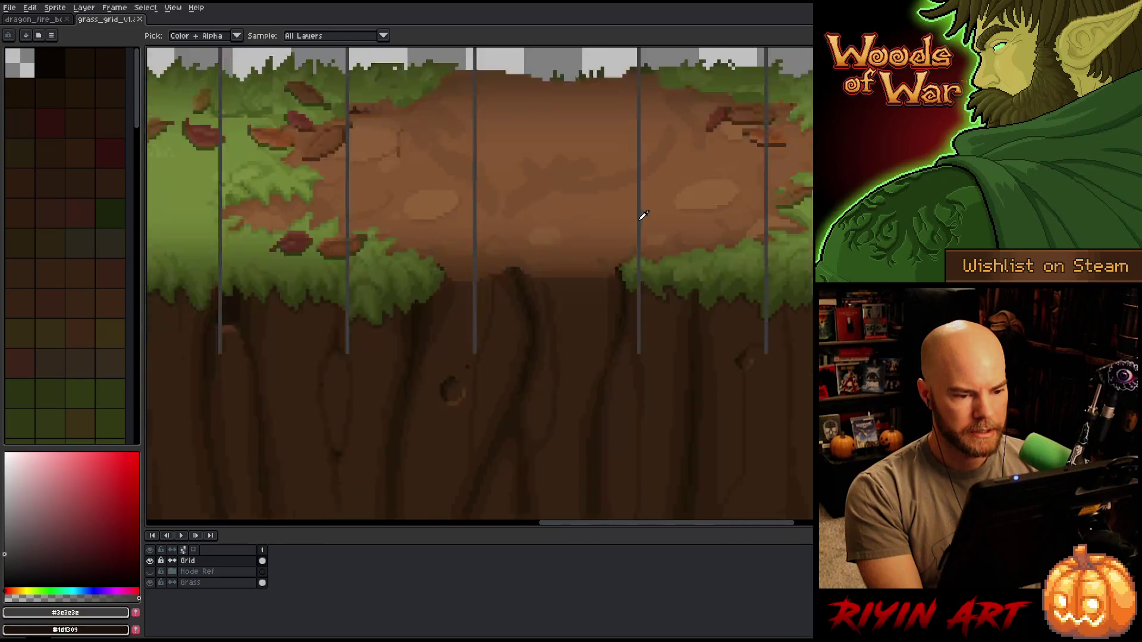
scroll(642, 214, "down", 2)
key("shift+r")
key("Return")
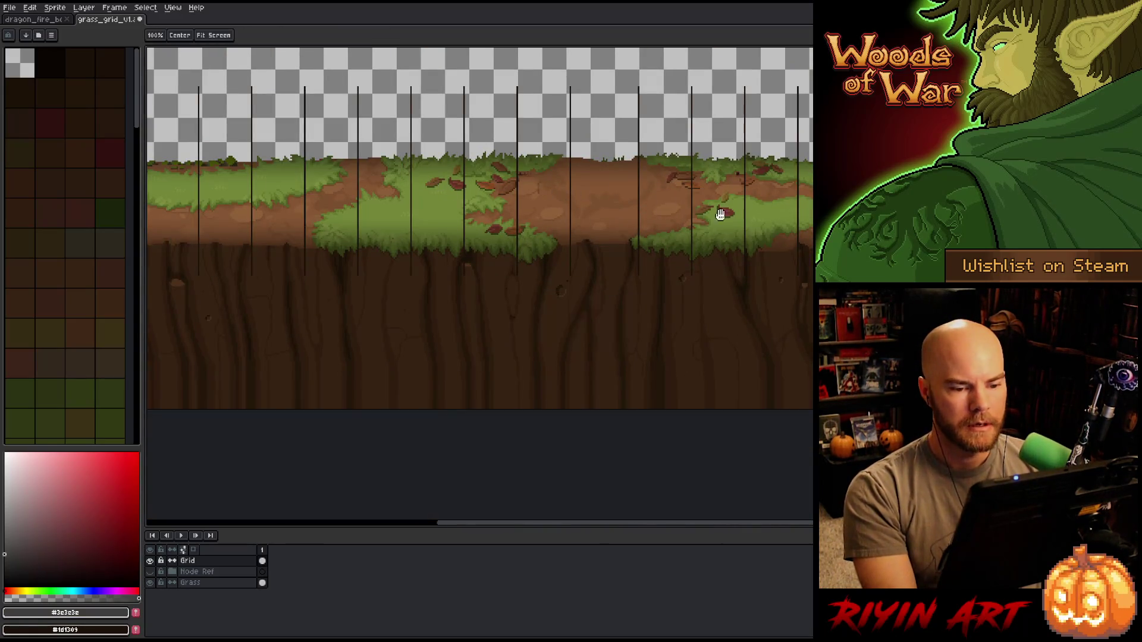
left_click_drag(720, 212, 505, 334)
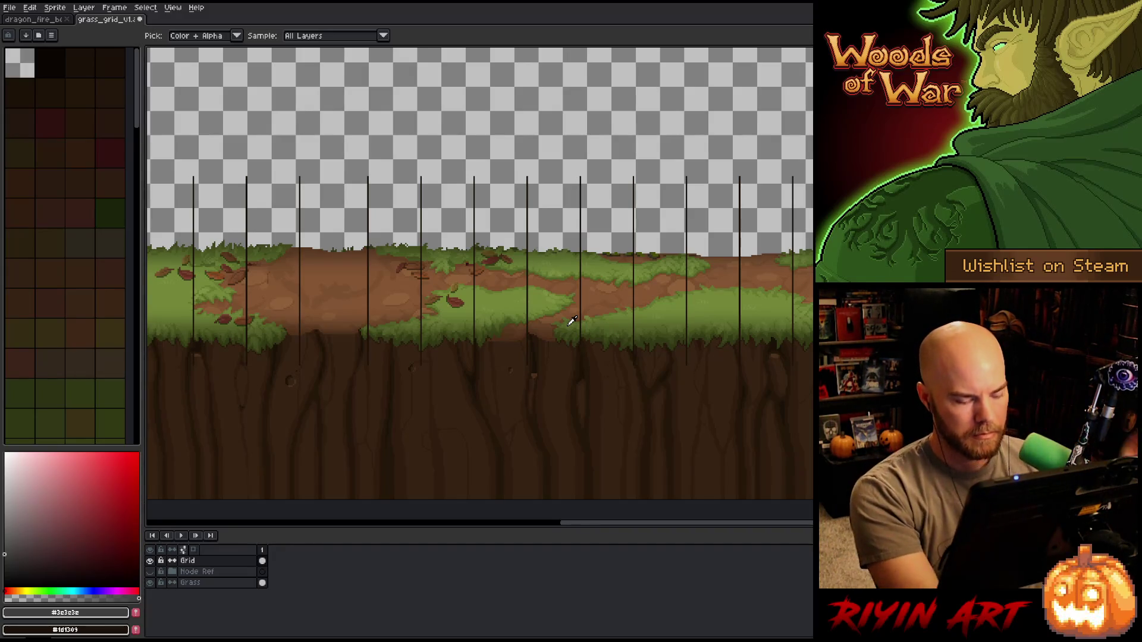
- Duplicate the Grid layer and rename the original to Grid Long
right_click(572, 321)
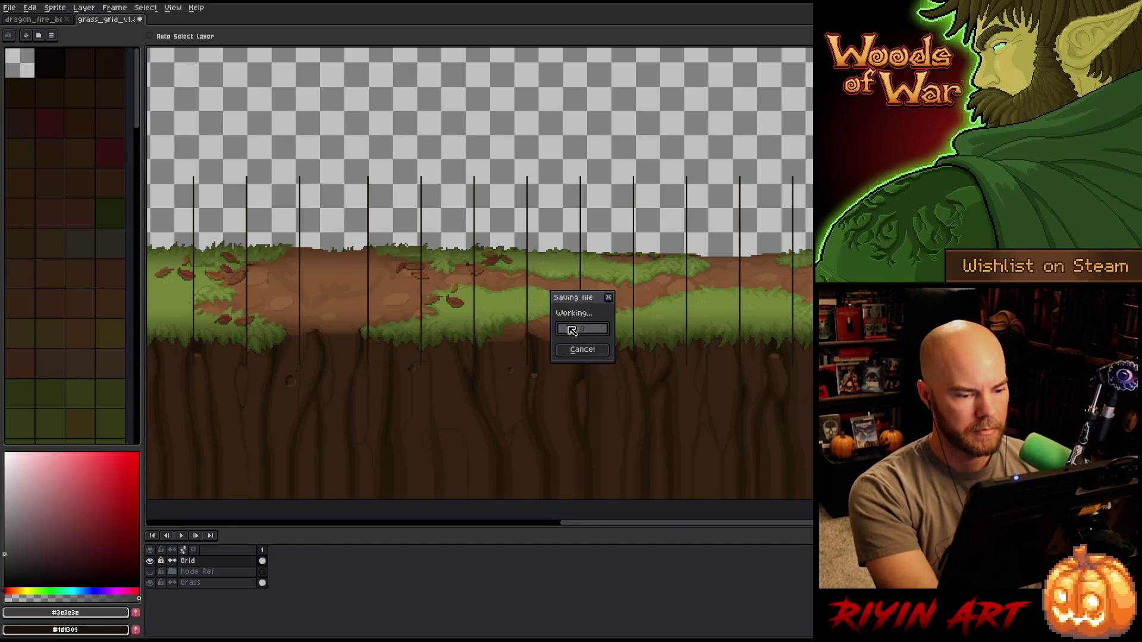
right_click(189, 560)
left_click(218, 615)
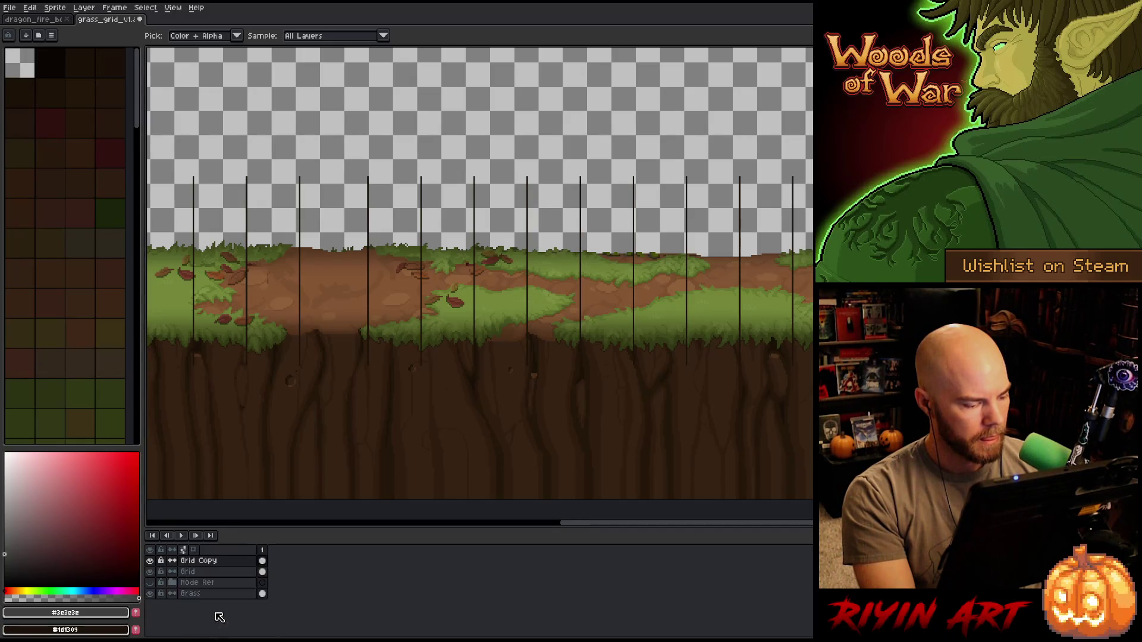
double_click(197, 572)
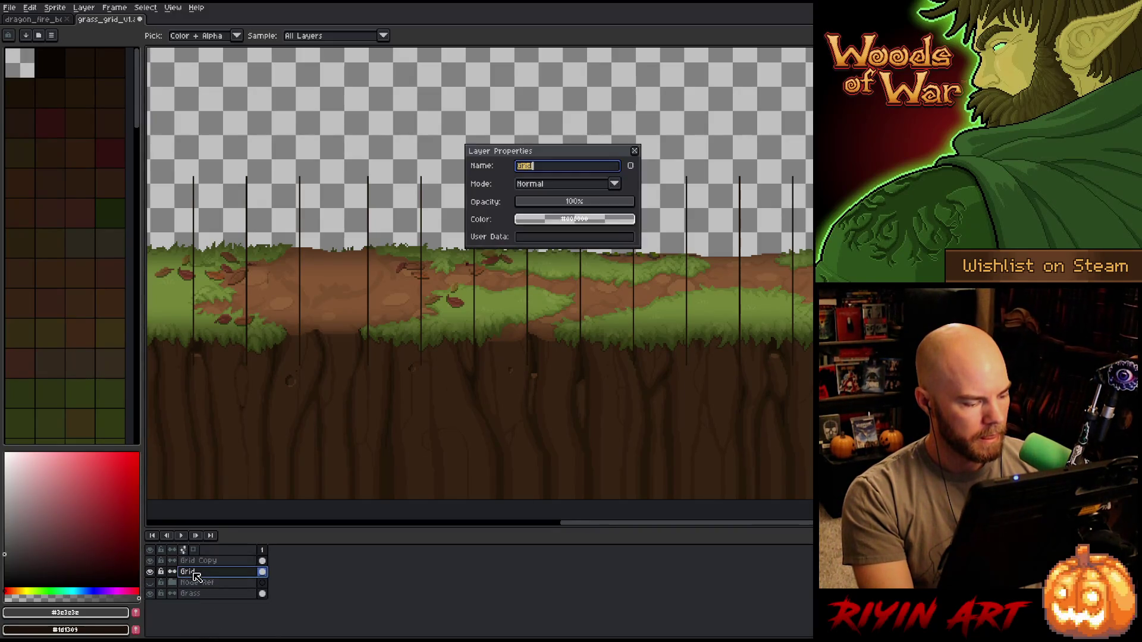
type("Grid Long")
key("Return")
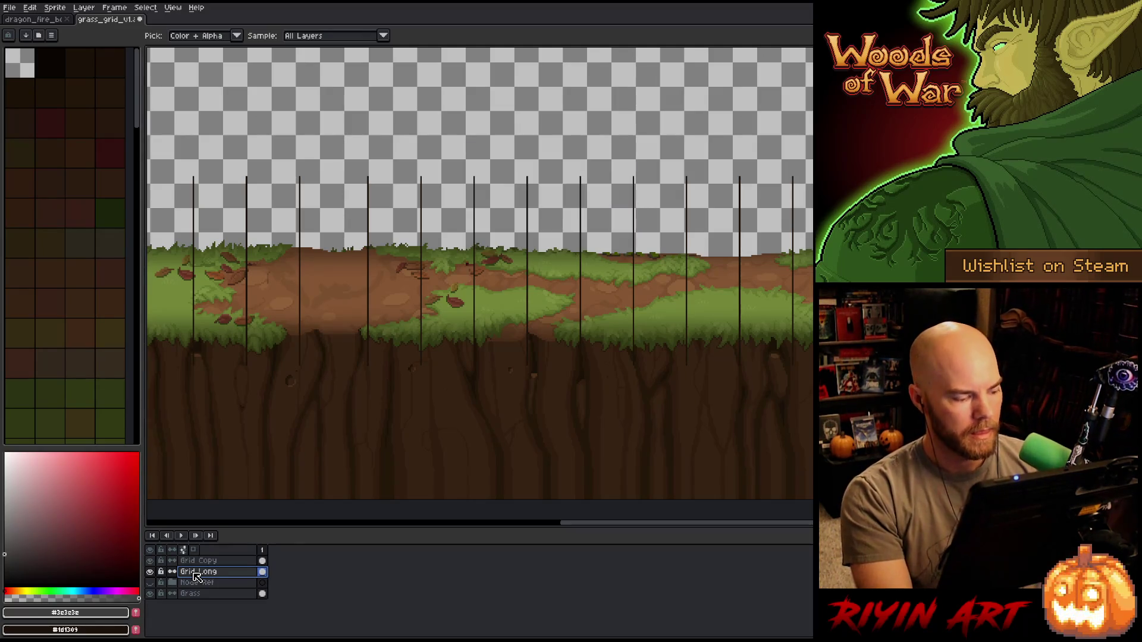
- Rename the Grid Copy layer to Grid by removing the Copy suffix
left_click(195, 562)
double_click(195, 562)
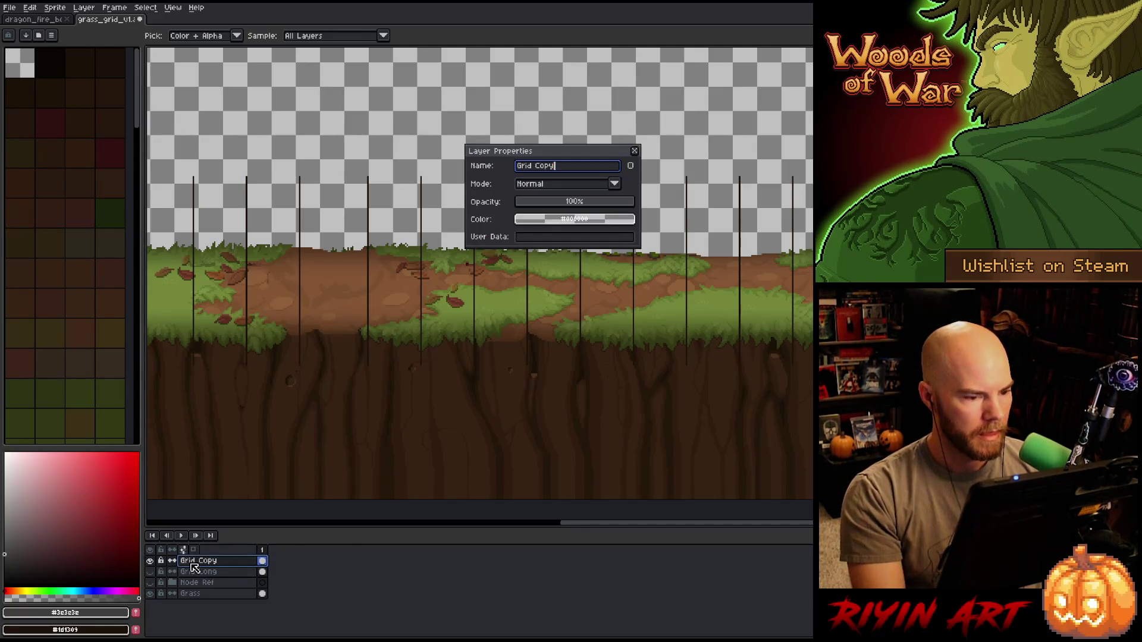
key("BackSpace")
key("BackSpace")
key("BackSpace")
key("BackSpace")
key("BackSpace")
key("Return")
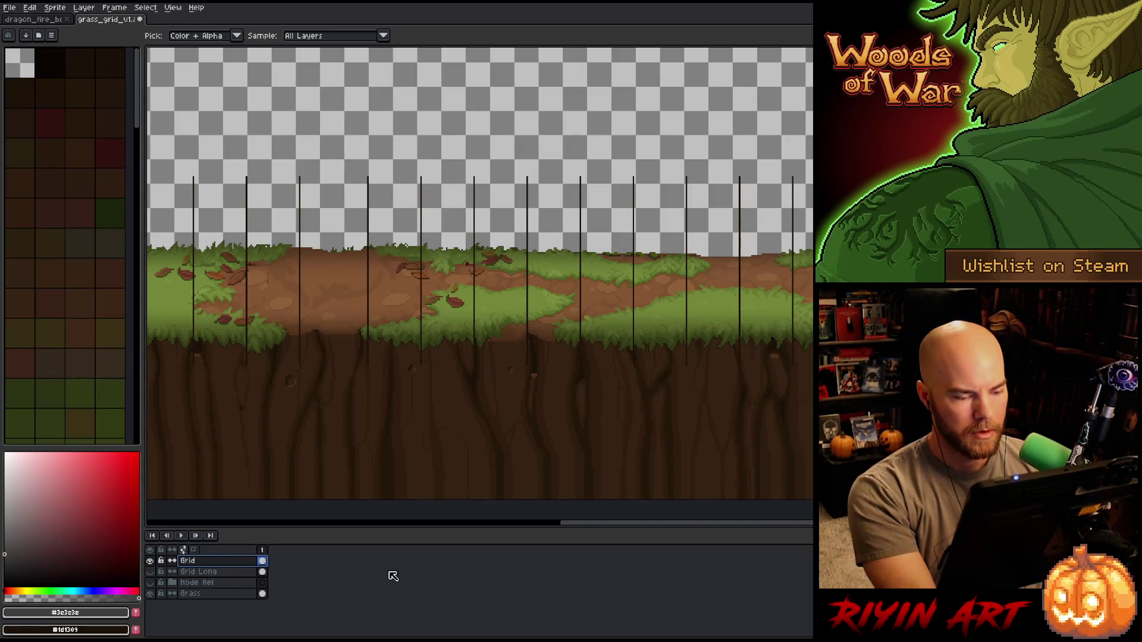
scroll(764, 339, "up", 1)
scroll(765, 339, "up", 1)
scroll(615, 389, "up", 2)
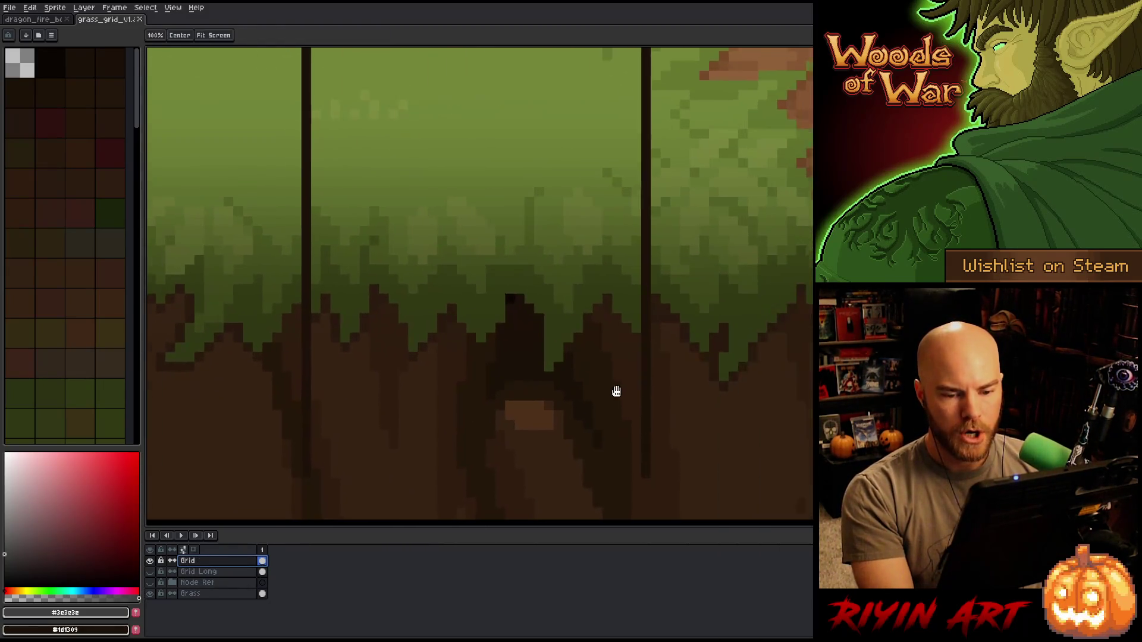
scroll(607, 351, "up", 1)
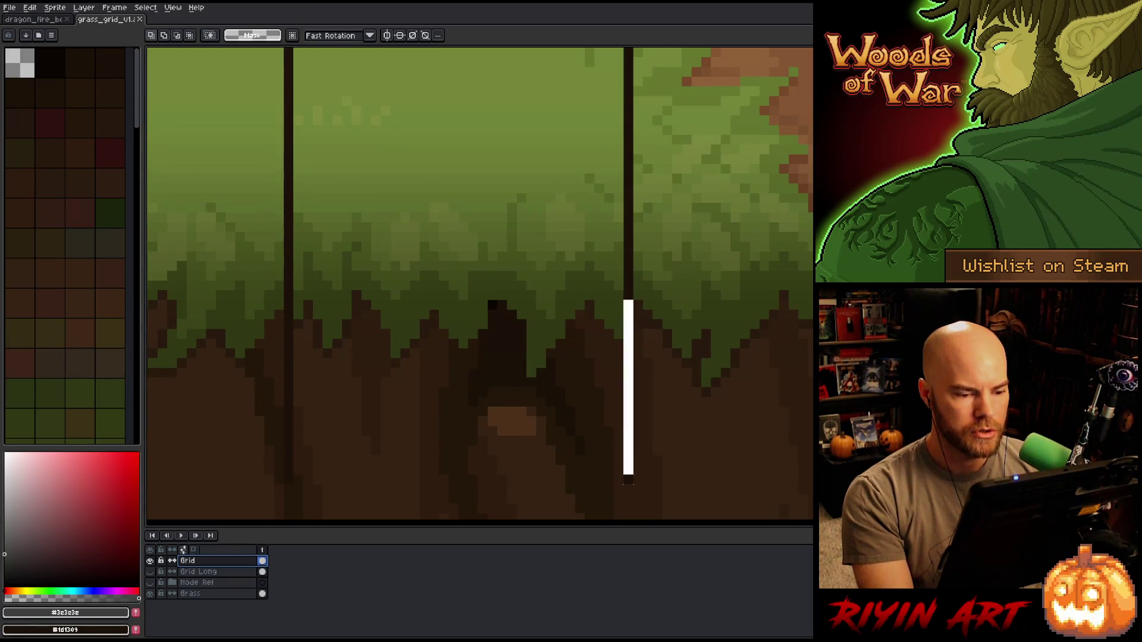
left_click_drag(627, 303, 655, 496)
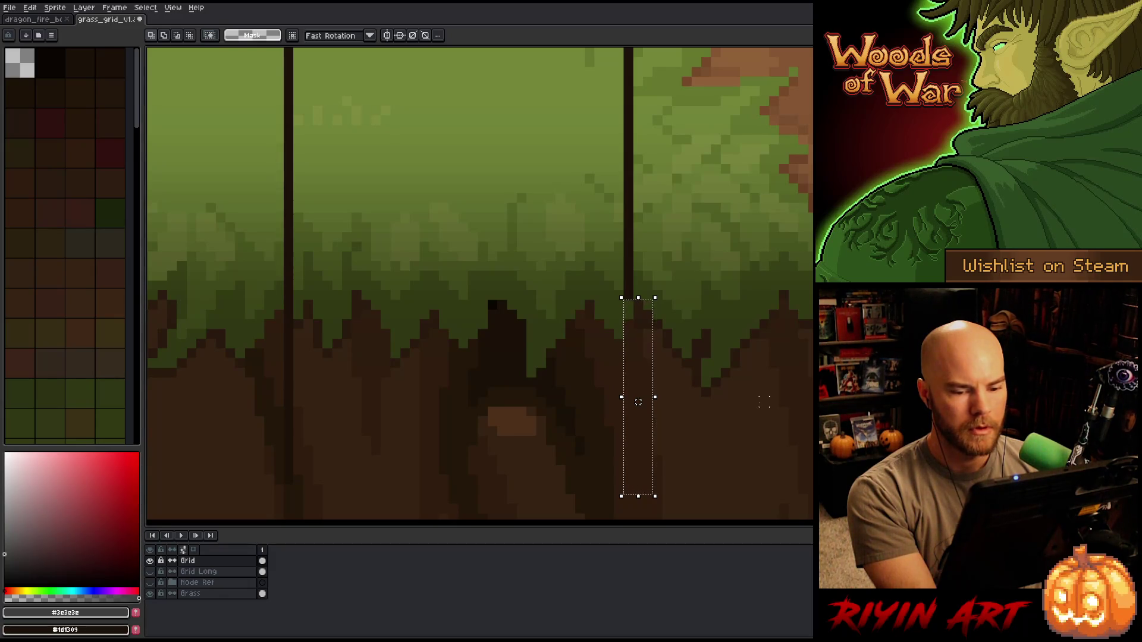
key("ctrl+v")
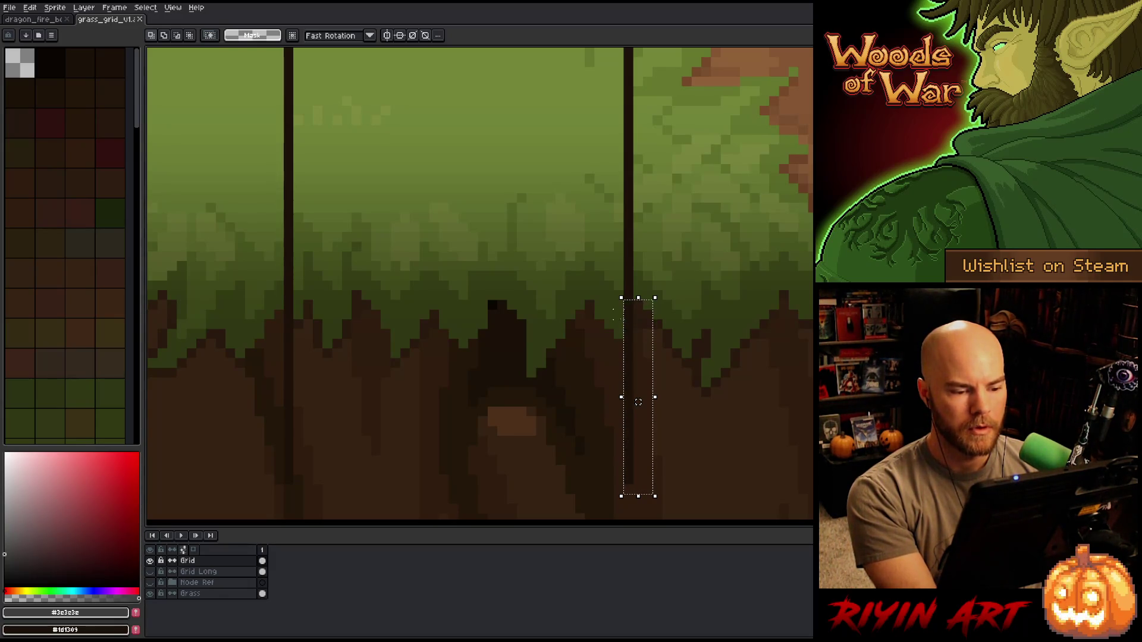
left_click(677, 325)
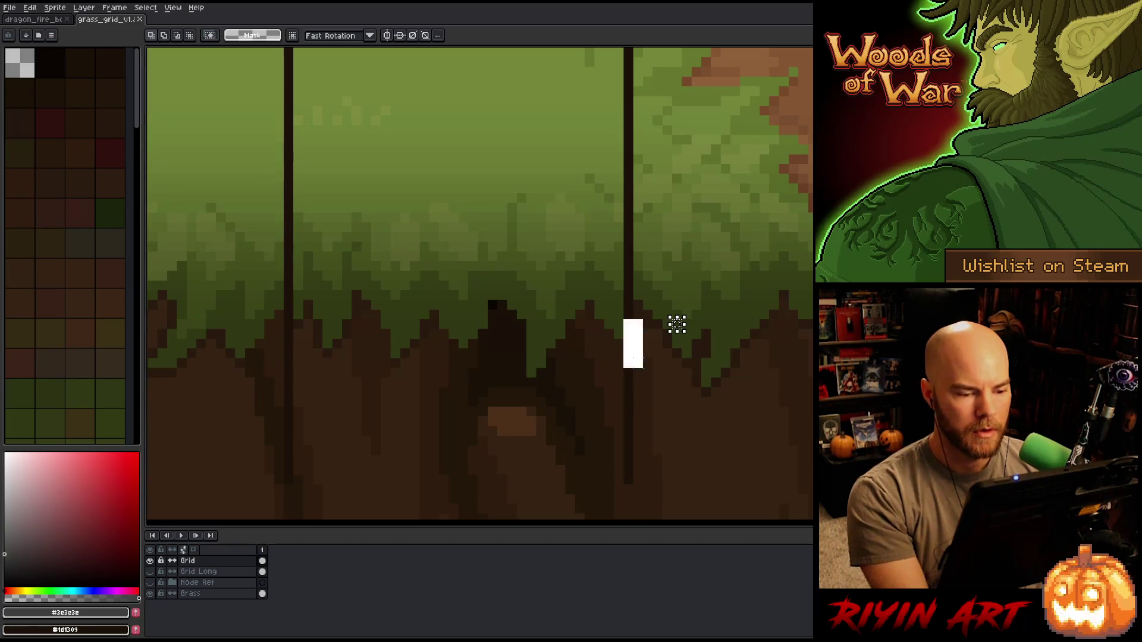
left_click_drag(623, 319, 673, 506)
key("ctrl+d")
scroll(744, 363, "down", 3)
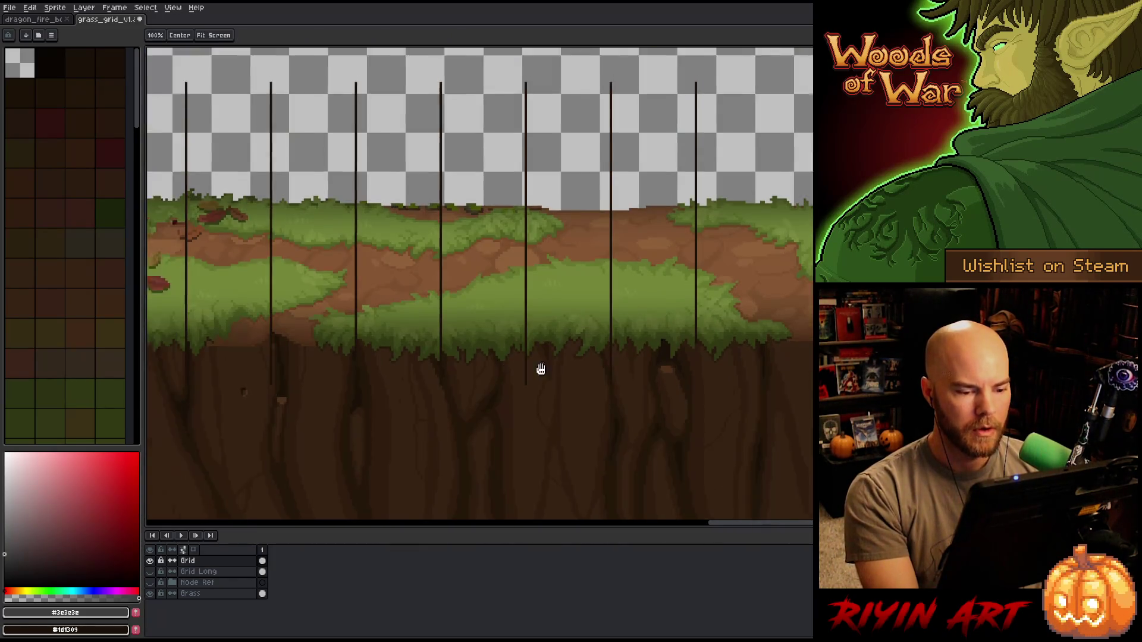
scroll(538, 365, "up", 1)
scroll(537, 365, "up", 2)
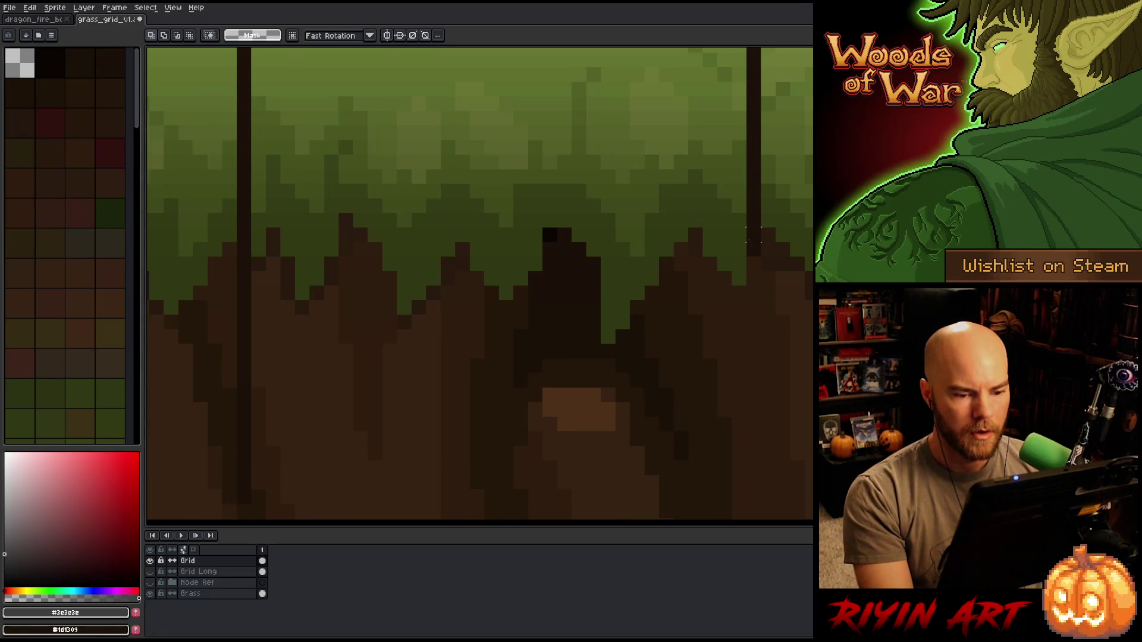
left_click_drag(744, 241, 777, 345)
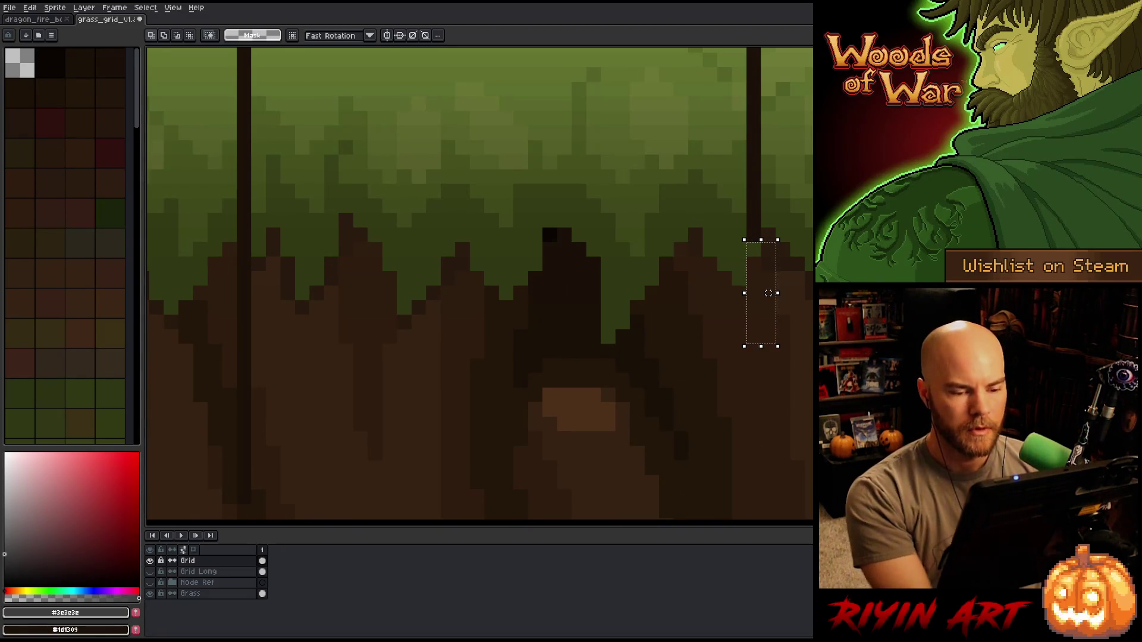
scroll(804, 357, "down", 3)
scroll(663, 393, "up", 3)
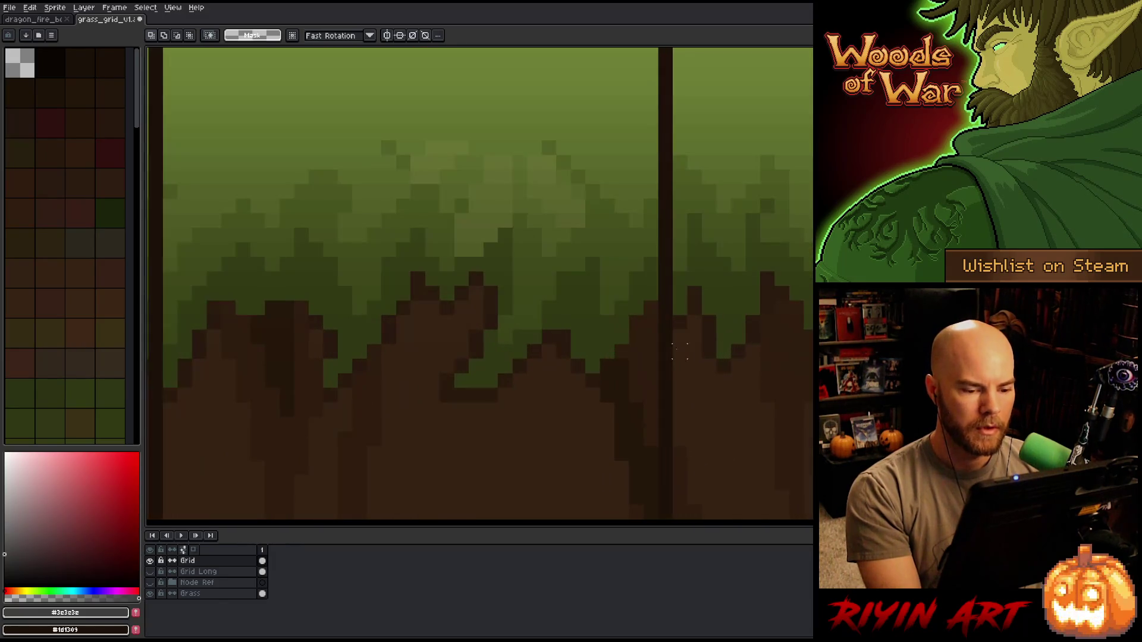
scroll(659, 322, "down", 1)
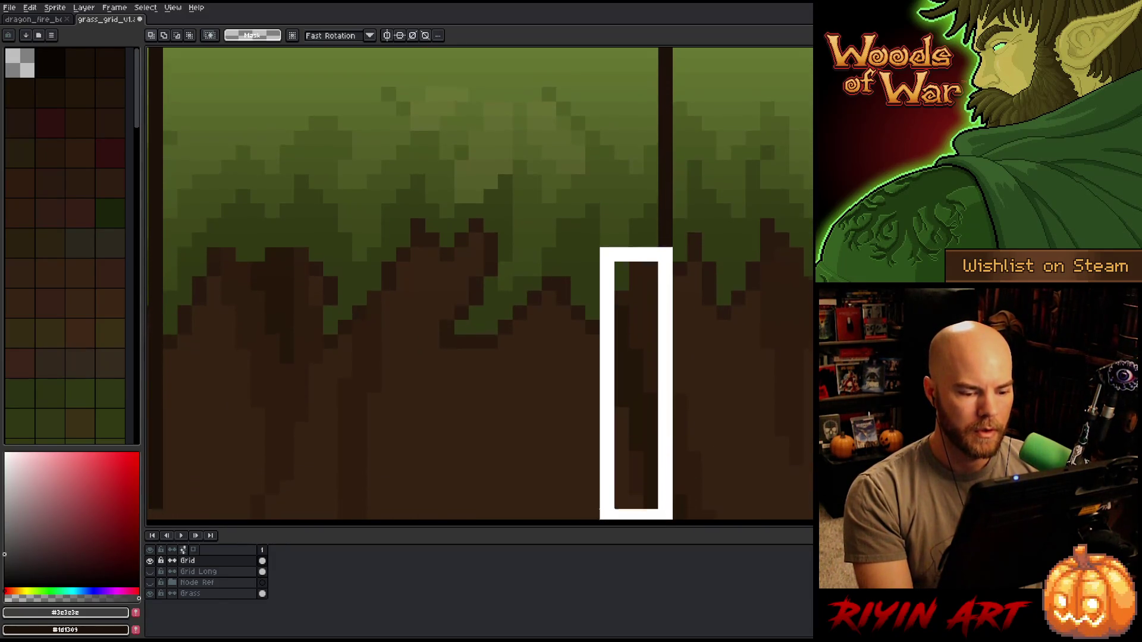
scroll(659, 323, "down", 1)
scroll(708, 323, "down", 1)
scroll(707, 323, "up", 2)
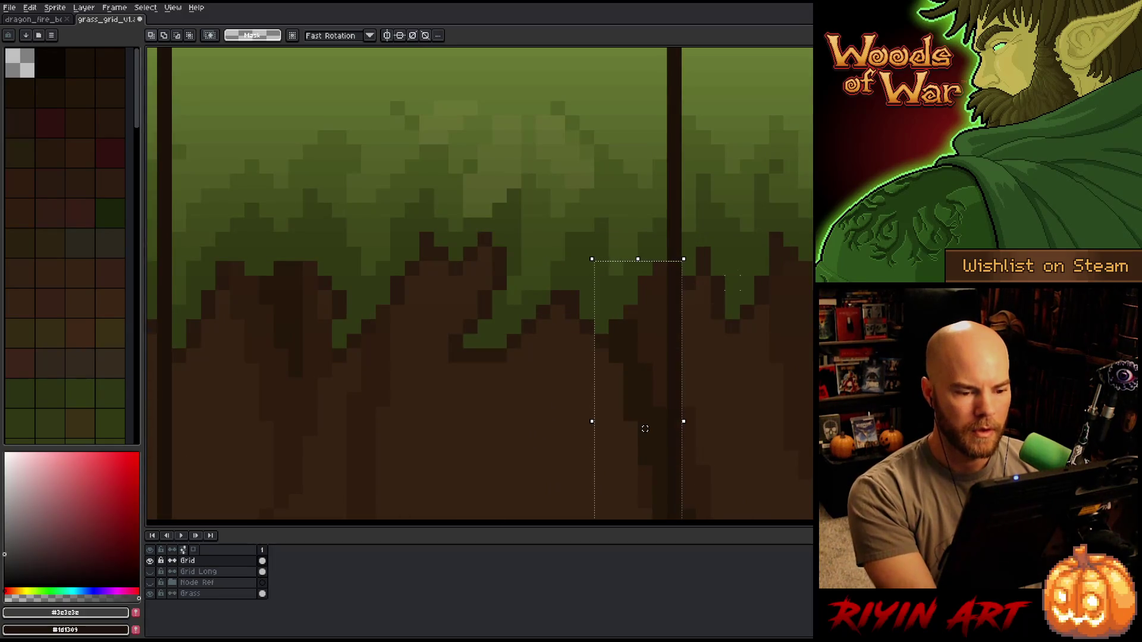
scroll(644, 428, "down", 1)
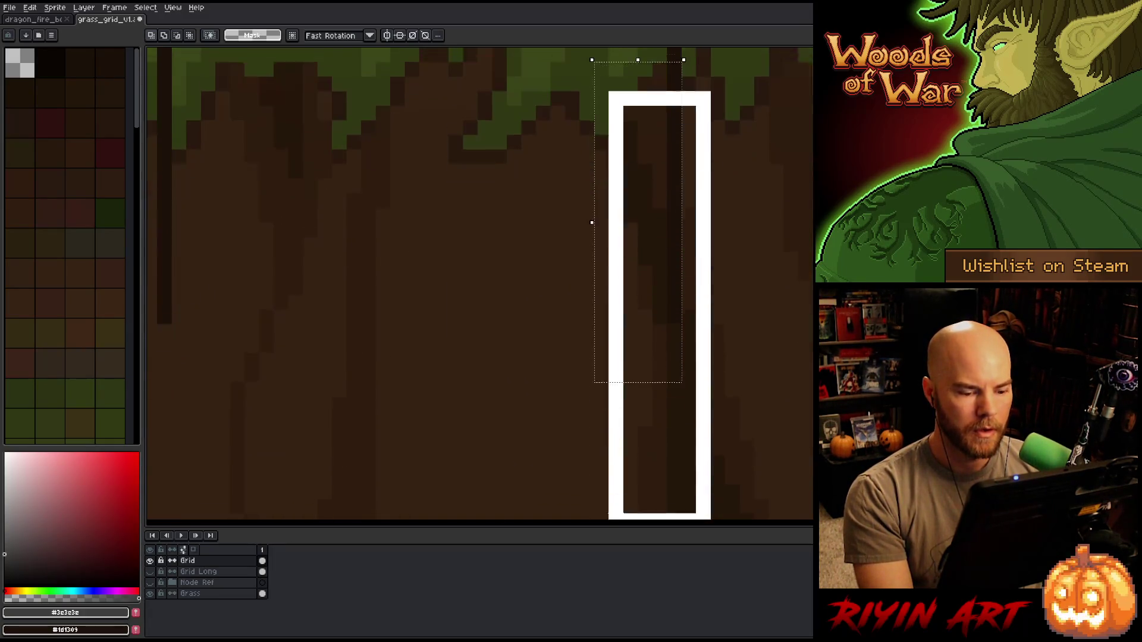
scroll(686, 395, "down", 1)
scroll(752, 260, "down", 1)
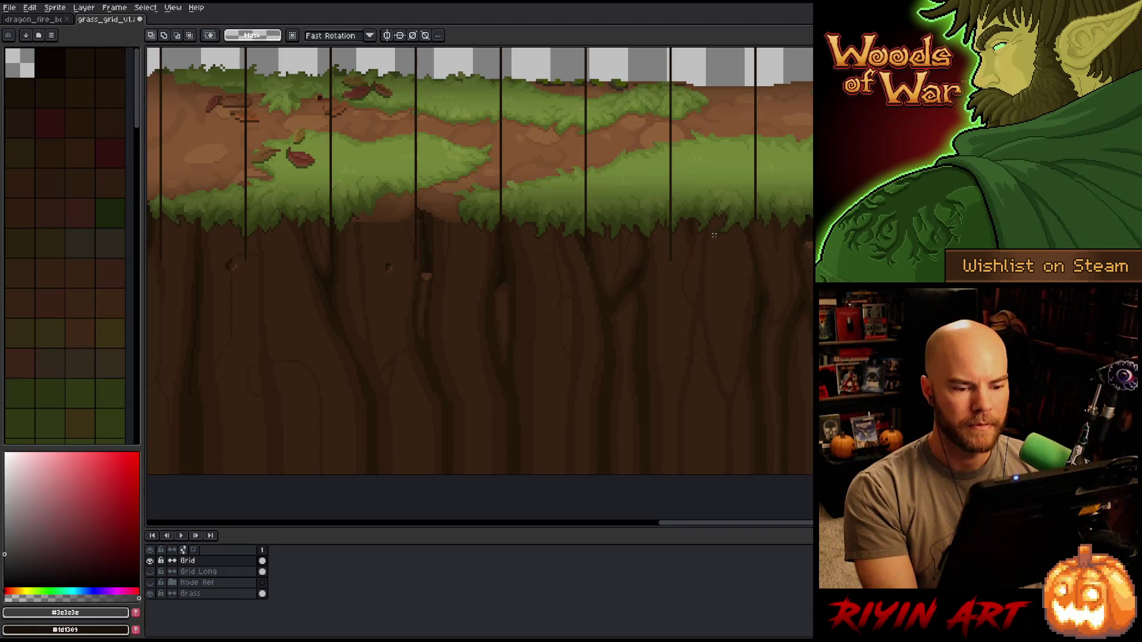
left_click_drag(713, 235, 702, 351)
scroll(531, 346, "up", 3)
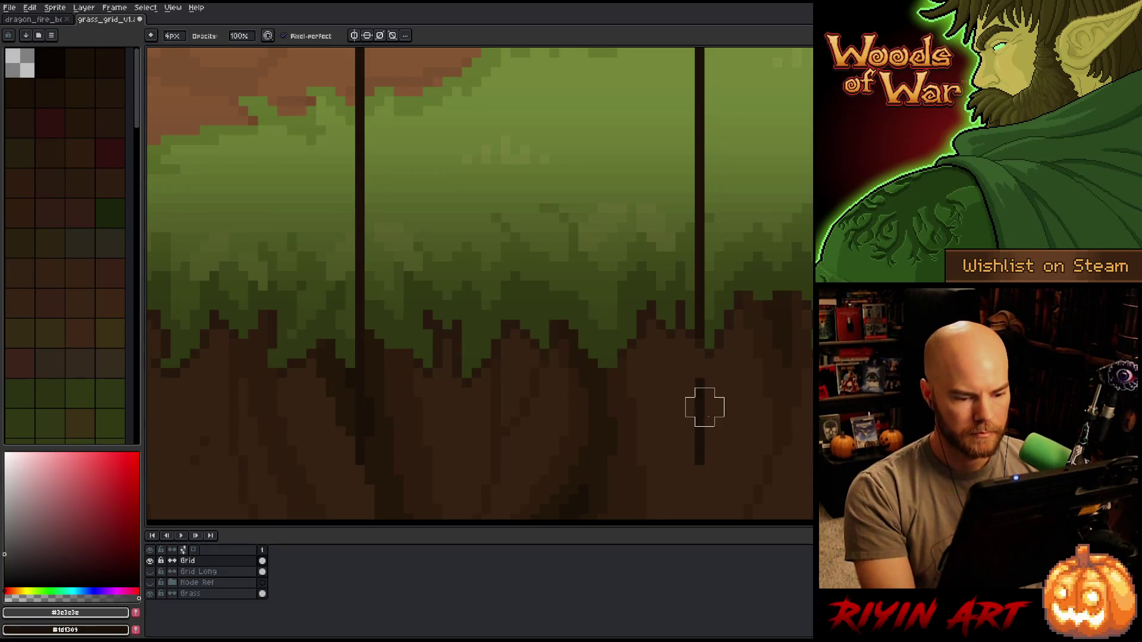
- Inspect the grass tile row at actual size and ready the Rectangular Marquee for trimming
mouse_move(706, 395)
left_mouse_down()
mouse_move(750, 451)
mouse_move(675, 412)
left_mouse_up()
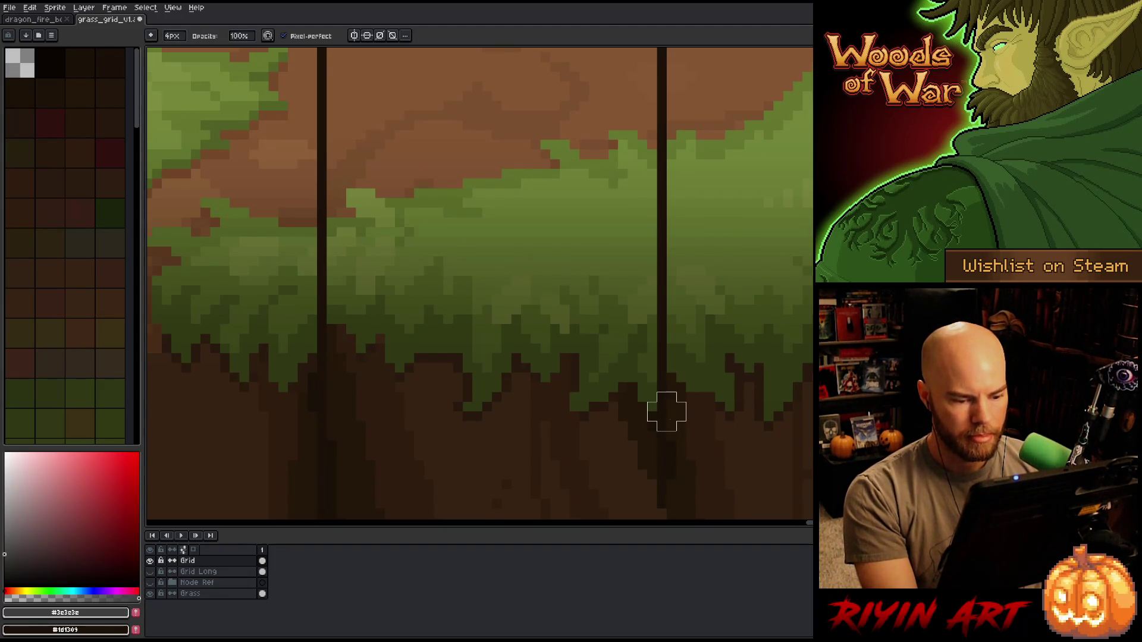
left_click_drag(553, 400, 678, 420)
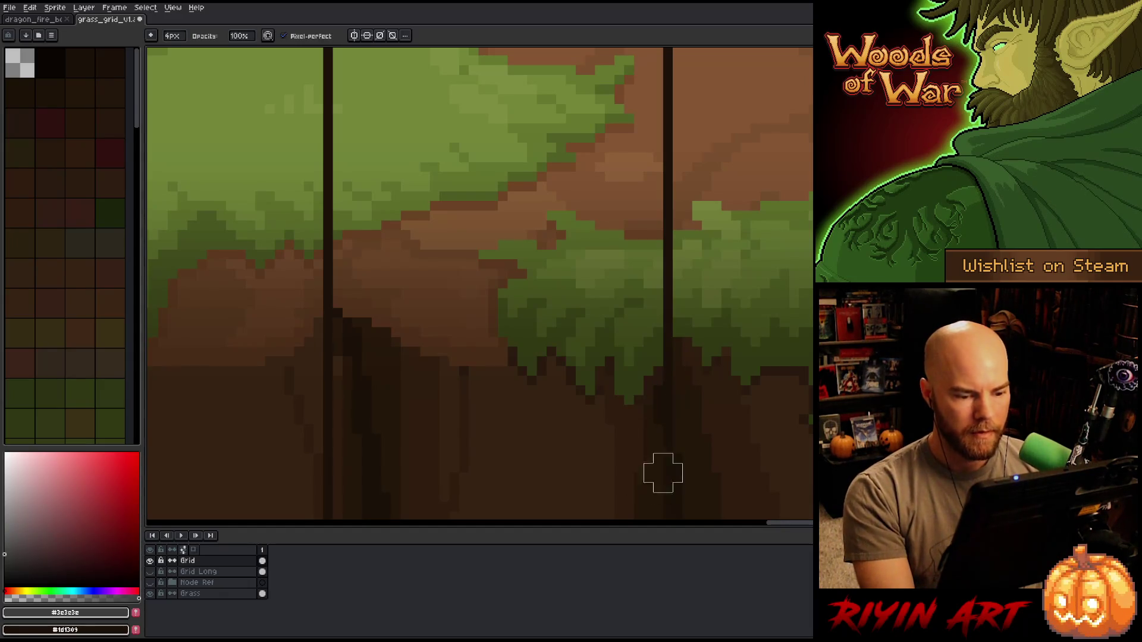
scroll(663, 473, "down", 1)
scroll(688, 413, "down", 1)
scroll(576, 454, "up", 1)
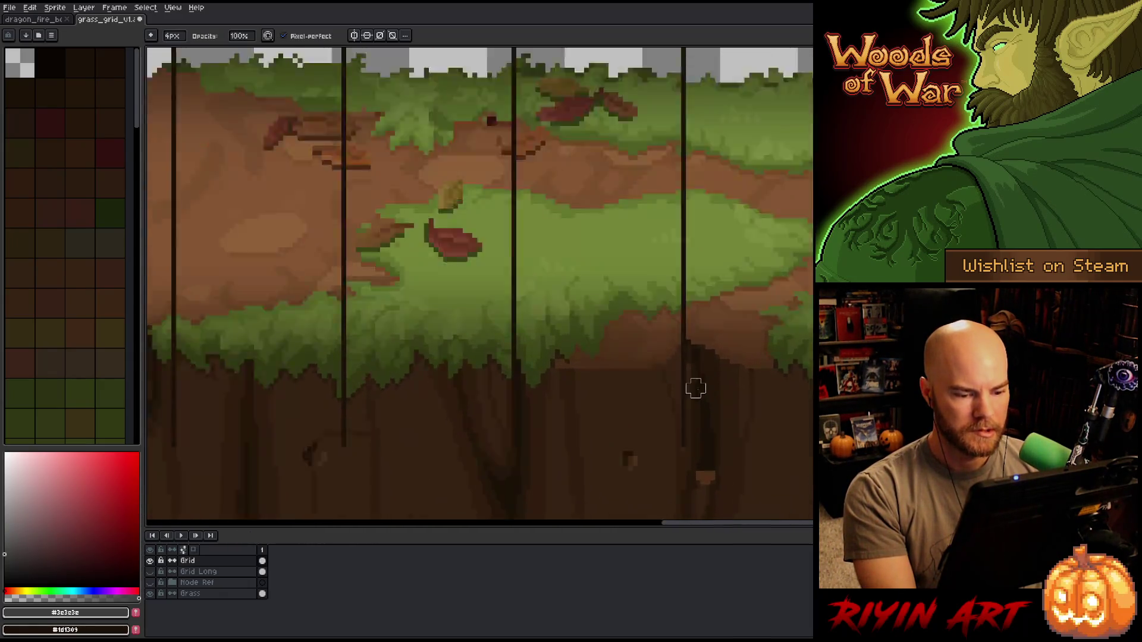
scroll(694, 388, "up", 2)
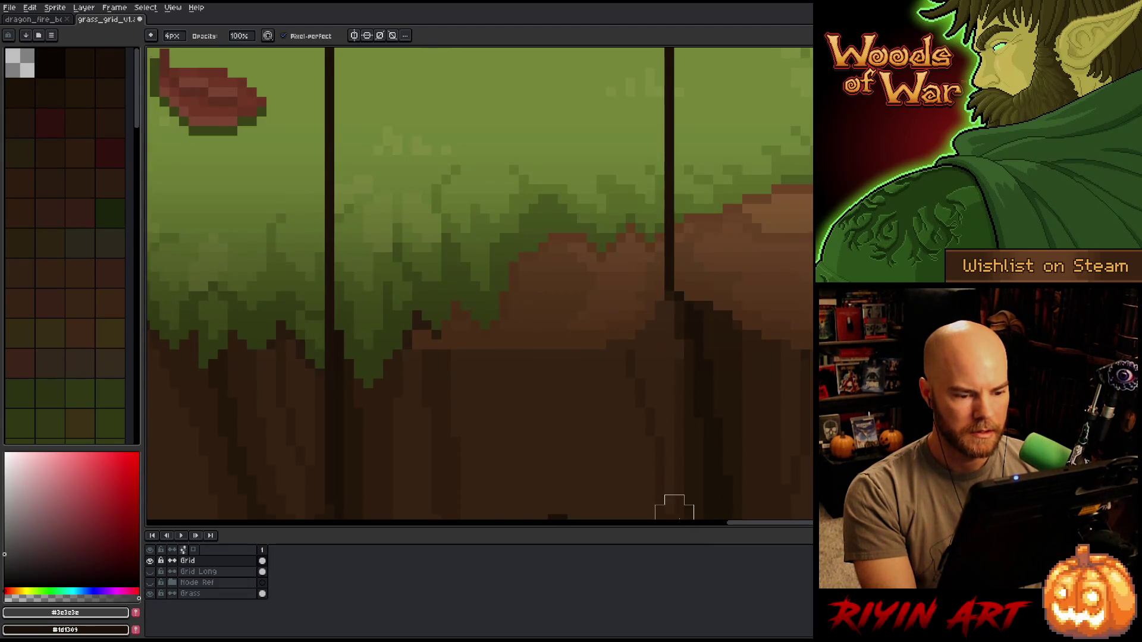
scroll(670, 502, "down", 1)
scroll(591, 356, "down", 2)
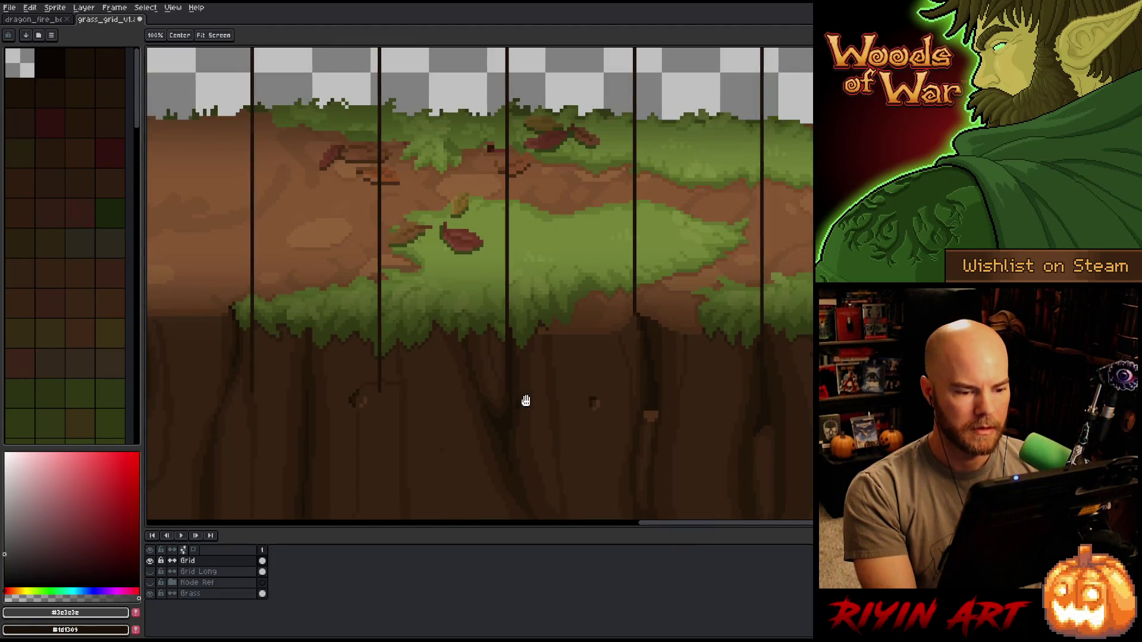
left_click_drag(523, 401, 663, 390)
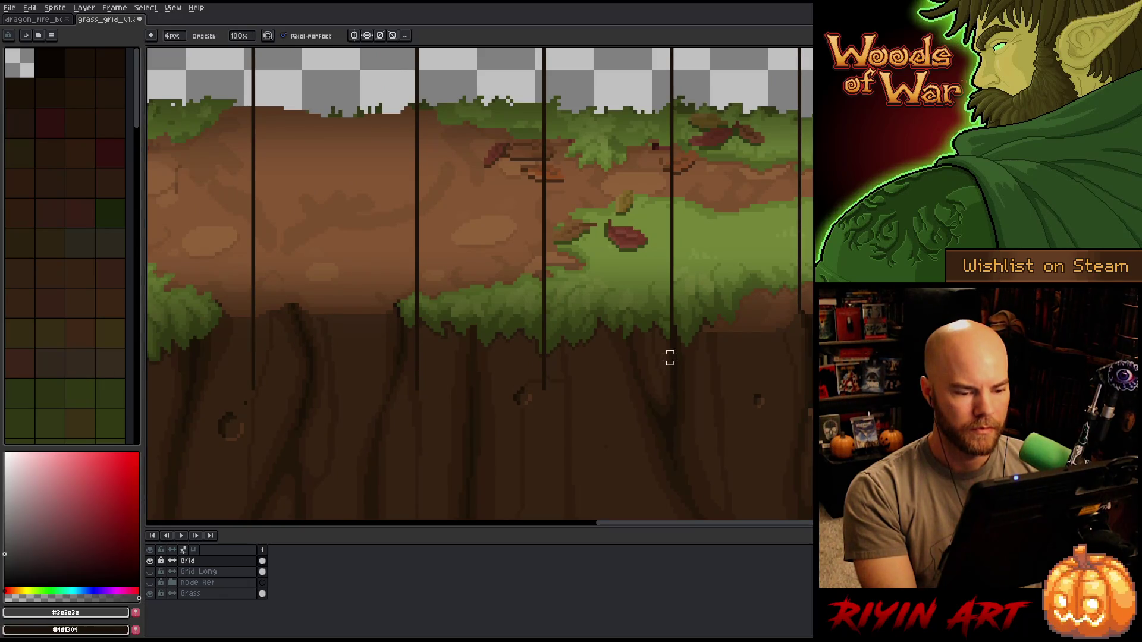
scroll(670, 357, "up", 3)
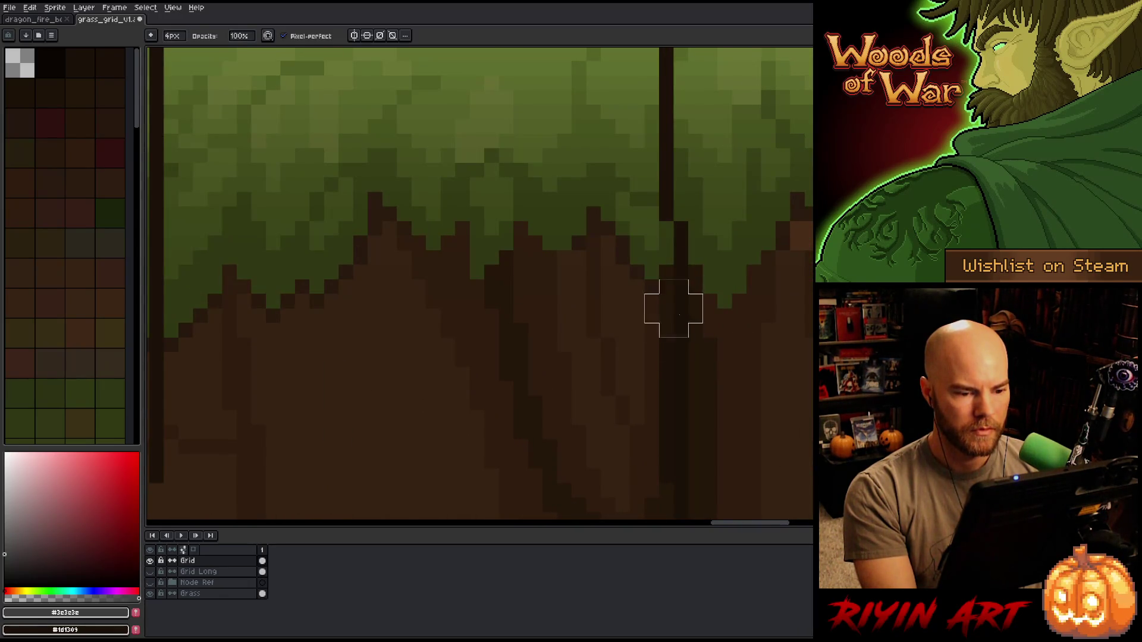
scroll(673, 344, "down", 3)
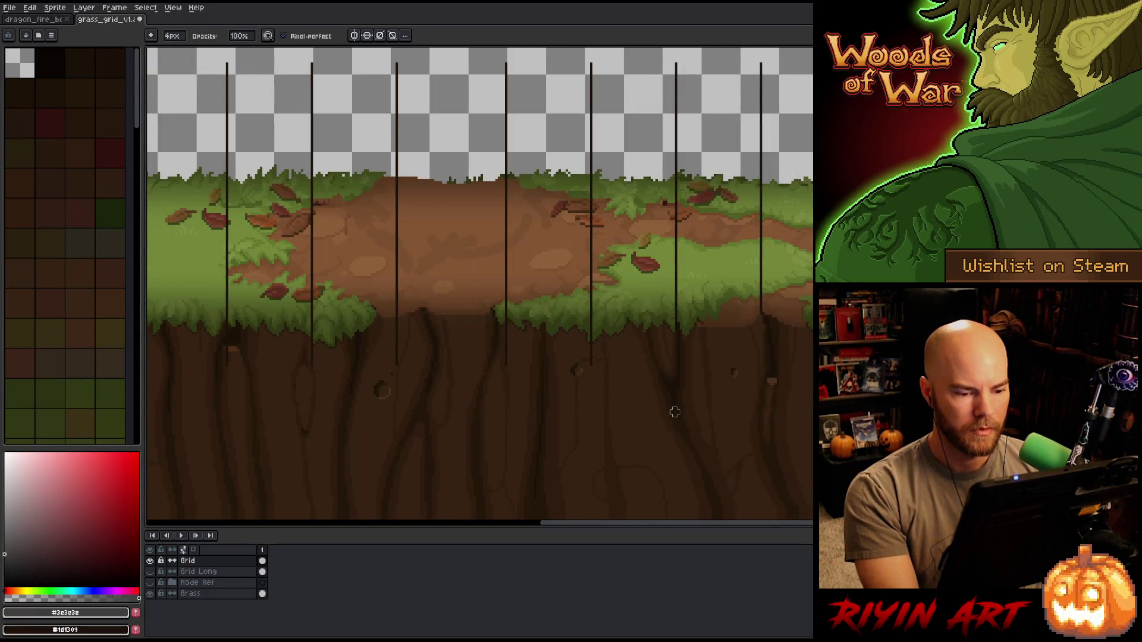
scroll(673, 412, "up", 1)
scroll(577, 351, "up", 2)
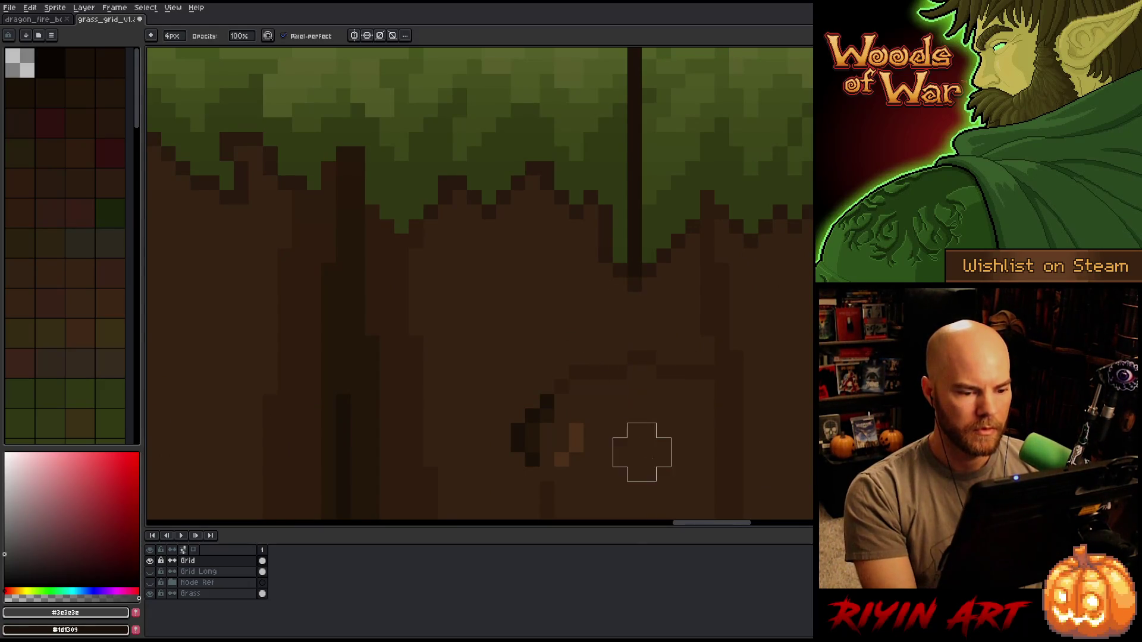
key("1")
left_click_drag(461, 380, 678, 388)
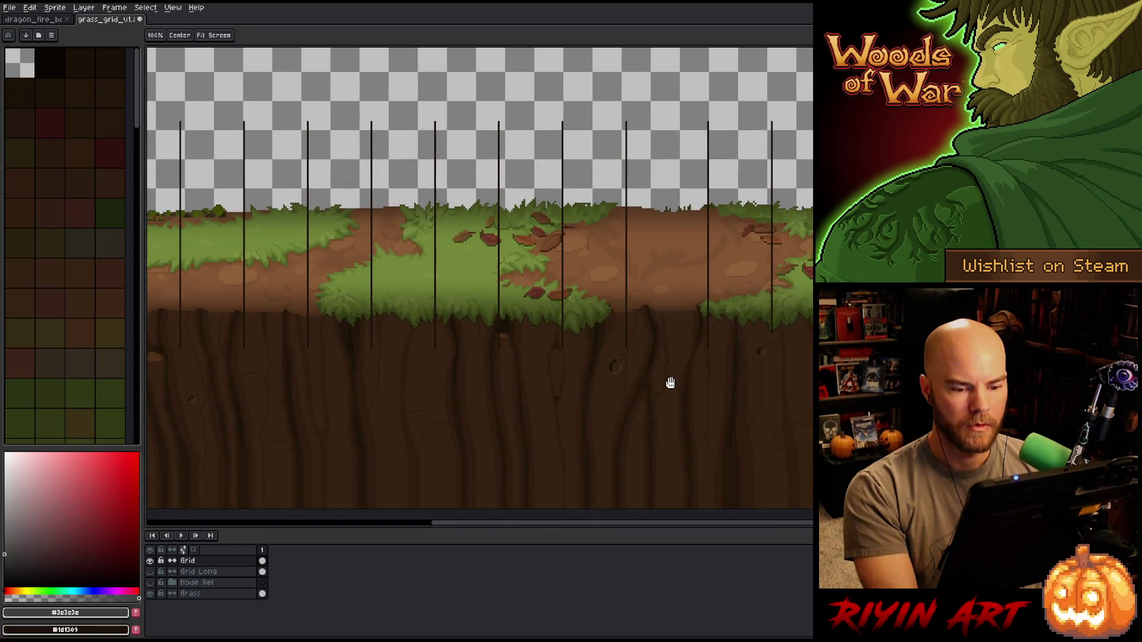
key("b")
scroll(678, 379, "down", 1)
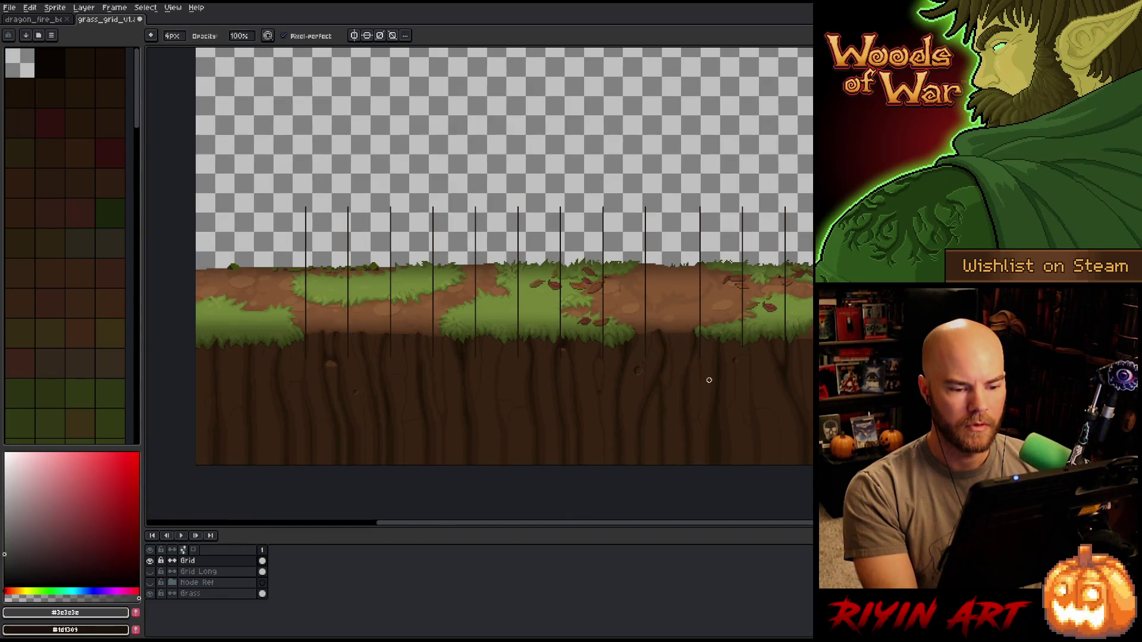
scroll(711, 375, "up", 3)
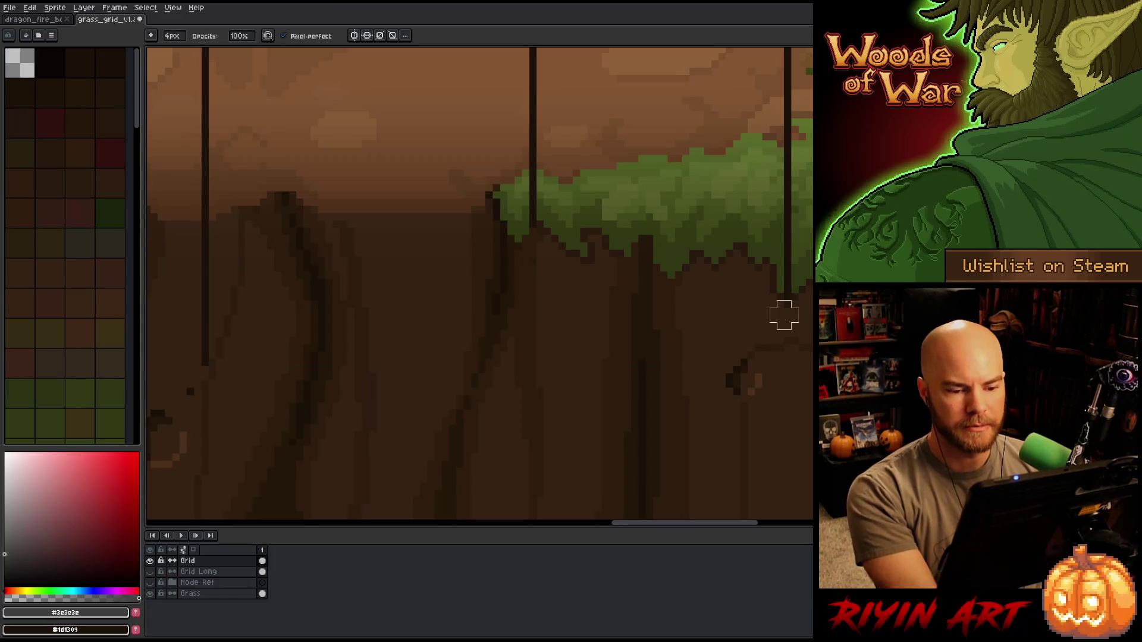
scroll(771, 393, "down", 3)
left_click_drag(771, 393, 623, 381)
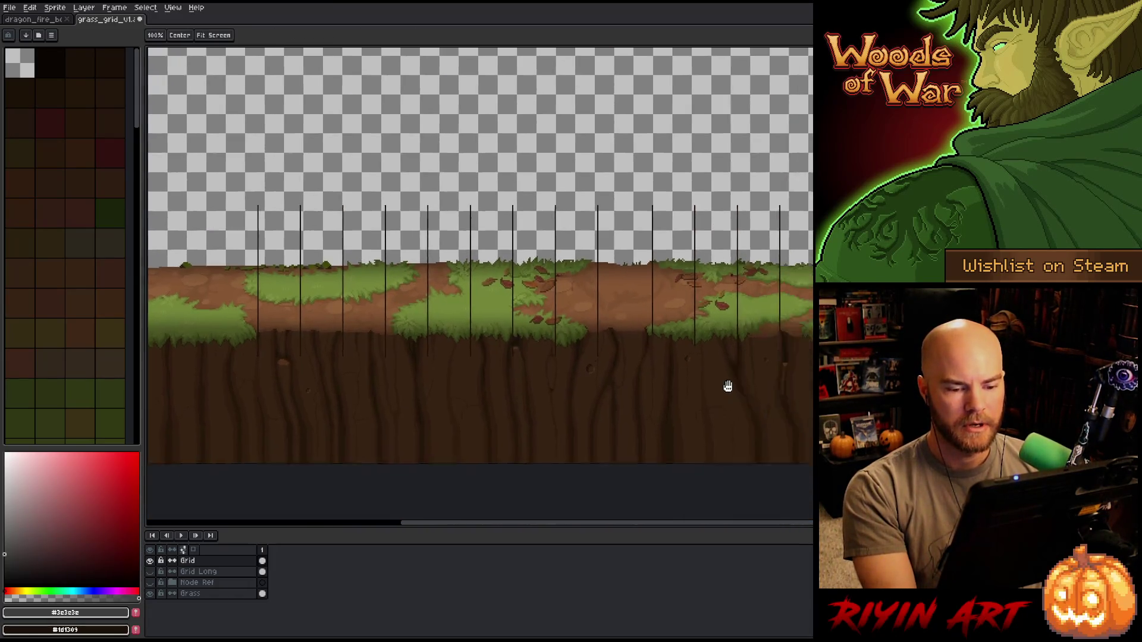
key("space")
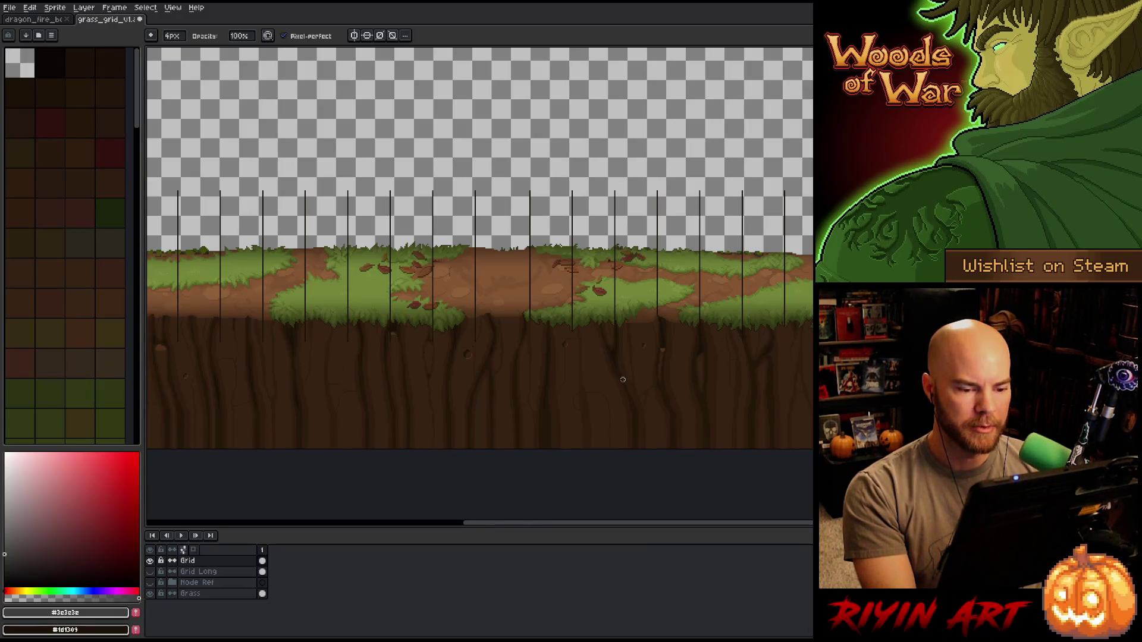
key("m")
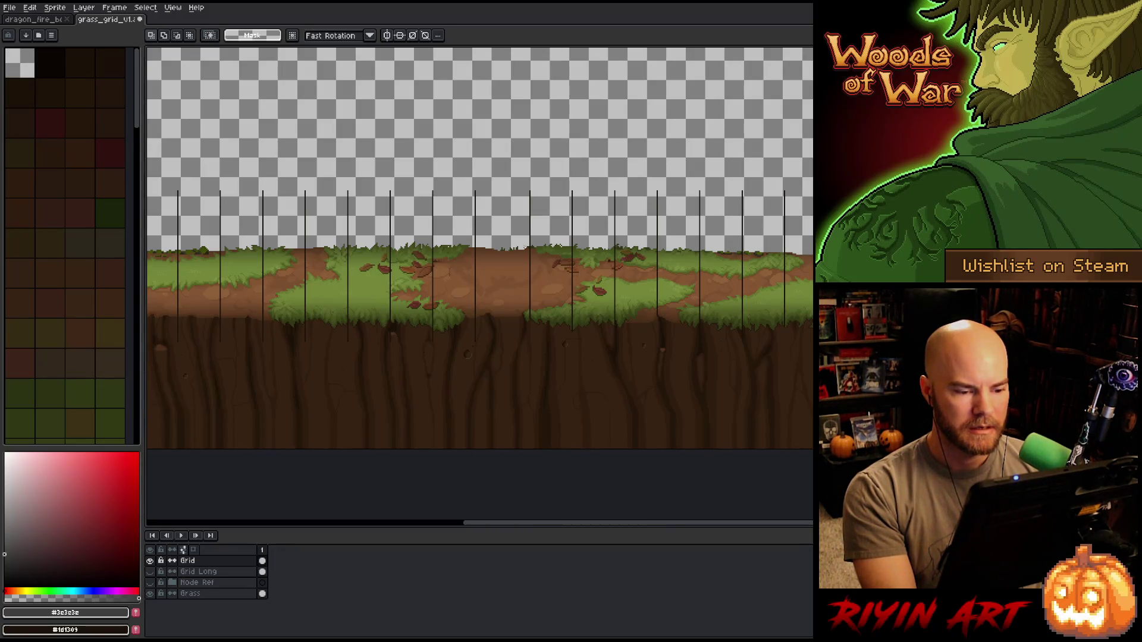
scroll(425, 303, "up", 1)
scroll(425, 303, "up", 2)
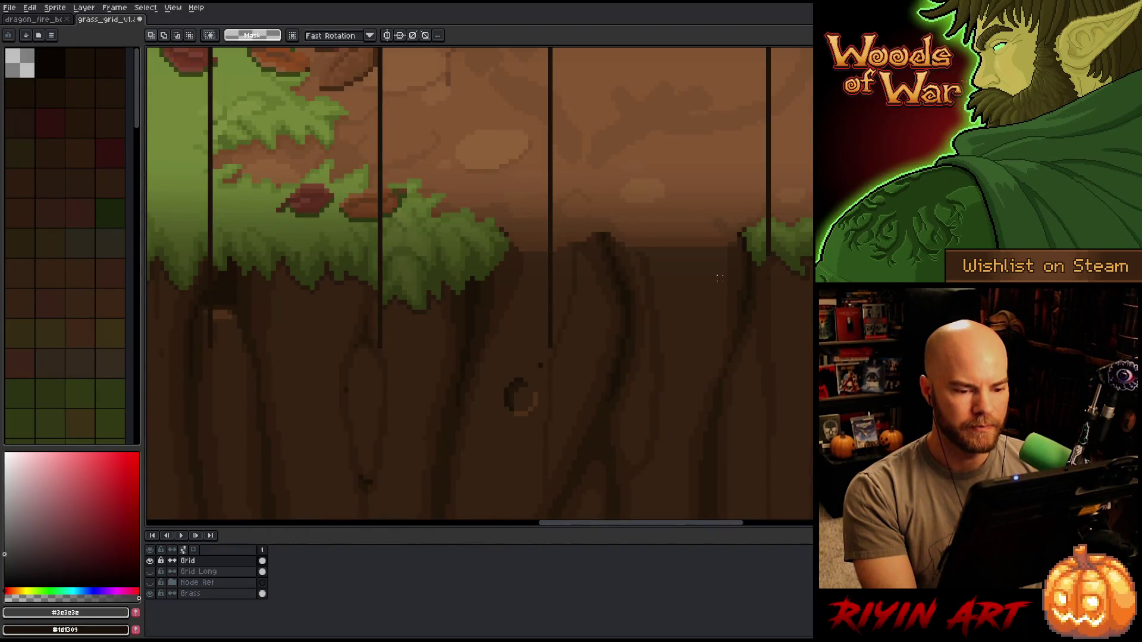
- Select and delete the stretches of two grid lines that run below the grass edge
left_click_drag(549, 254, 598, 415)
key("Delete")
mouse_move(521, 352)
left_mouse_down()
mouse_move(560, 391)
mouse_move(790, 385)
left_mouse_up()
key("ctrl+d")
key("m")
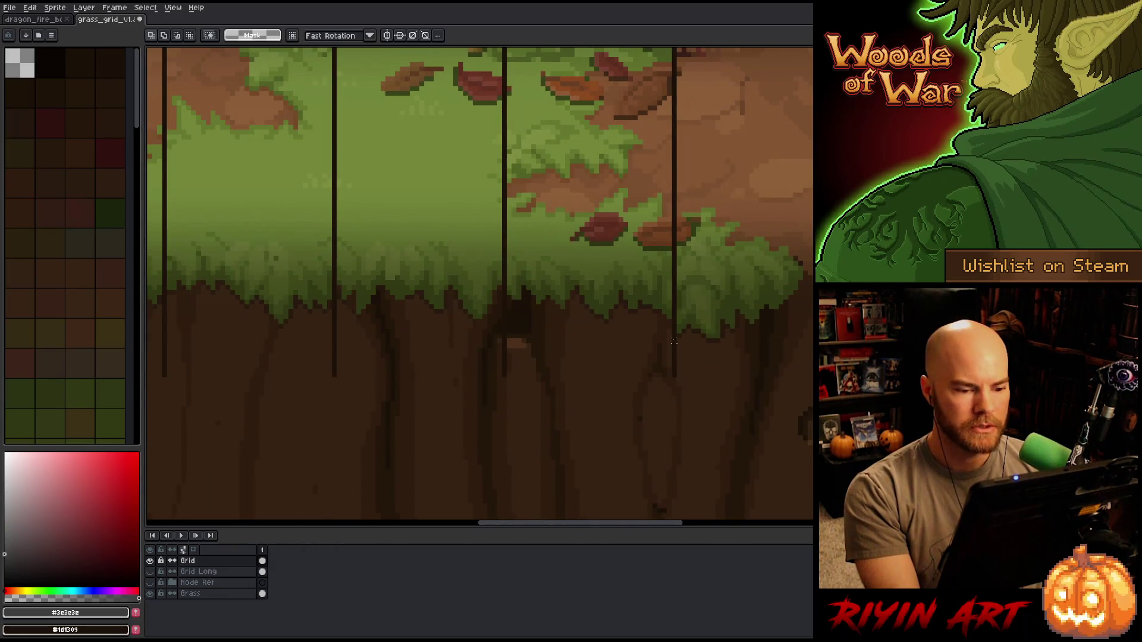
left_click_drag(675, 326, 710, 454)
key("Delete")
key("ctrl+d")
key("ctrl+shift+d")
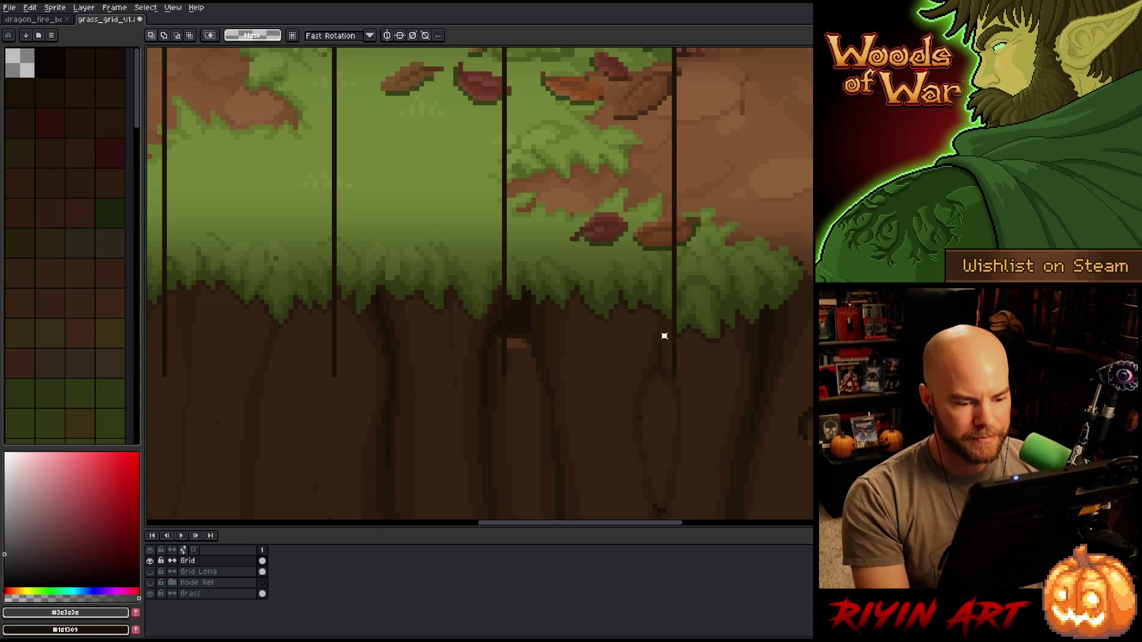
- Delete the next grid line's stretch below the grass and paint its leftover dark pixel green
left_click_drag(668, 357, 630, 375)
scroll(646, 321, "up", 1)
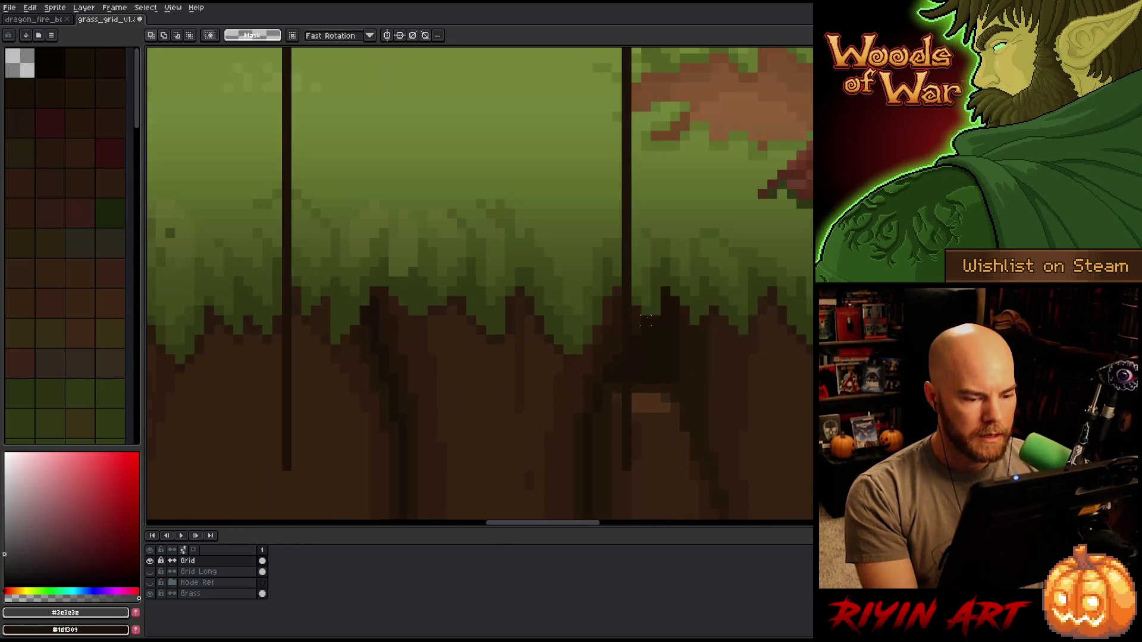
left_click_drag(624, 301, 646, 497)
key("h")
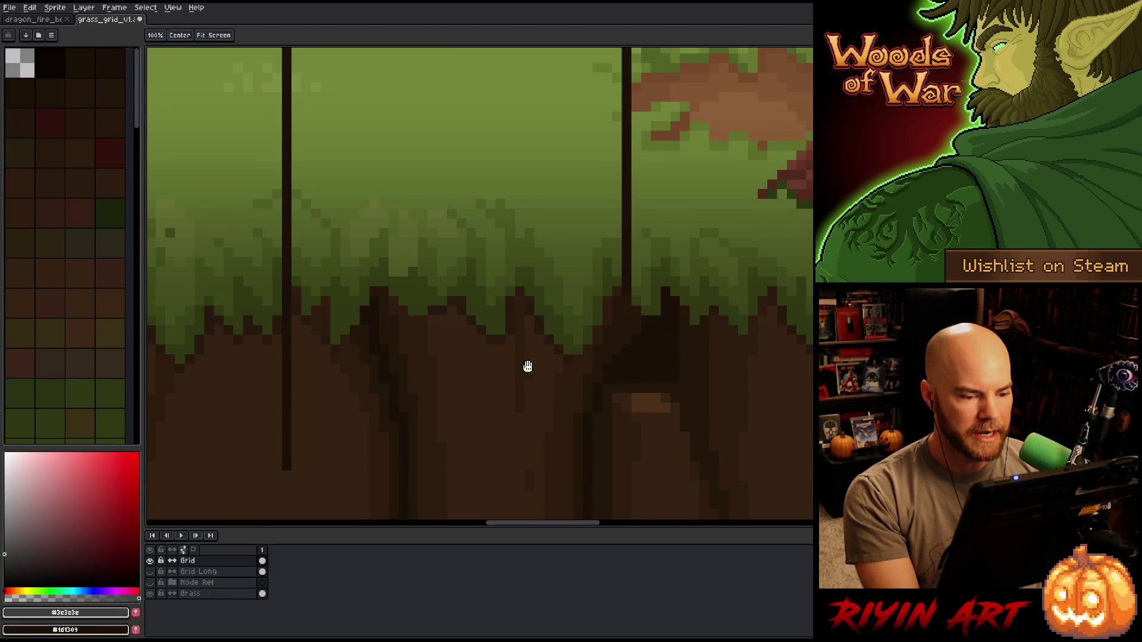
left_click_drag(553, 364, 520, 347)
key("m")
left_click_drag(593, 299, 686, 486)
key("Delete")
key("ctrl+d")
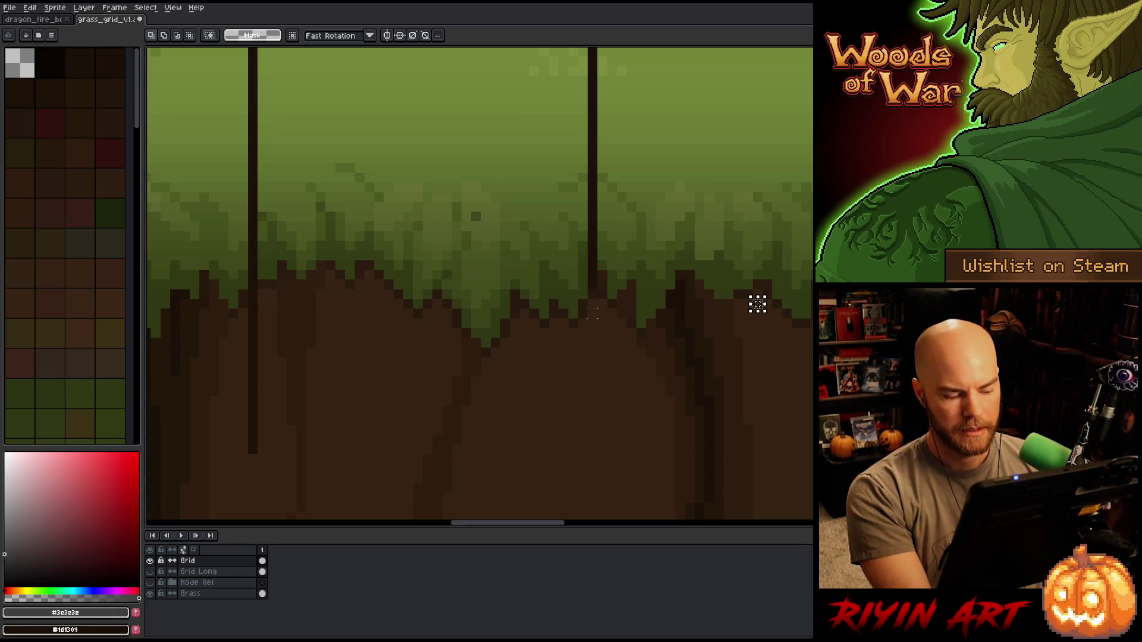
key("b")
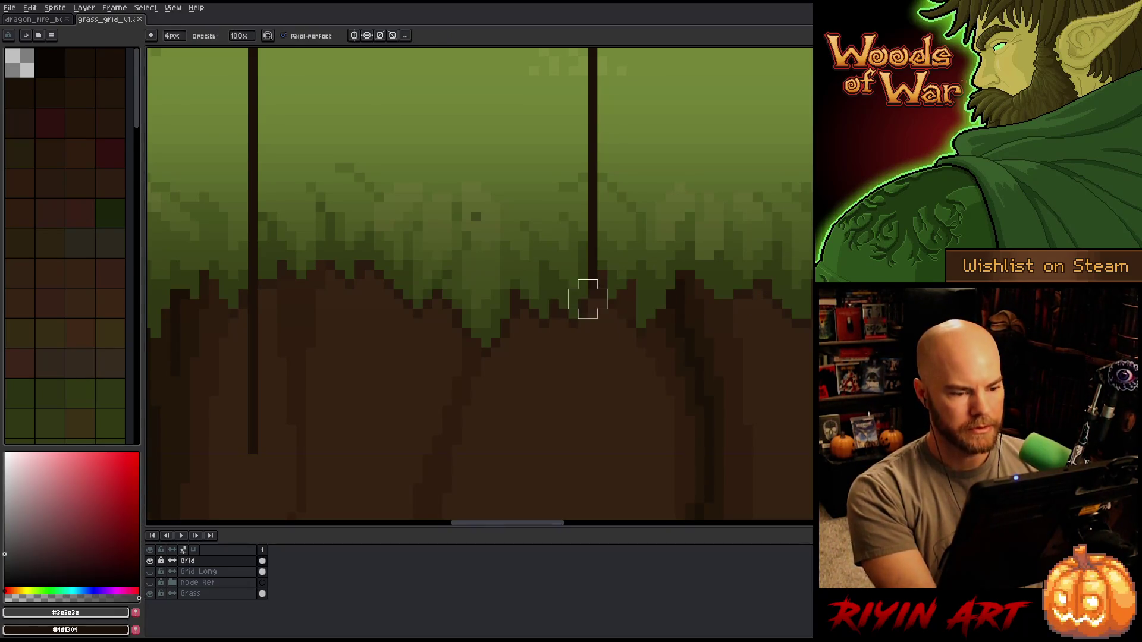
left_click(593, 275)
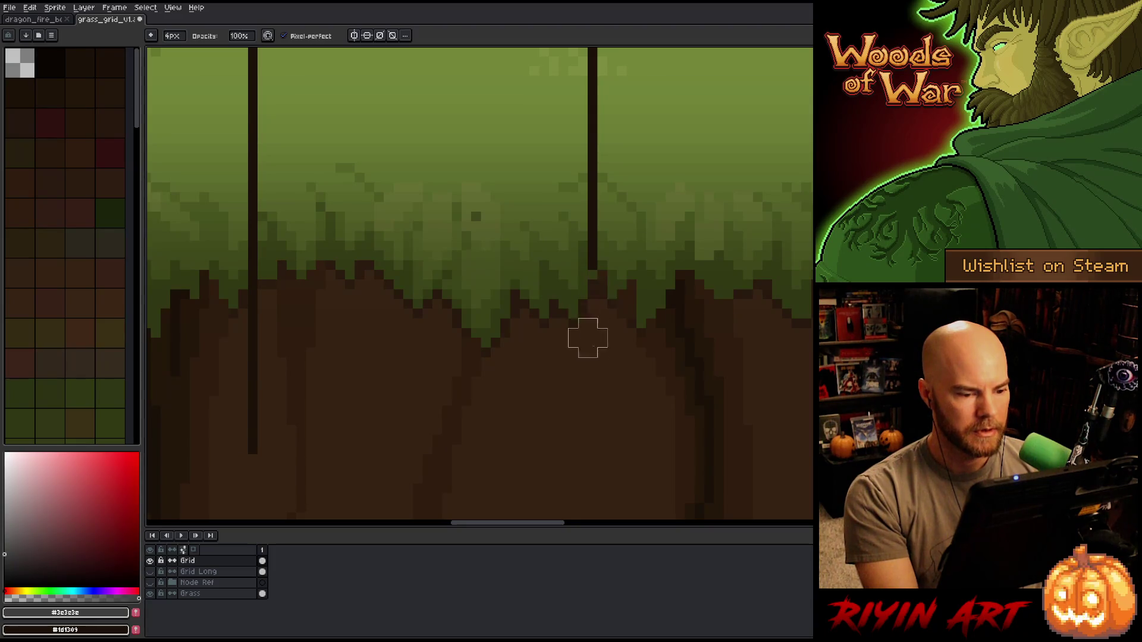
left_click_drag(597, 310, 634, 295)
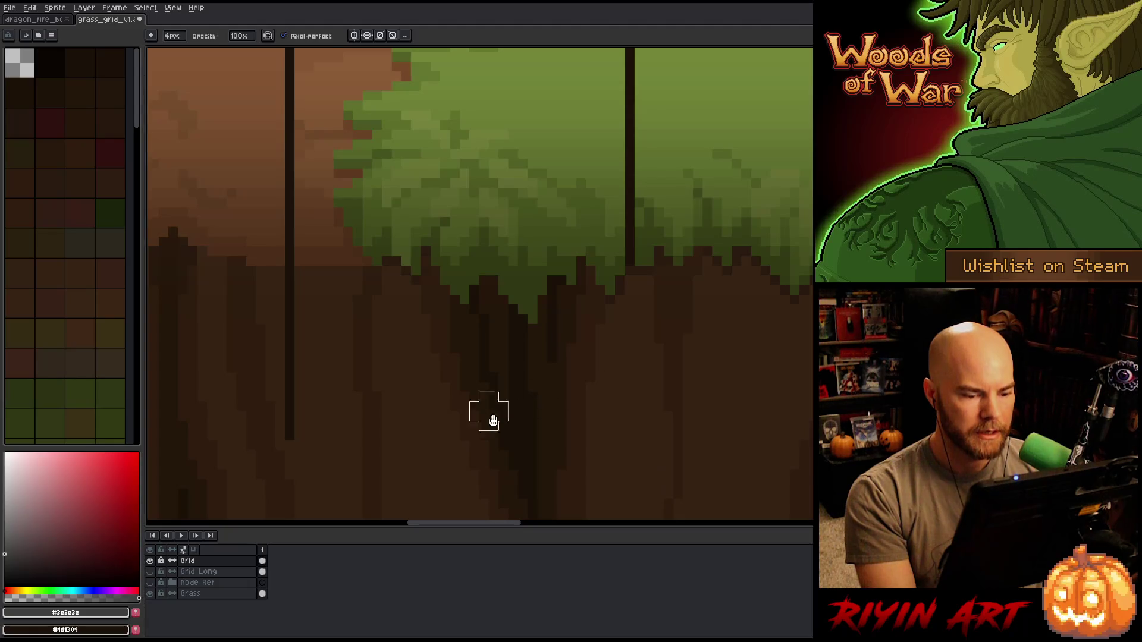
- Pan along the grass canopy to the next grid lines to trim
left_click_drag(497, 408, 716, 386)
left_click_drag(497, 408, 653, 307)
left_click_drag(426, 388, 775, 387)
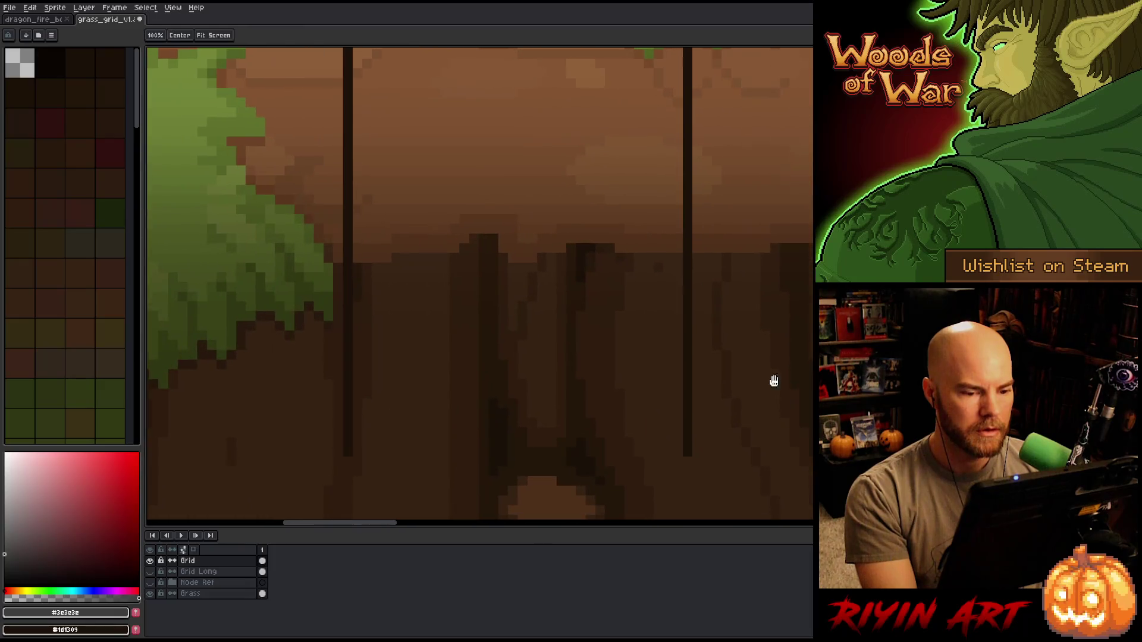
left_click_drag(355, 293, 672, 285)
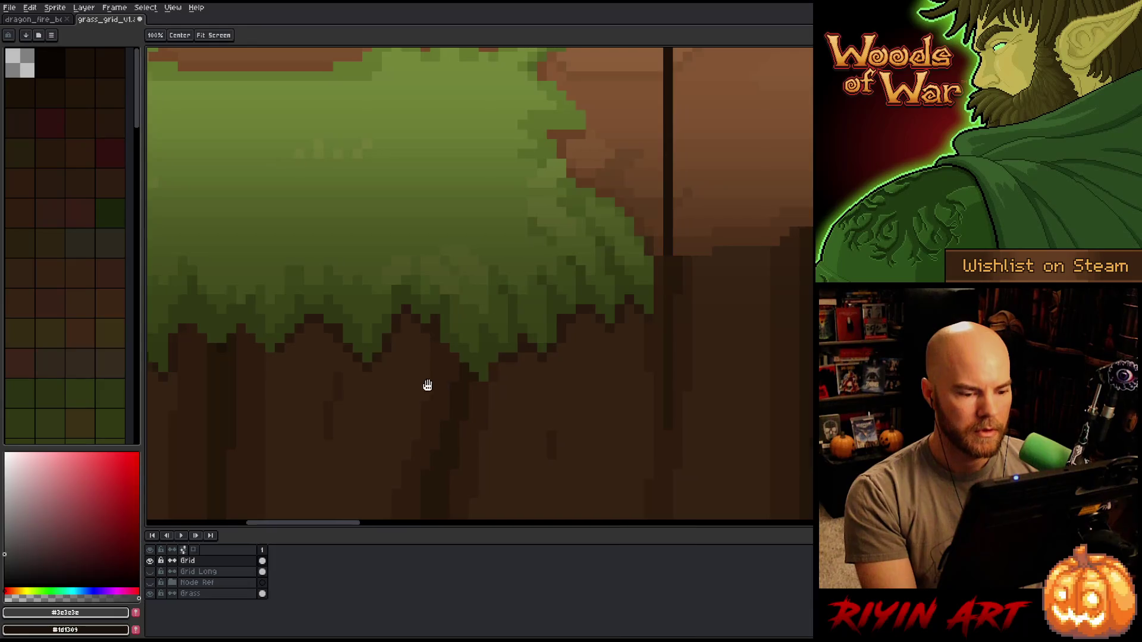
left_click_drag(415, 385, 618, 380)
key("space")
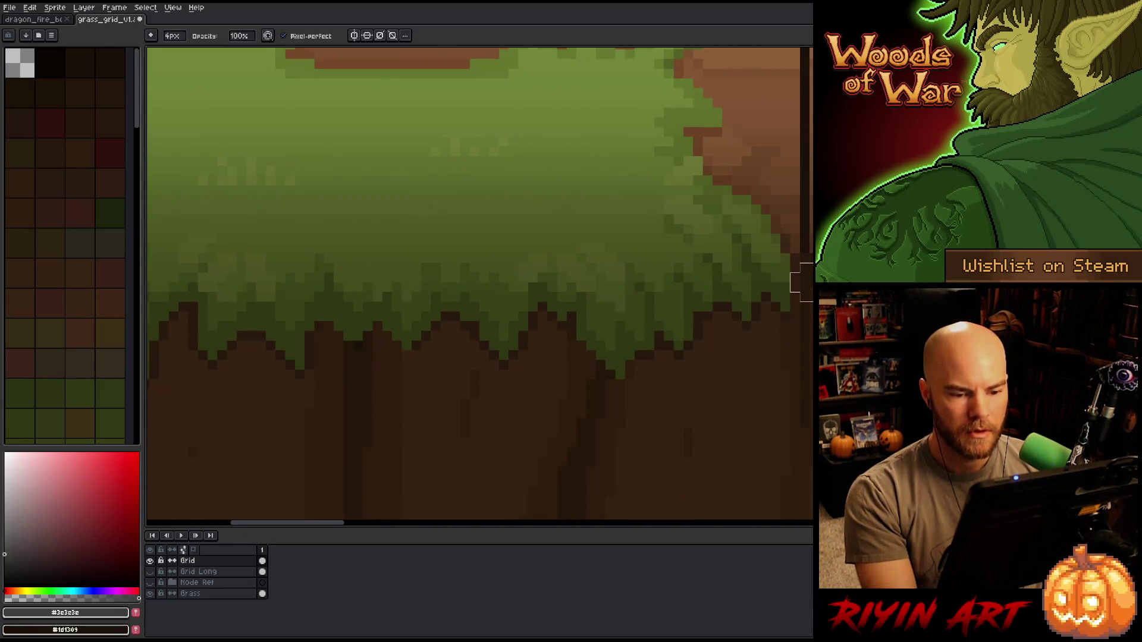
scroll(782, 410, "down", 2)
scroll(726, 389, "down", 1)
scroll(726, 390, "up", 1)
scroll(757, 296, "up", 2)
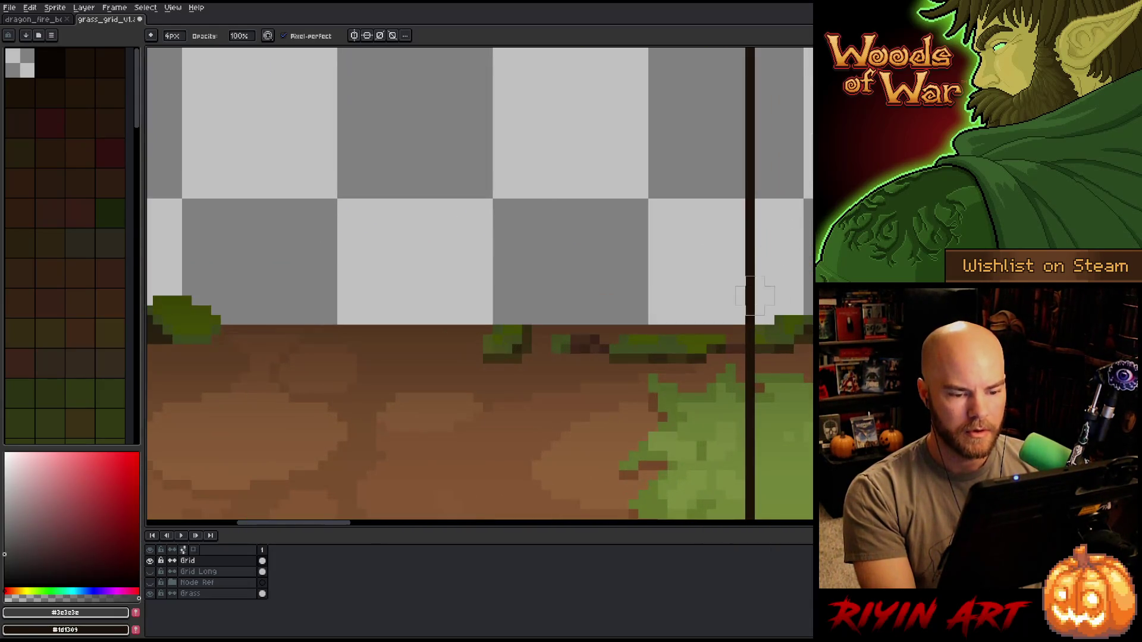
- Erase a full-height grid line's pixels above the grass edge
left_click_drag(755, 285, 714, 344)
scroll(618, 345, "down", 1)
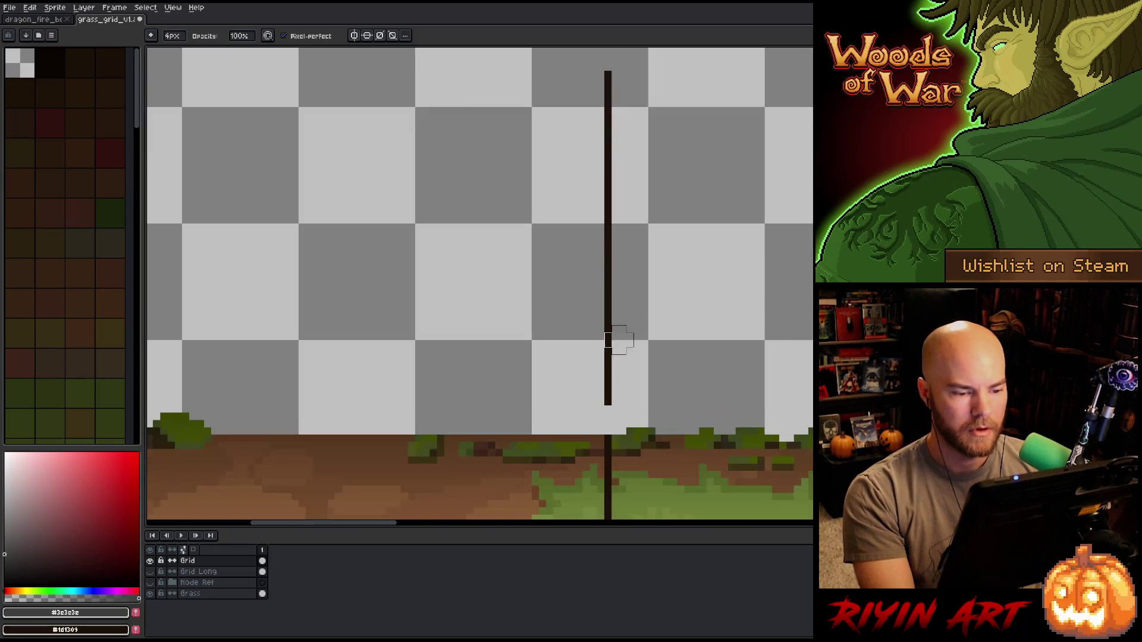
key("ctrl+z")
left_click_drag(612, 78, 589, 365)
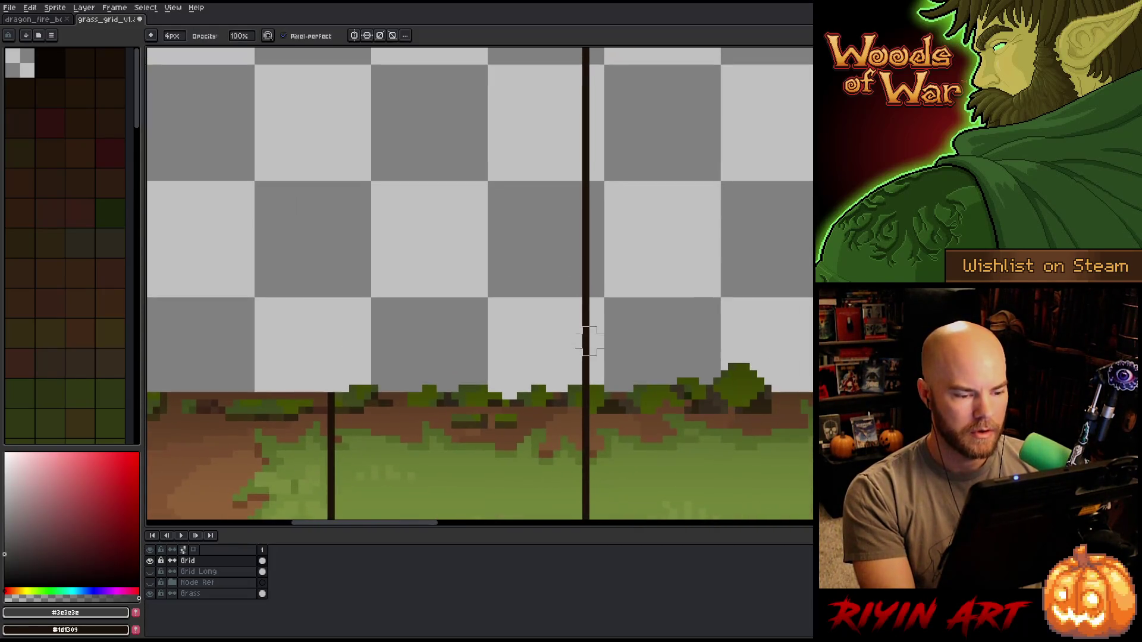
left_click(589, 397)
mouse_move(582, 364)
left_mouse_down()
mouse_move(580, 318)
mouse_move(602, 395)
left_mouse_up()
mouse_move(553, 423)
left_mouse_down()
mouse_move(551, 211)
mouse_move(563, 154)
left_mouse_up()
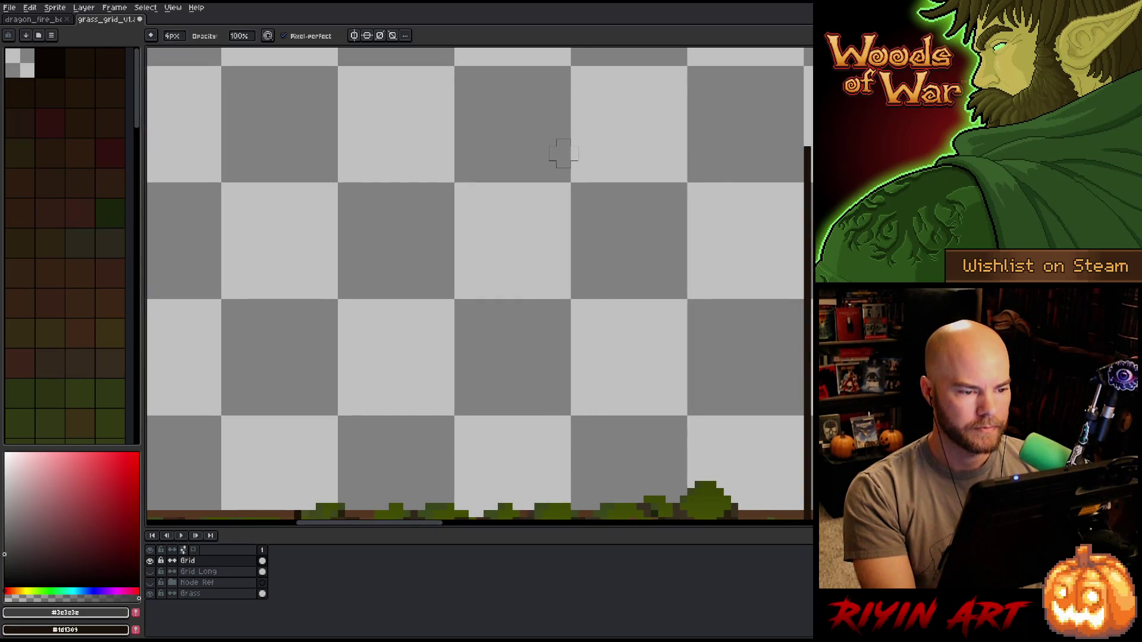
scroll(563, 154, "down", 5)
- Fix the next grid line, redrawing its missing stretch and undoing so only the part above the grass is gone
mouse_move(651, 278)
left_mouse_down()
mouse_move(619, 436)
mouse_move(542, 140)
mouse_move(573, 148)
mouse_move(469, 243)
mouse_move(429, 256)
left_mouse_up()
key("ctrl+z")
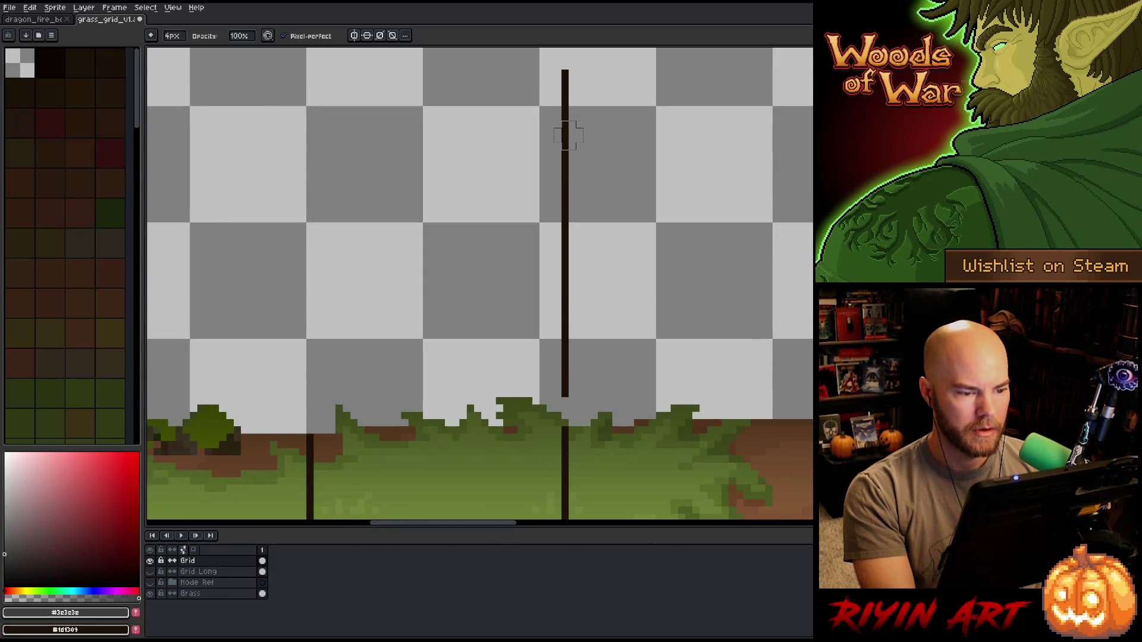
left_click_drag(568, 136, 563, 404)
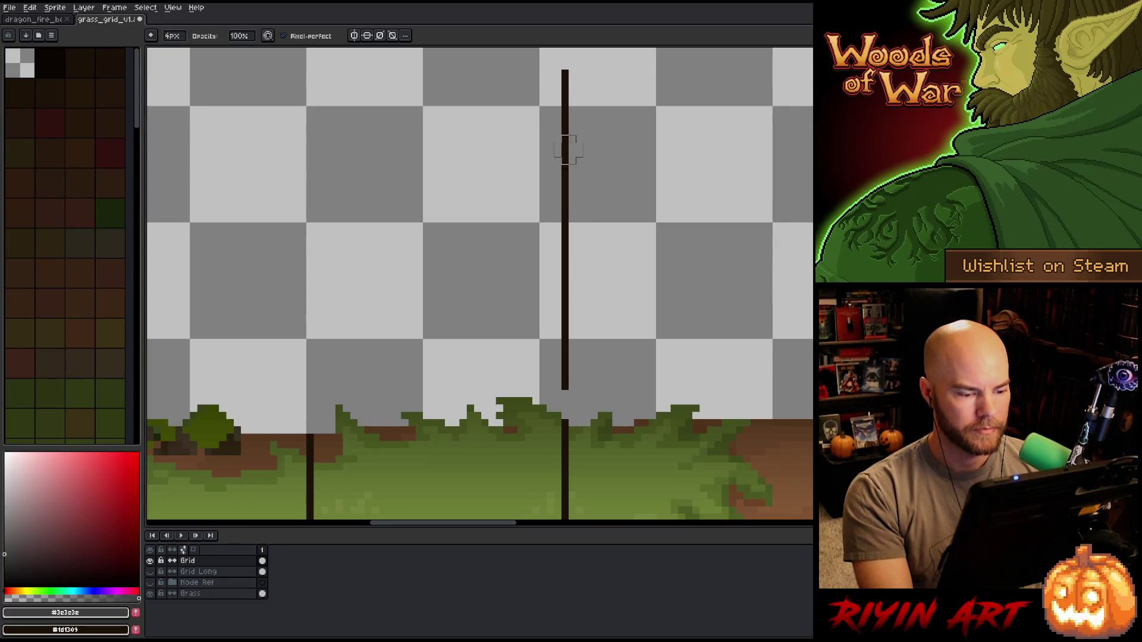
key("ctrl+z")
left_click_drag(703, 327, 533, 339)
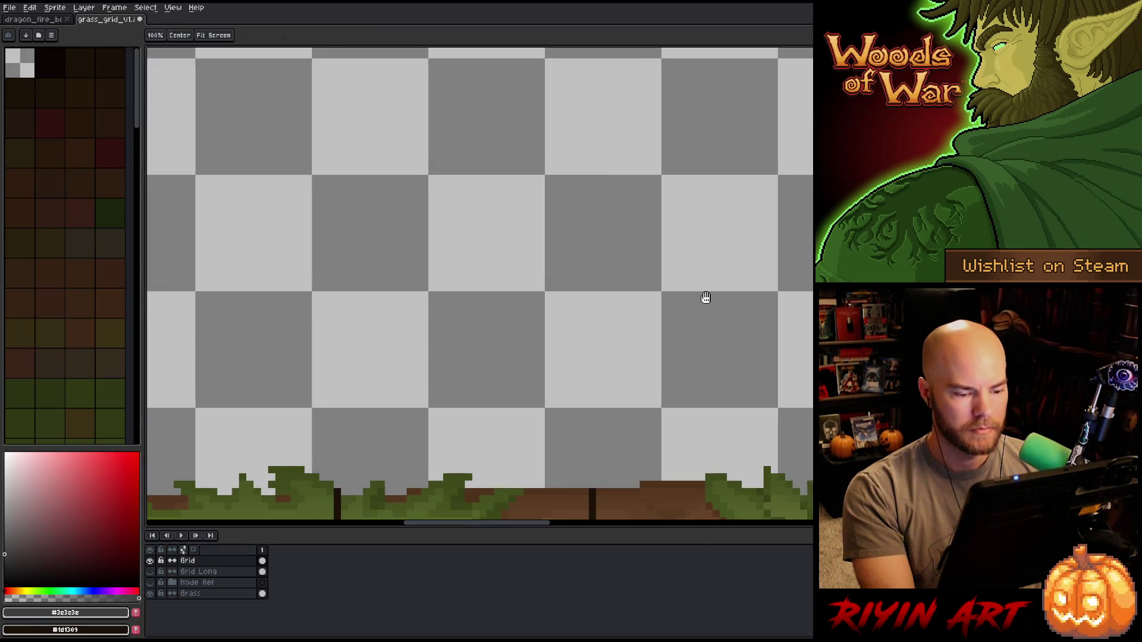
left_click_drag(706, 299, 401, 217)
key("b")
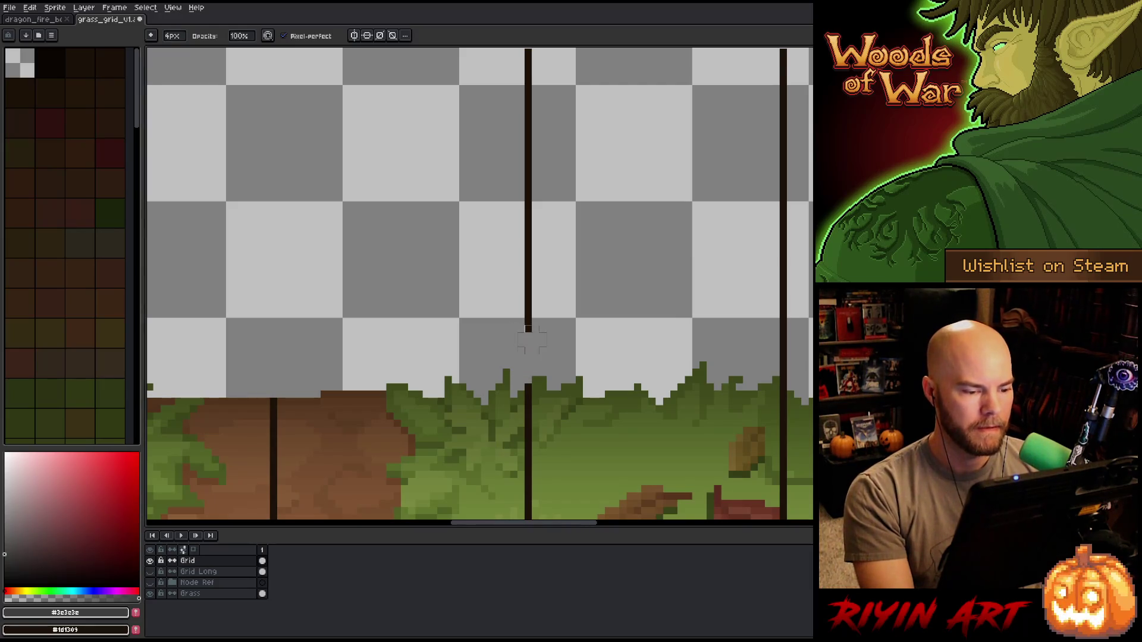
scroll(531, 339, "down", 3)
- Erase another grid line above the grass with undo/redo corrections, then make the Grass layer active
key("ctrl+z")
scroll(529, 355, "up", 3)
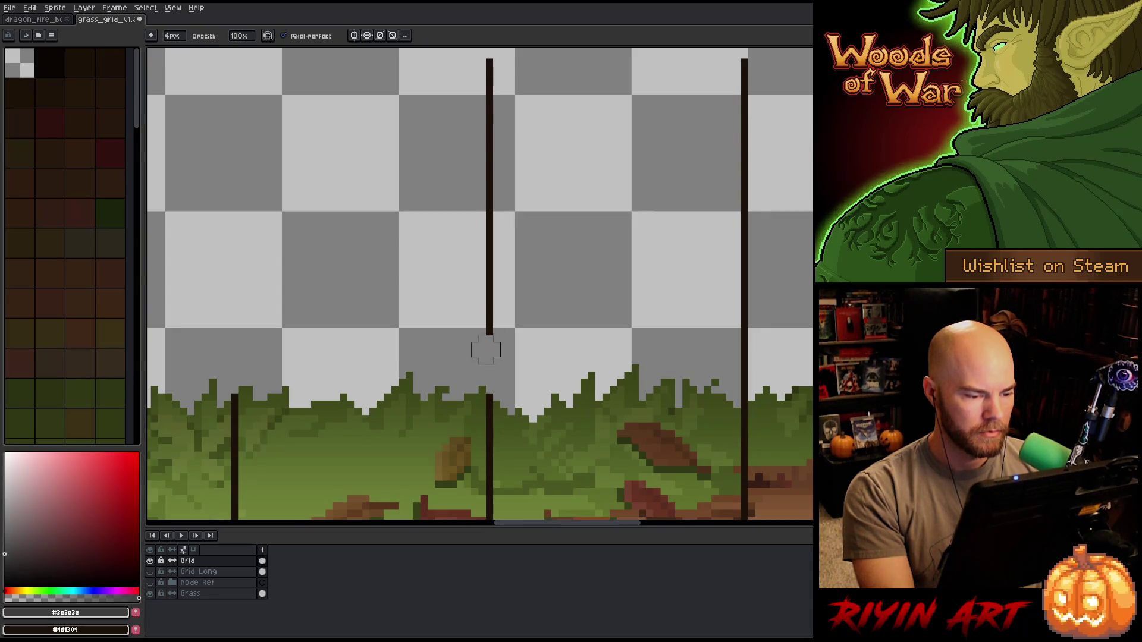
left_click_drag(486, 356, 485, 63)
scroll(472, 331, "right", 5)
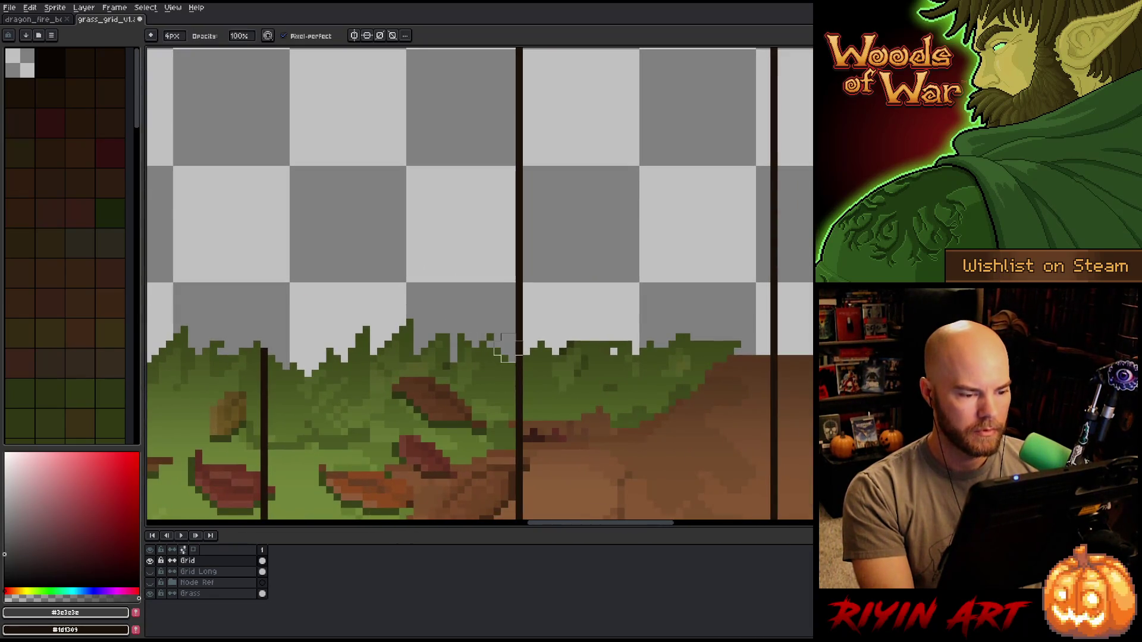
key("ctrl+z")
key("ctrl+y")
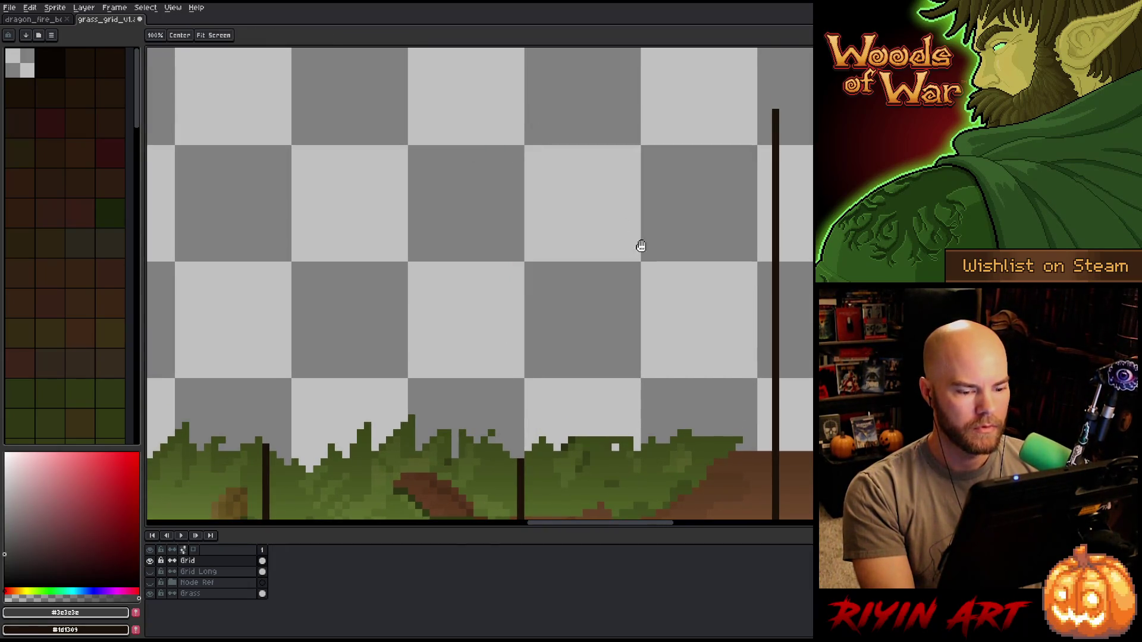
scroll(637, 242, "right", 5)
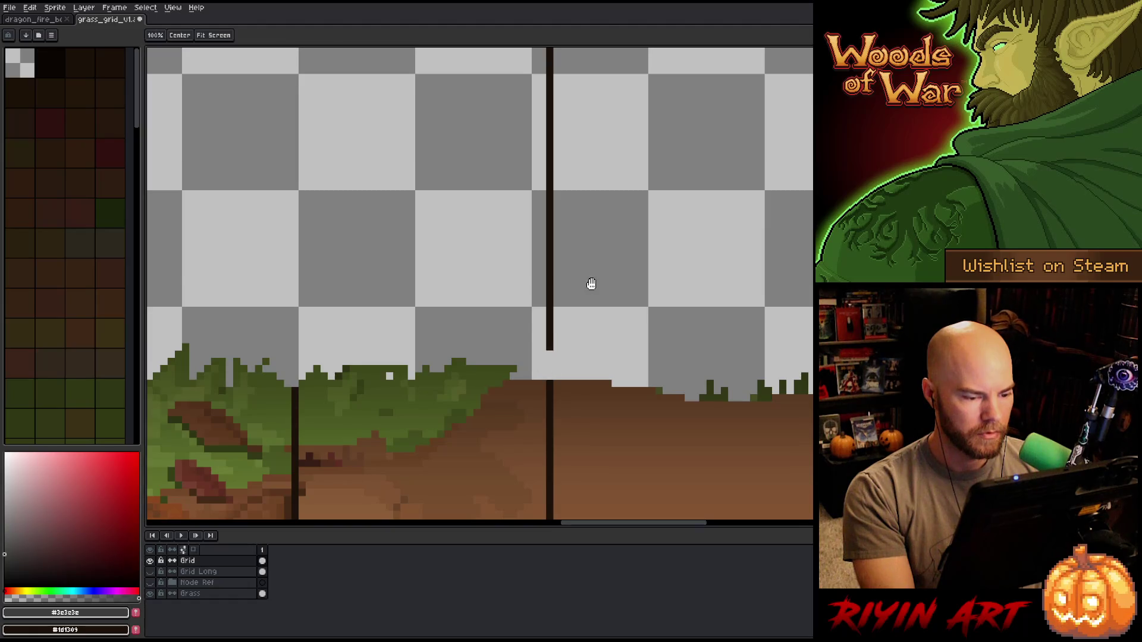
scroll(591, 284, "up", 3)
key("ctrl+y")
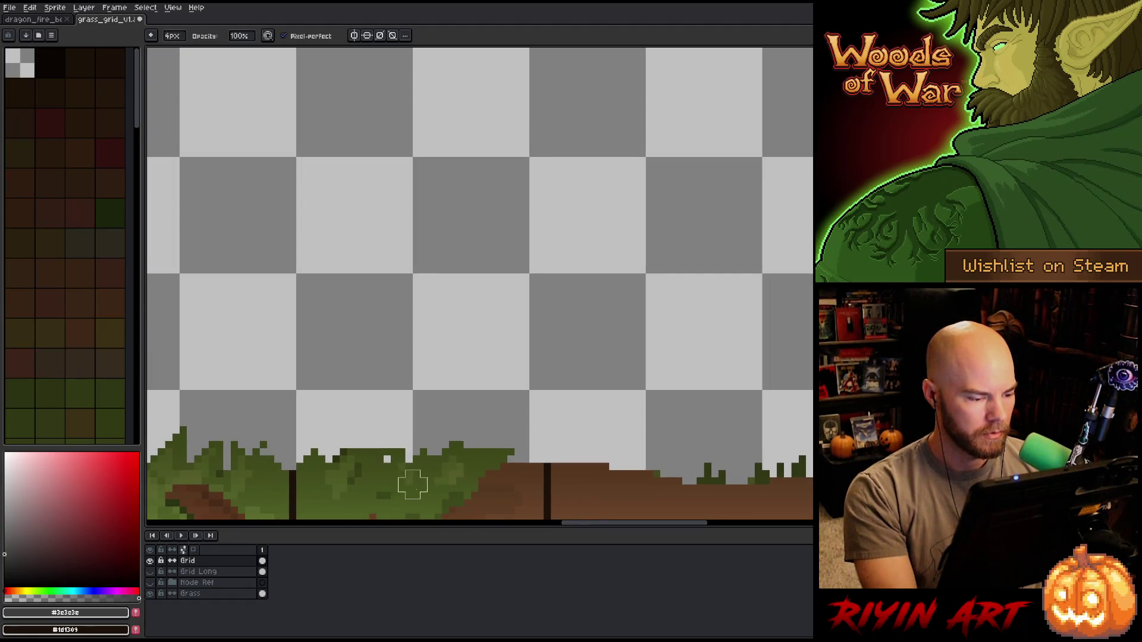
left_click(199, 593)
key("i")
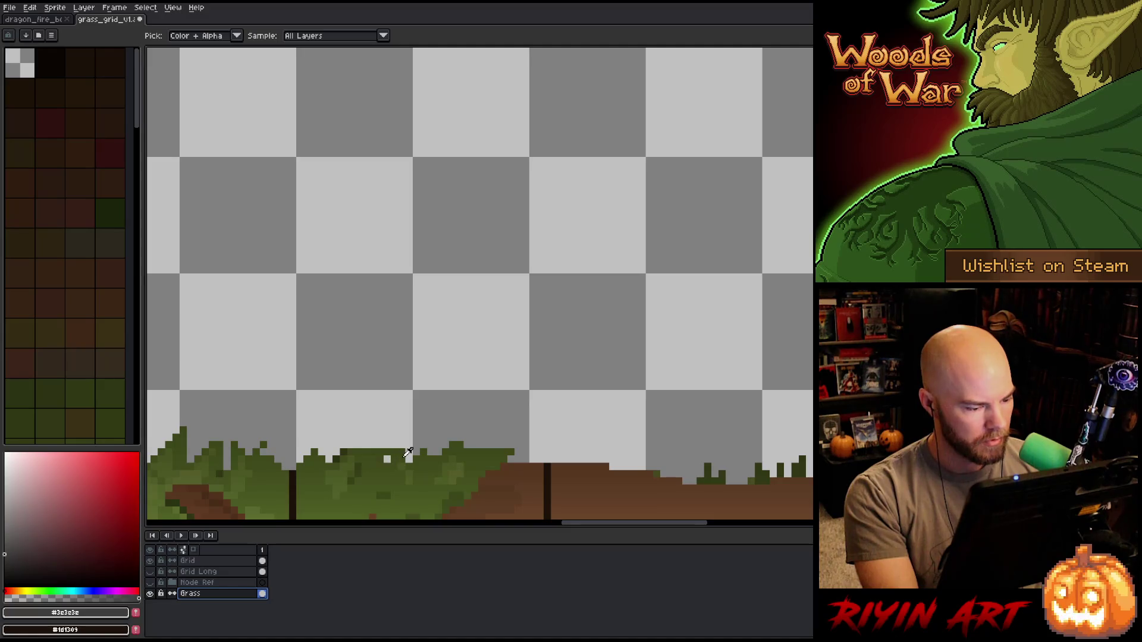
- Eyedrop the grass green, return to the Grid layer and erase two tall grid lines down to the grass
left_click(388, 458, "alt")
left_click(381, 458)
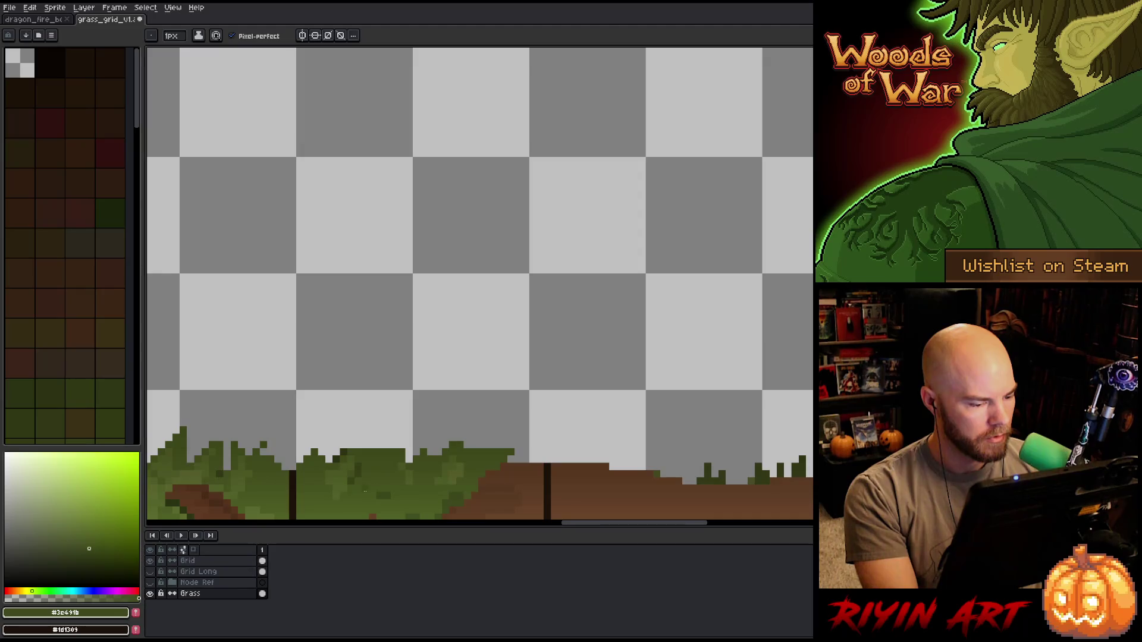
left_click(189, 560)
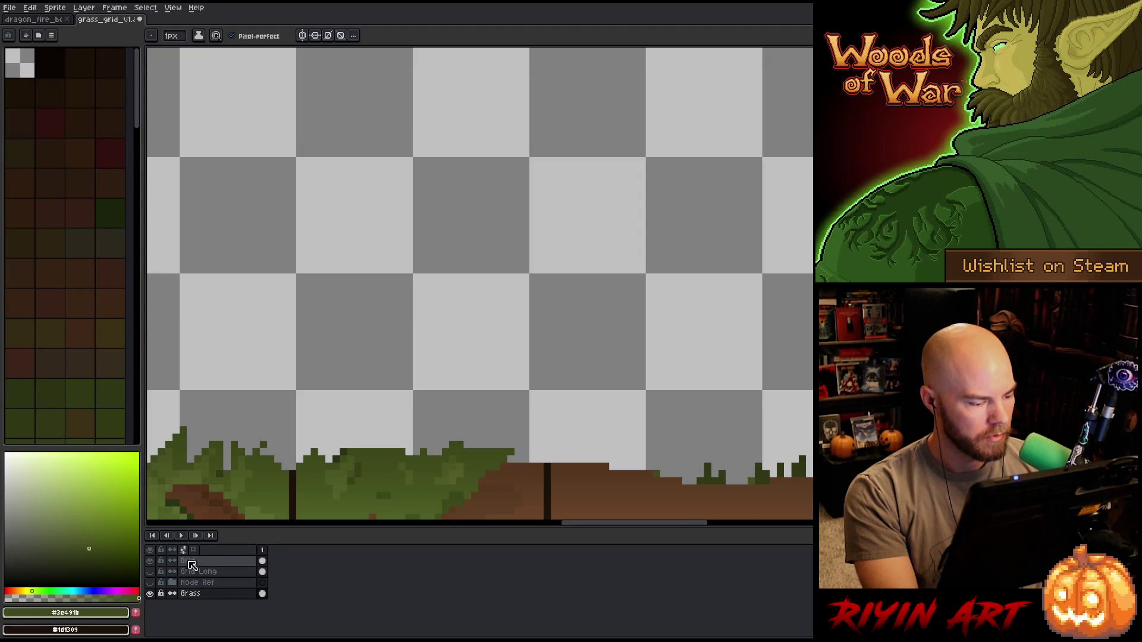
key("space")
left_click_drag(788, 410, 324, 403)
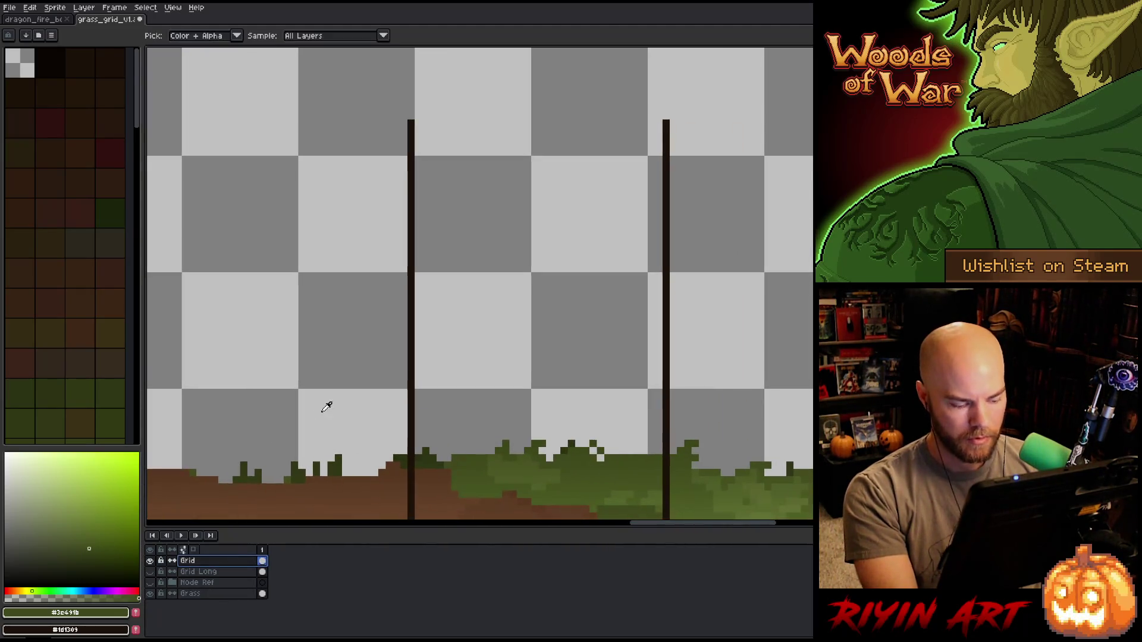
left_click_drag(415, 442, 422, 117)
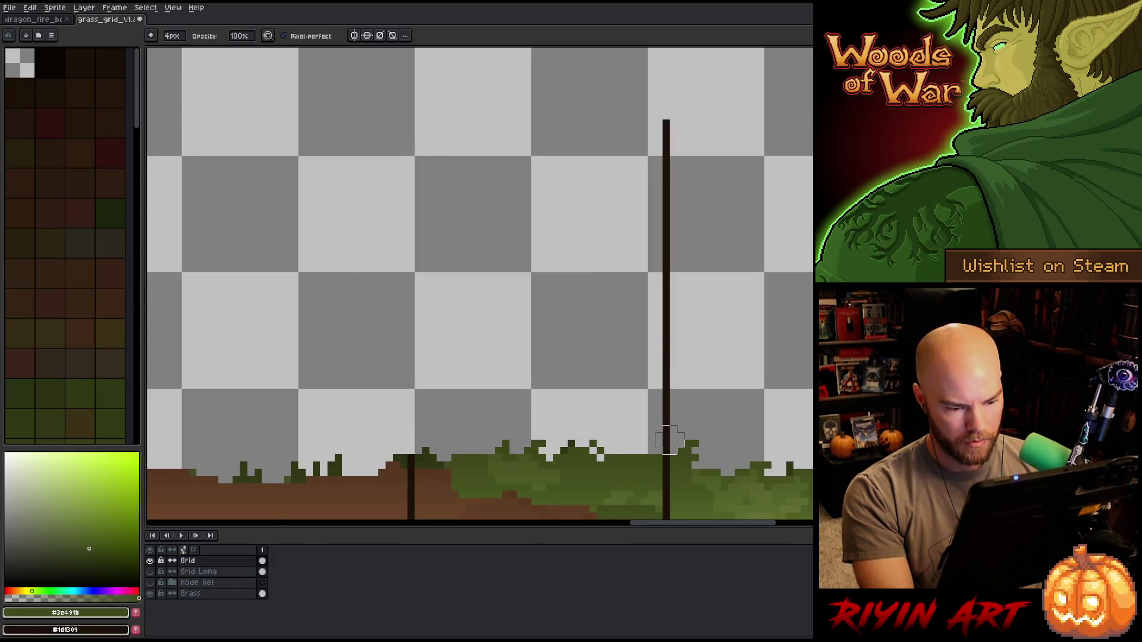
left_click(668, 127, "shift")
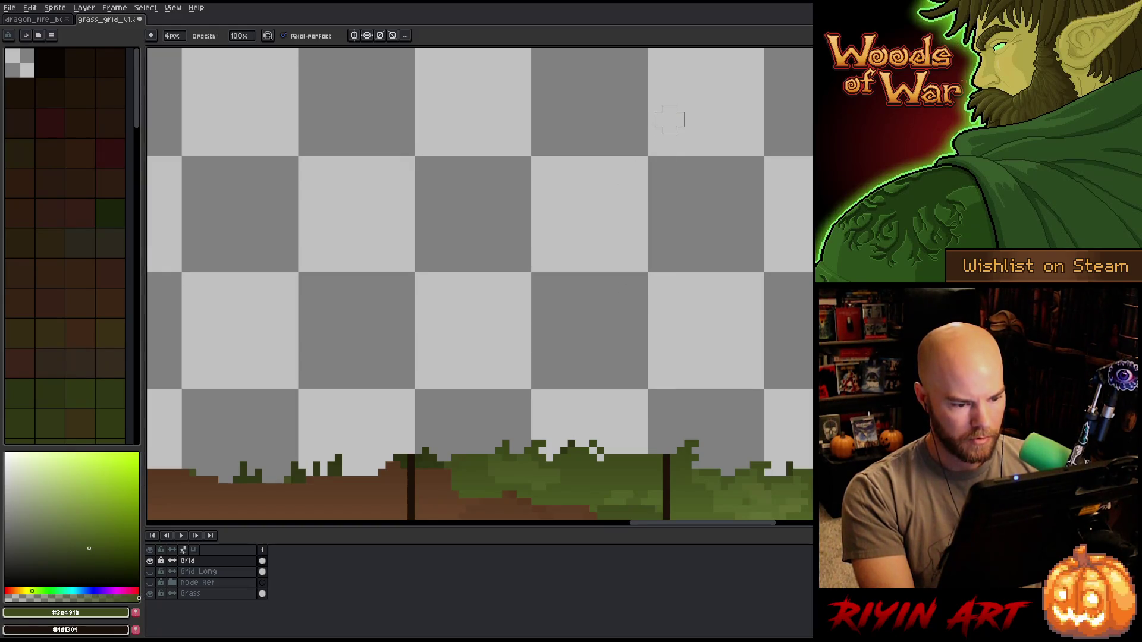
- Erase the next grid lines above the grass, undoing an over-erased stretch
left_click_drag(650, 471, 471, 364)
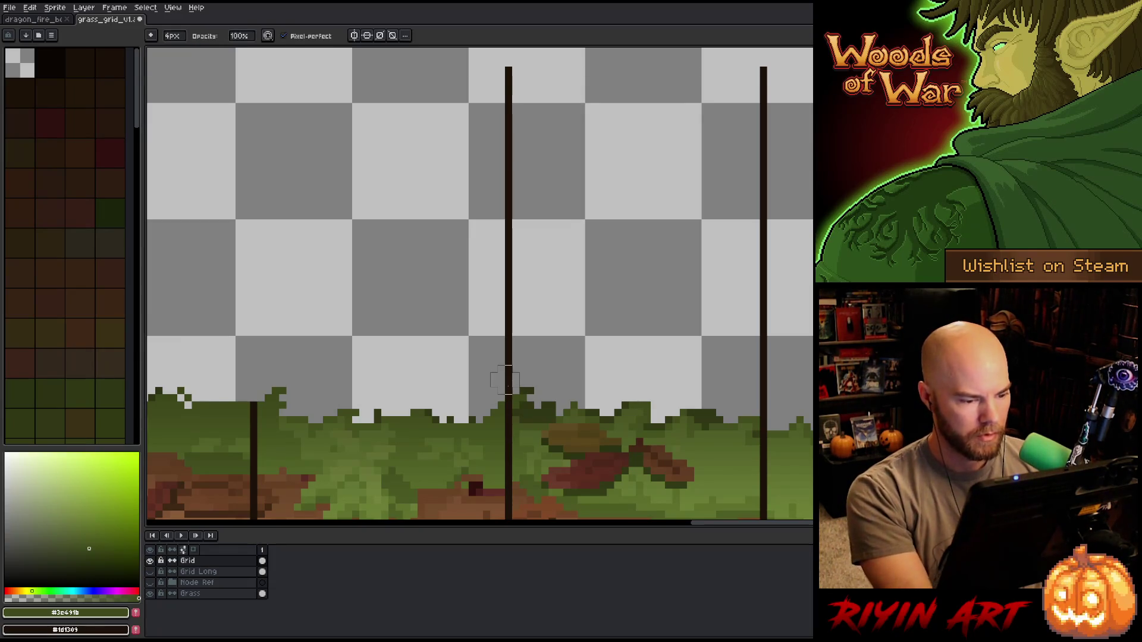
left_click_drag(506, 363, 509, 120)
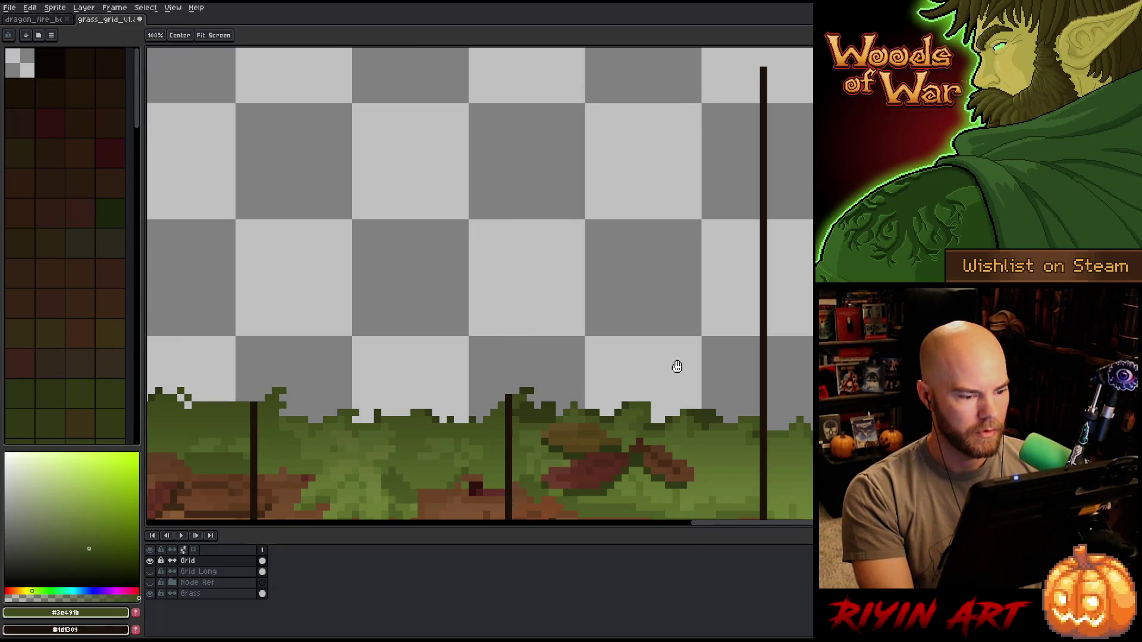
left_click_drag(679, 364, 475, 319)
mouse_move(475, 239)
left_mouse_down()
mouse_move(477, 356)
mouse_move(467, 120)
left_mouse_up()
mouse_move(500, 424)
left_mouse_down()
mouse_move(499, 272)
mouse_move(551, 393)
left_mouse_up()
left_click_drag(505, 441, 510, 75)
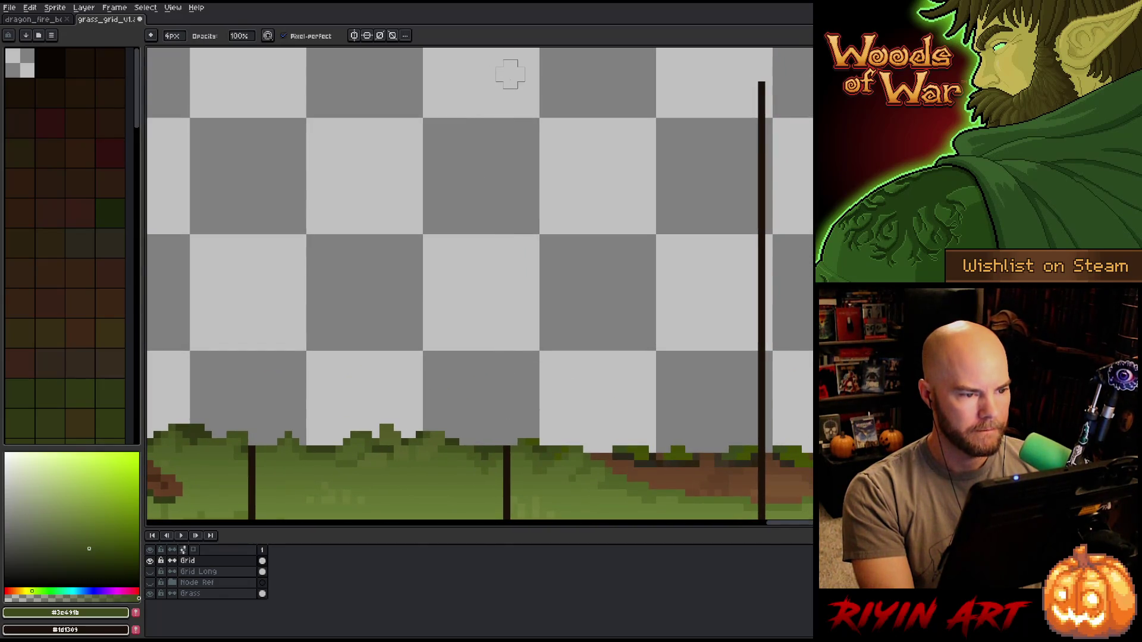
key("ctrl+z")
left_click_drag(511, 431, 494, 298)
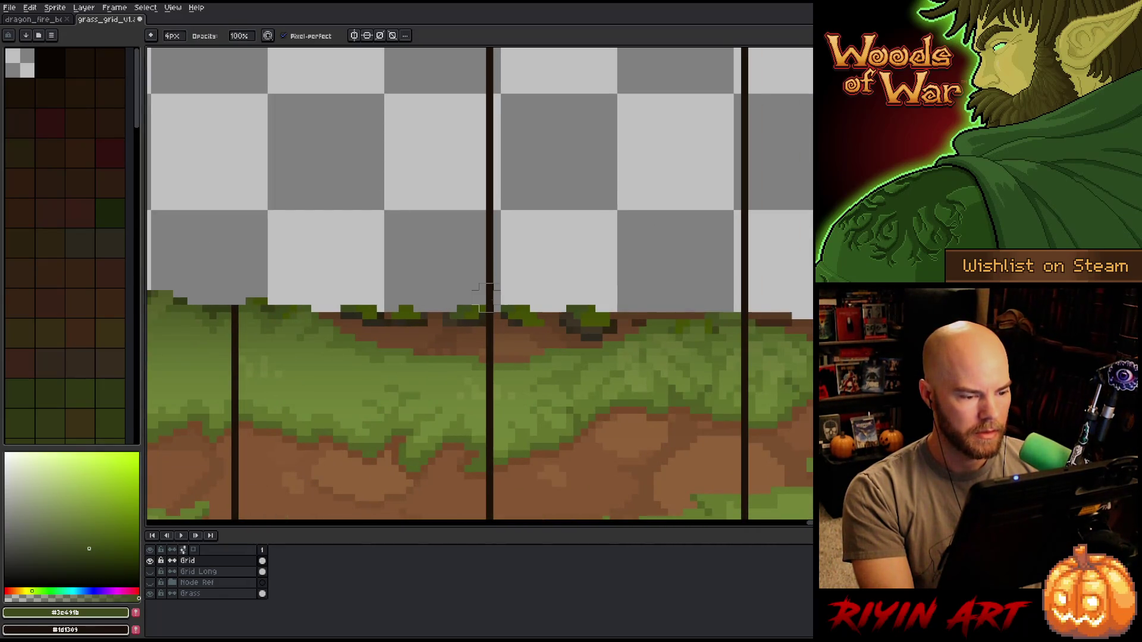
- Trim two more grid lines above the grass edge, undoing mistaken erases
left_click_drag(496, 255, 492, 358)
mouse_move(492, 497)
left_mouse_down()
mouse_move(491, 166)
mouse_move(364, 101)
left_mouse_up()
key("ctrl+z")
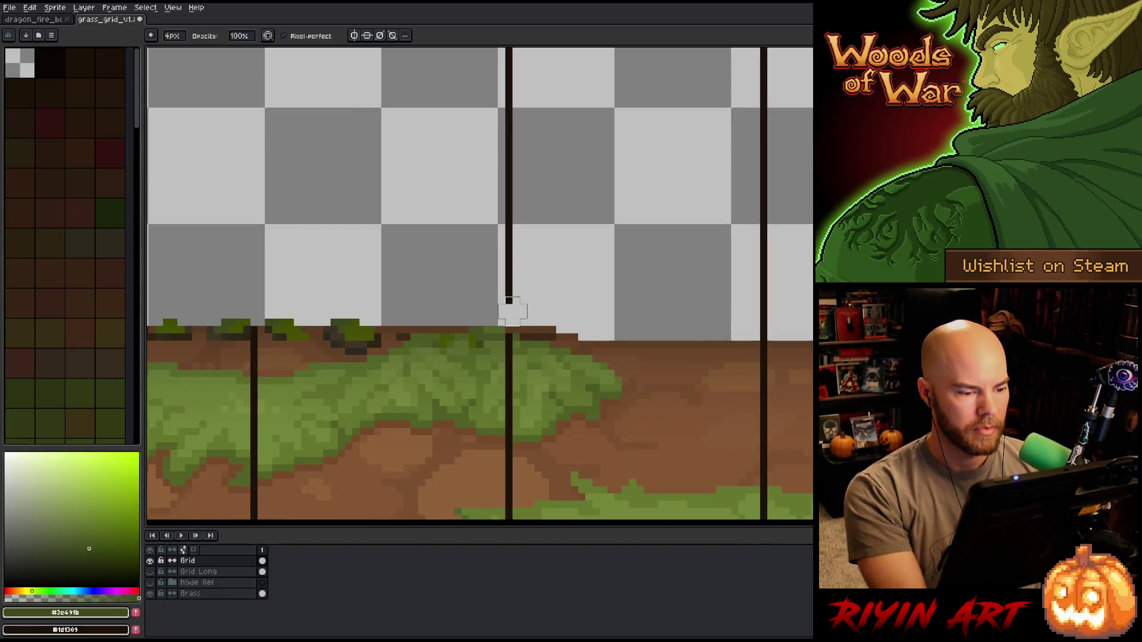
left_click(510, 308)
left_click_drag(598, 286, 539, 433)
left_click_drag(449, 450, 446, 122)
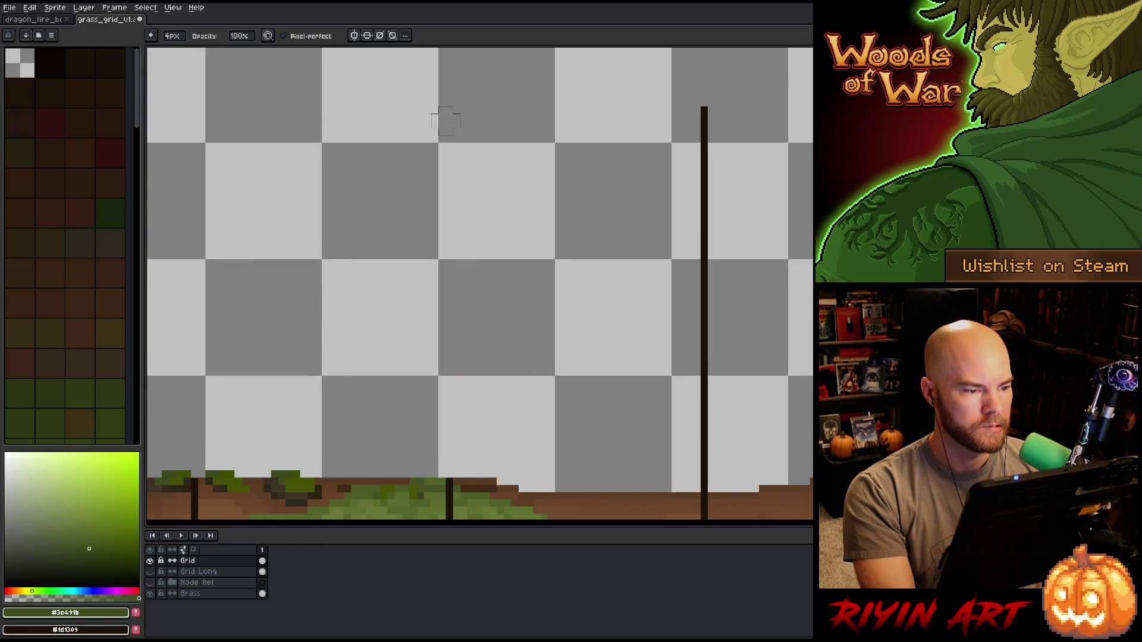
key("ctrl+z")
- Erase the last grid lines above the grass and zoom out to view the whole strip
left_click_drag(486, 356, 528, 390)
left_click_drag(489, 446, 490, 101)
left_click_drag(708, 352, 554, 393)
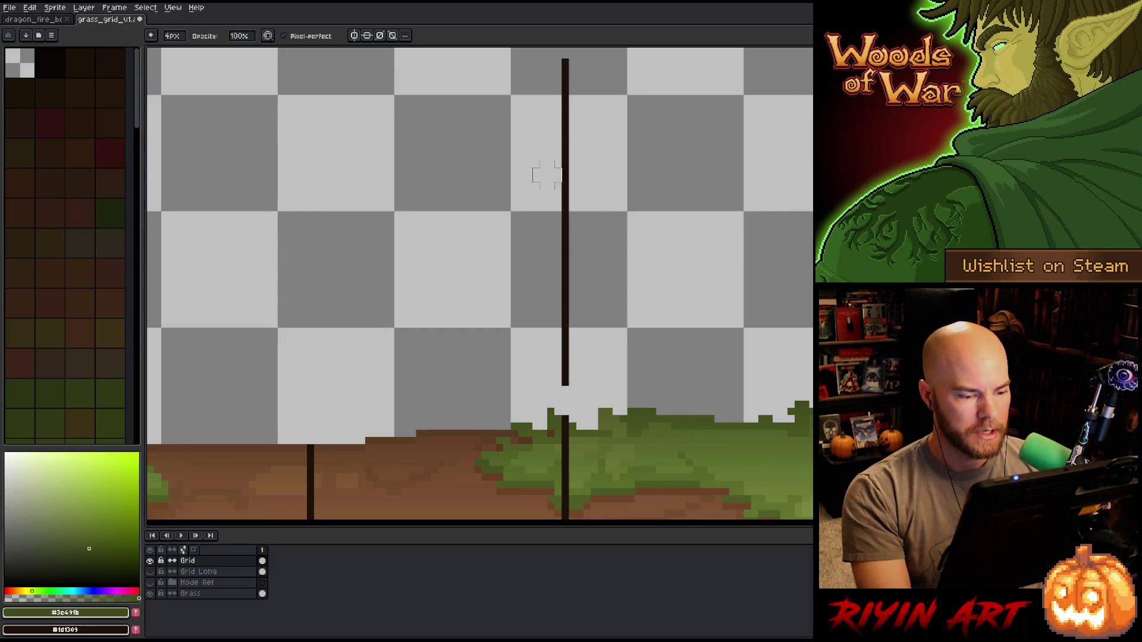
left_click_drag(563, 387, 569, 66)
scroll(582, 161, "down", 4)
key("z")
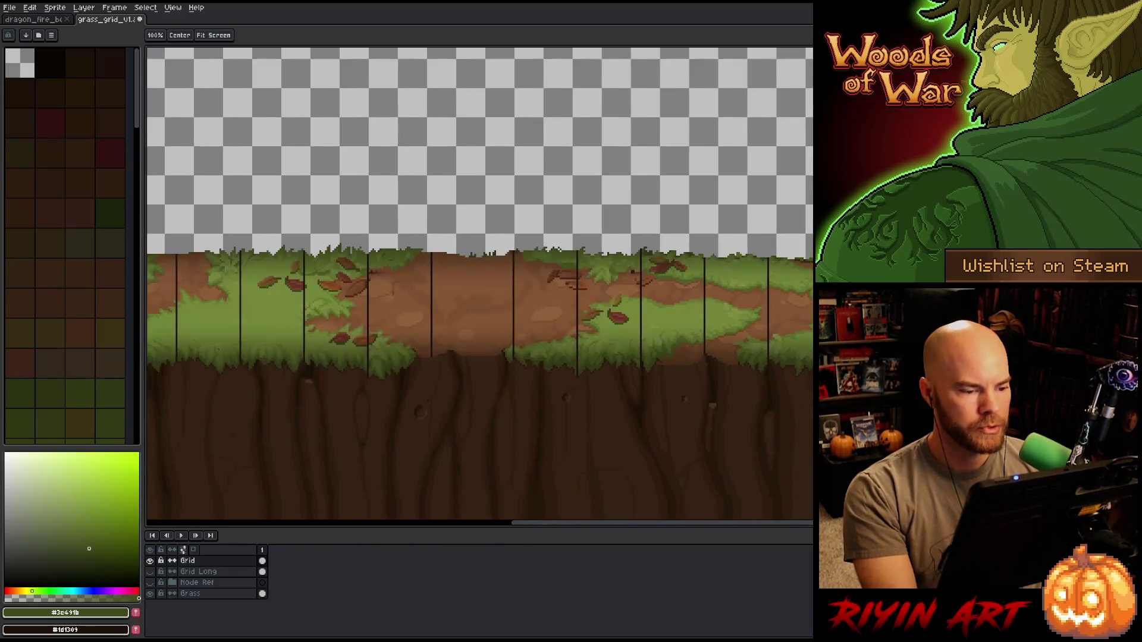
key("e")
scroll(642, 414, "down", 1)
scroll(575, 397, "down", 1)
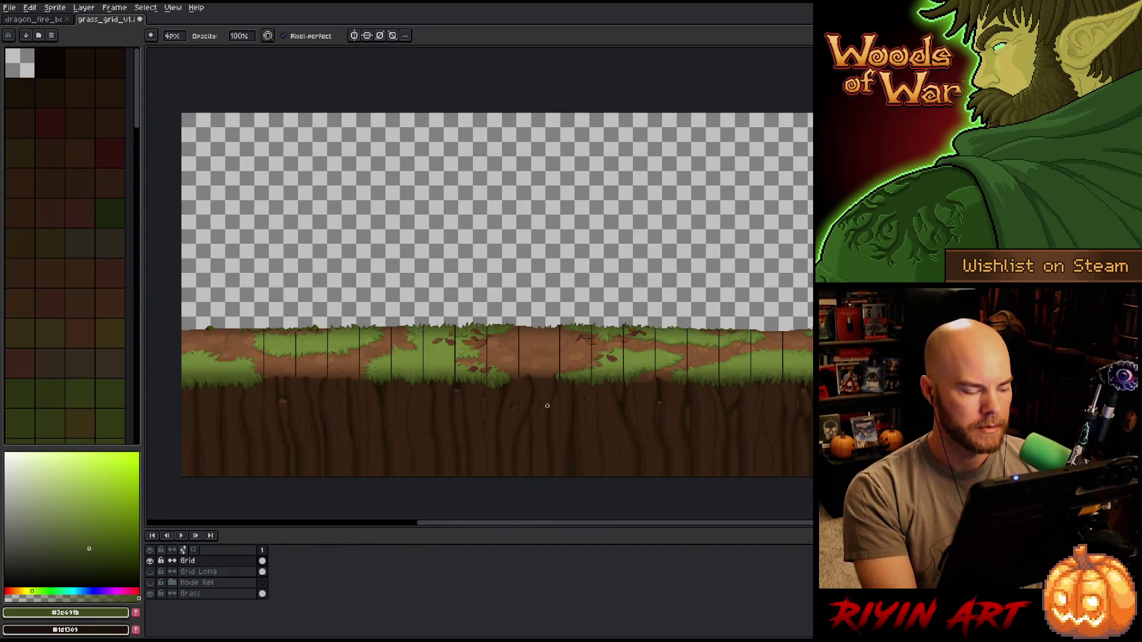
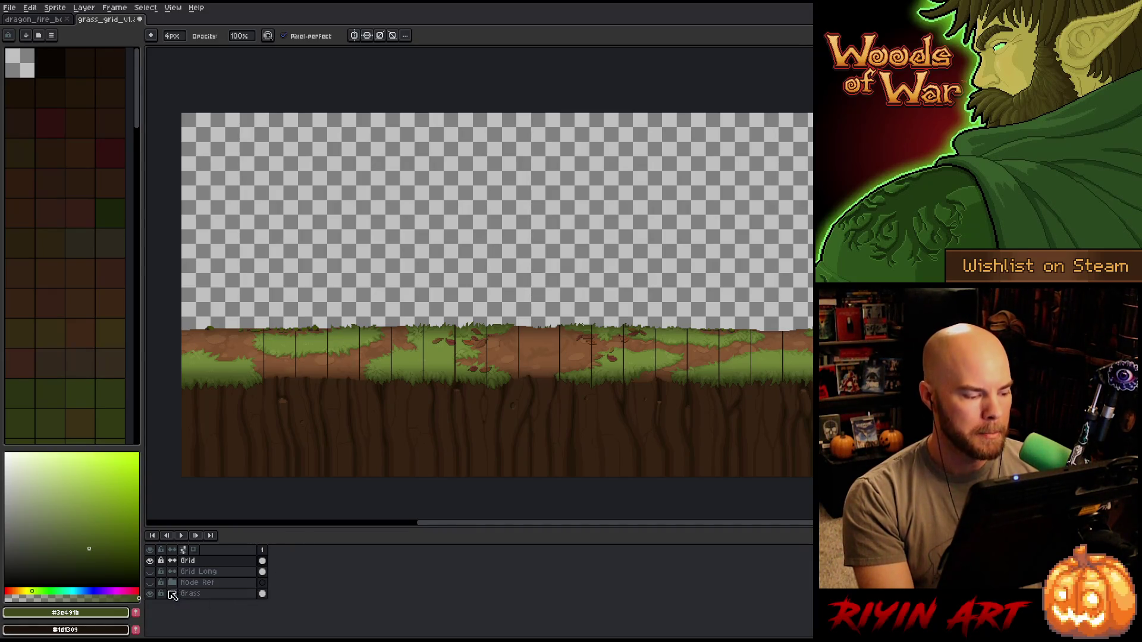
- Compare the ground strip against the game screenshot reference, then hide it again
left_click(150, 582)
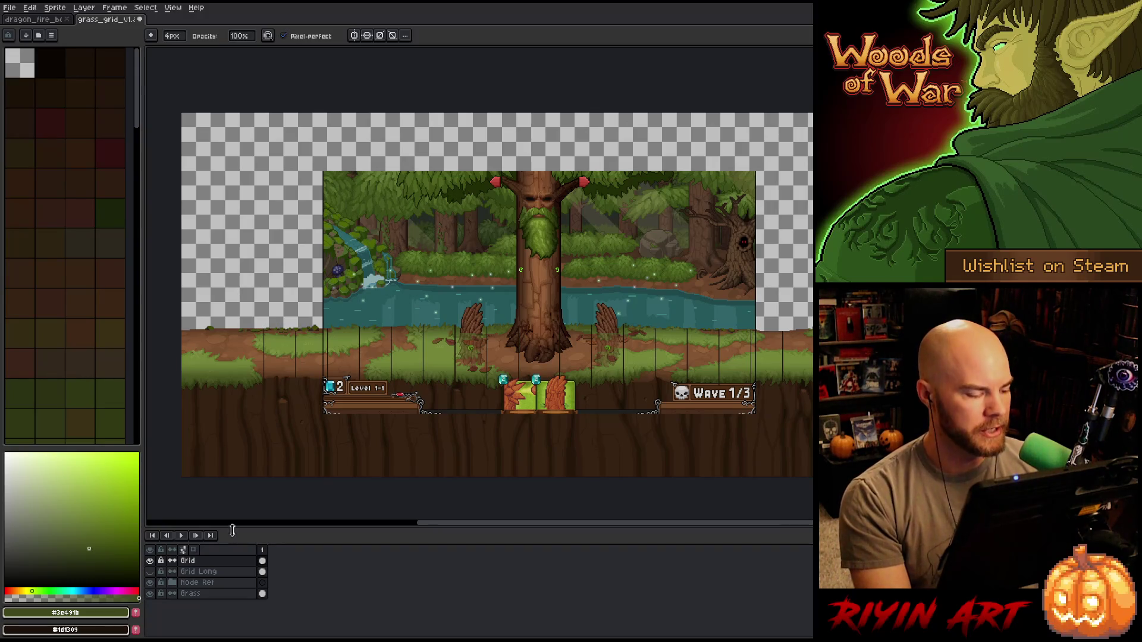
left_click(149, 581)
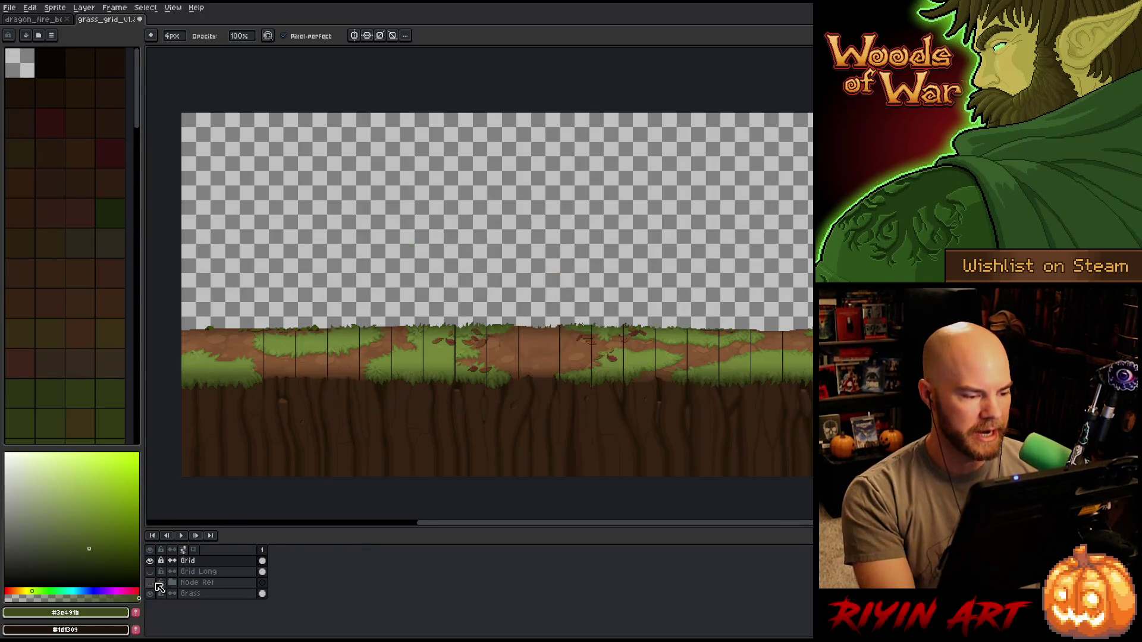
left_click_drag(765, 397, 730, 402)
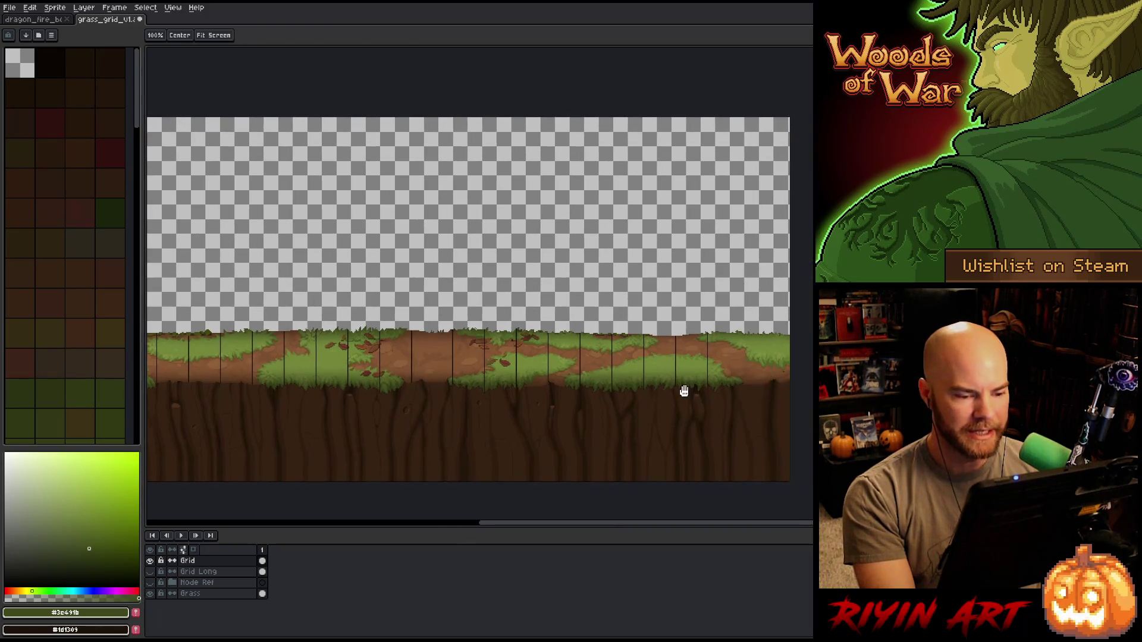
- Select the right-hand block of the strip and nudge it a few pixels to the right
key("m")
left_click_drag(768, 284, 631, 460)
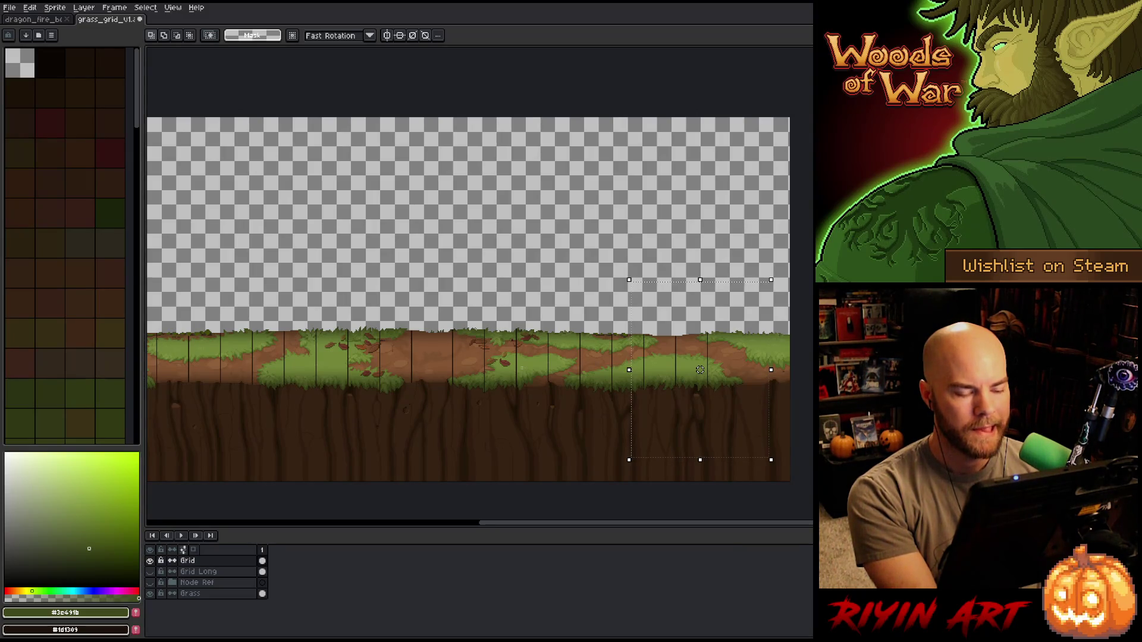
key("ctrl+t")
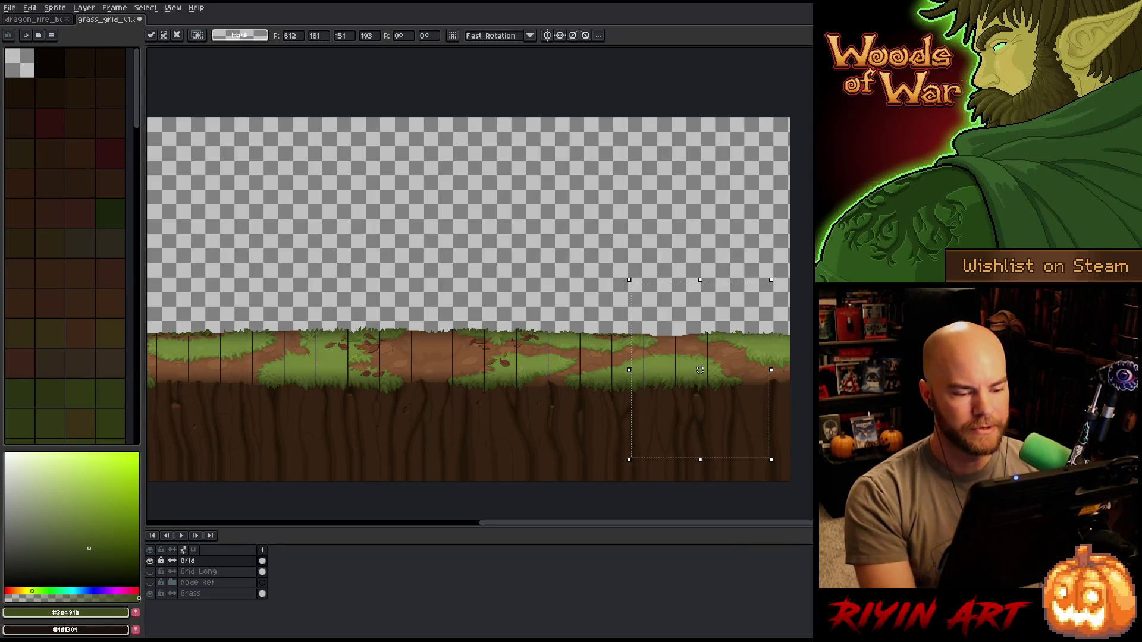
scroll(758, 330, "up", 2)
key("Right")
key("Right")
key("Right")
key("Right")
key("Right")
key("Right")
key("Right")
key("Right")
key("Right")
key("Right")
key("Right")
key("Right")
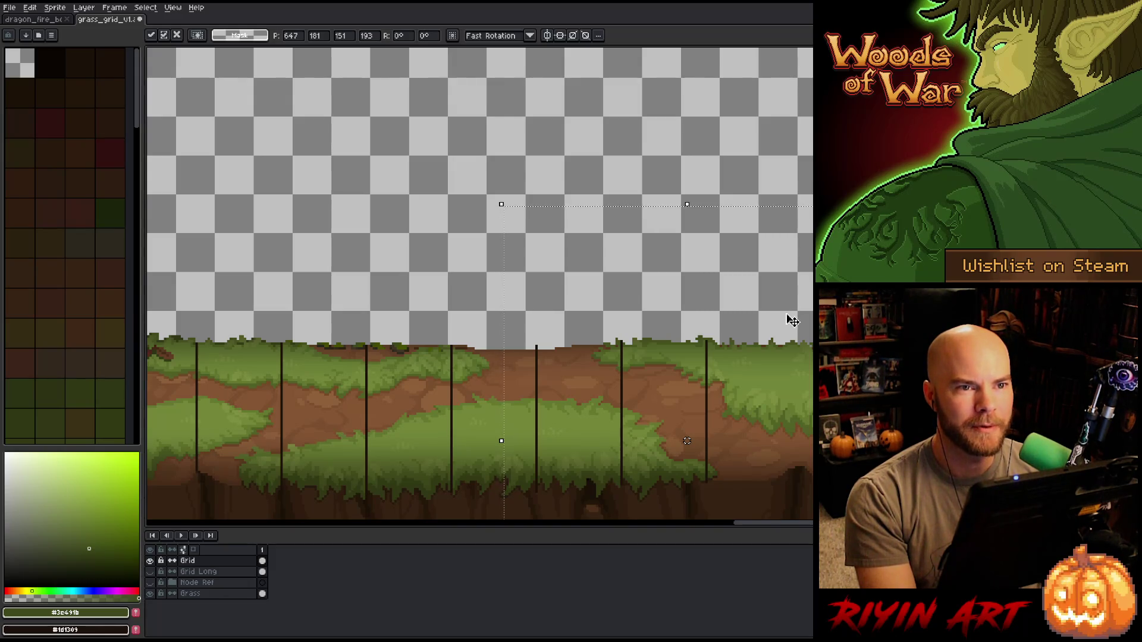
scroll(791, 319, "down", 1)
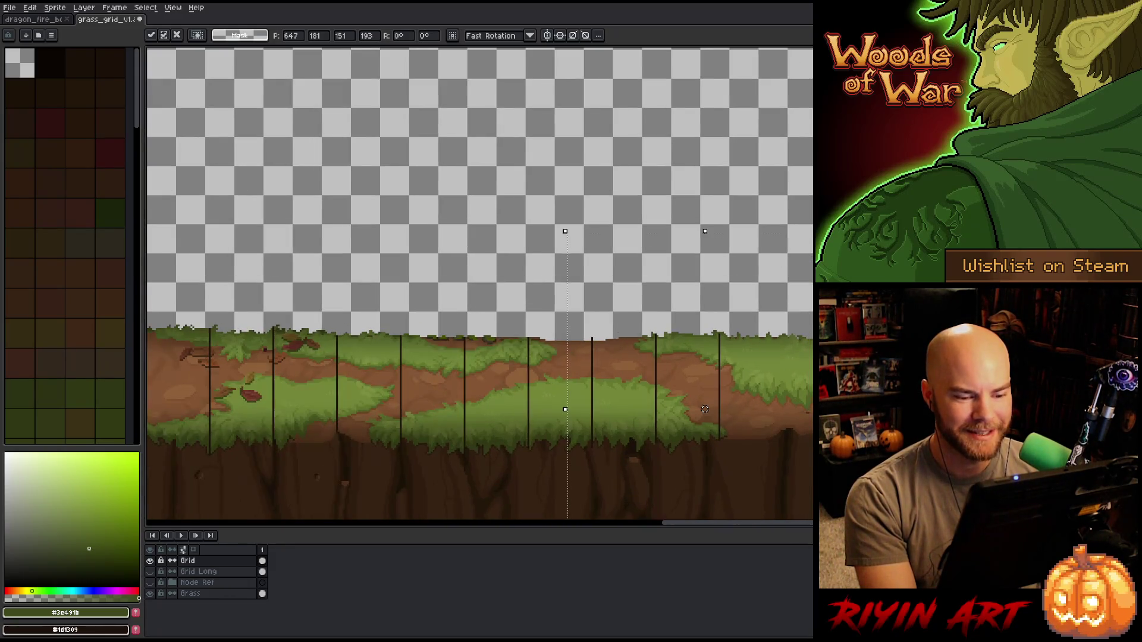
key("Return")
key("b")
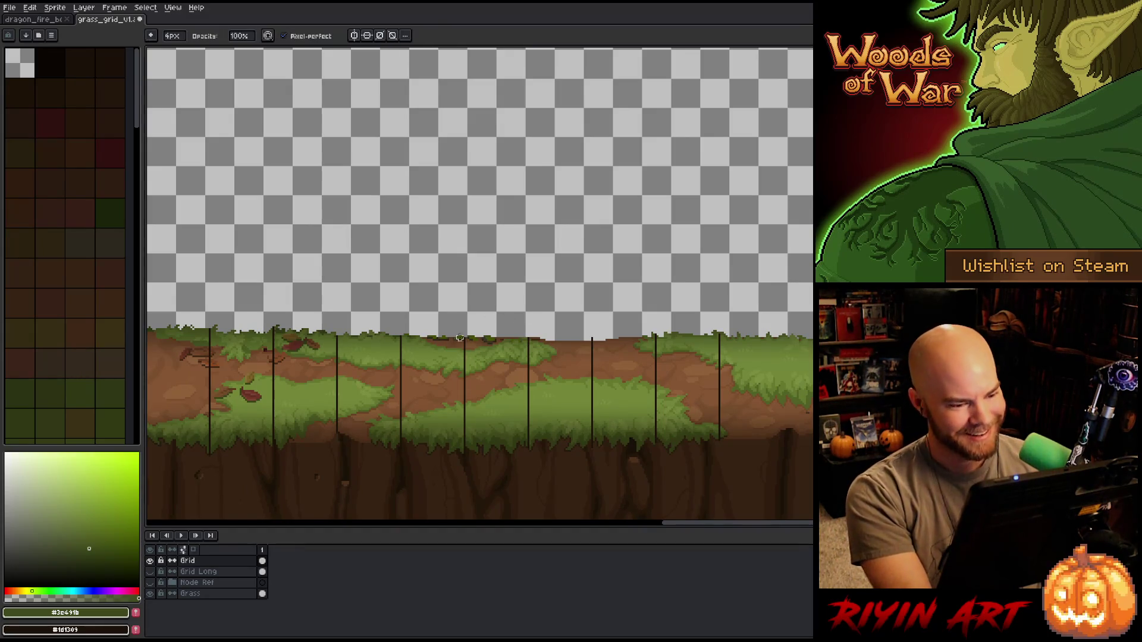
scroll(562, 332, "up", 1)
scroll(562, 331, "up", 2)
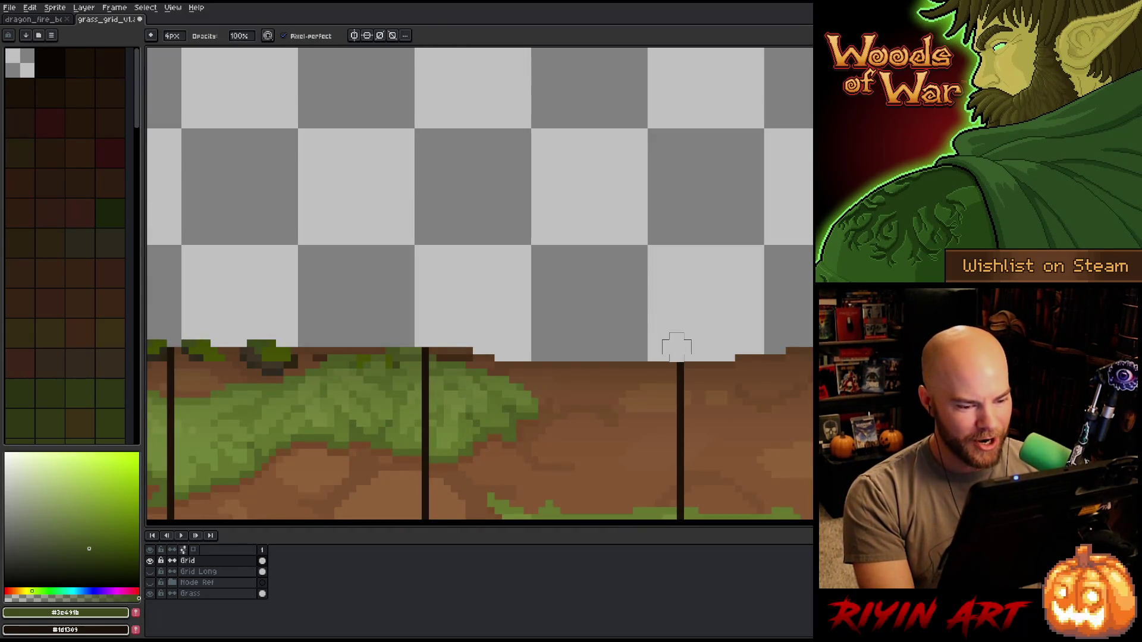
scroll(676, 348, "down", 1)
scroll(675, 353, "up", 1)
scroll(535, 348, "up", 1)
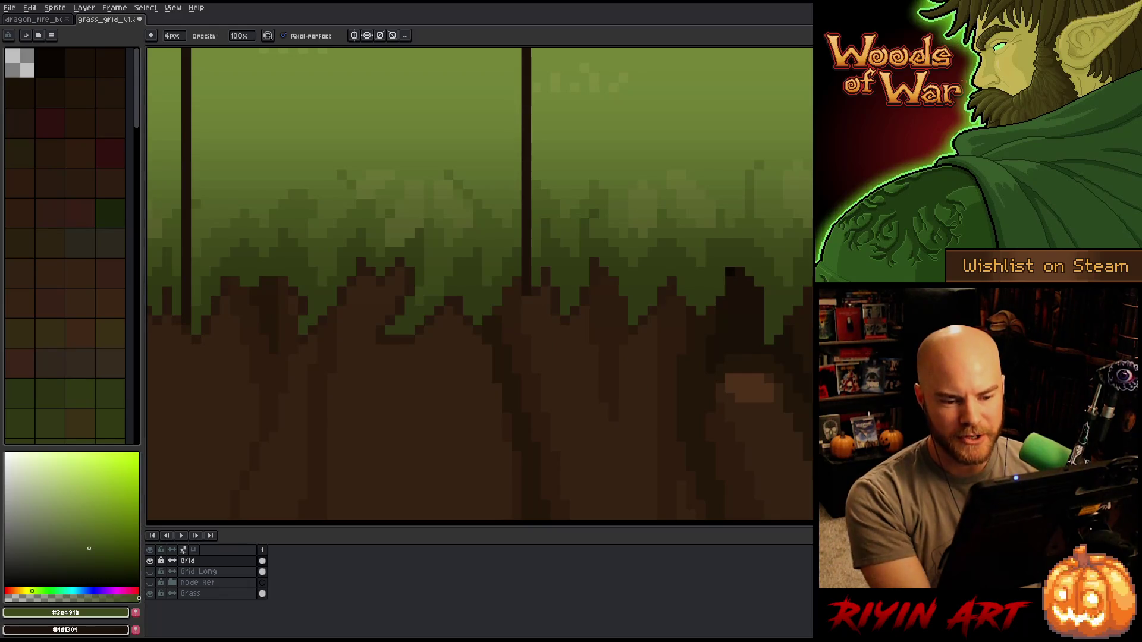
left_click_drag(229, 371, 271, 469)
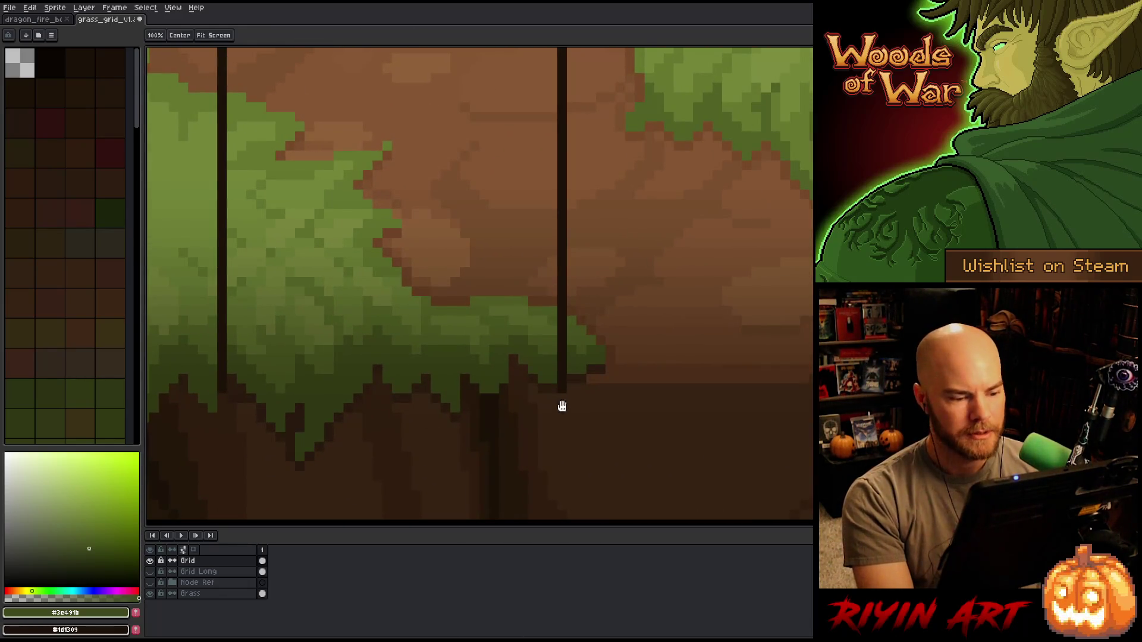
scroll(550, 408, "down", 5)
scroll(550, 408, "up", 1)
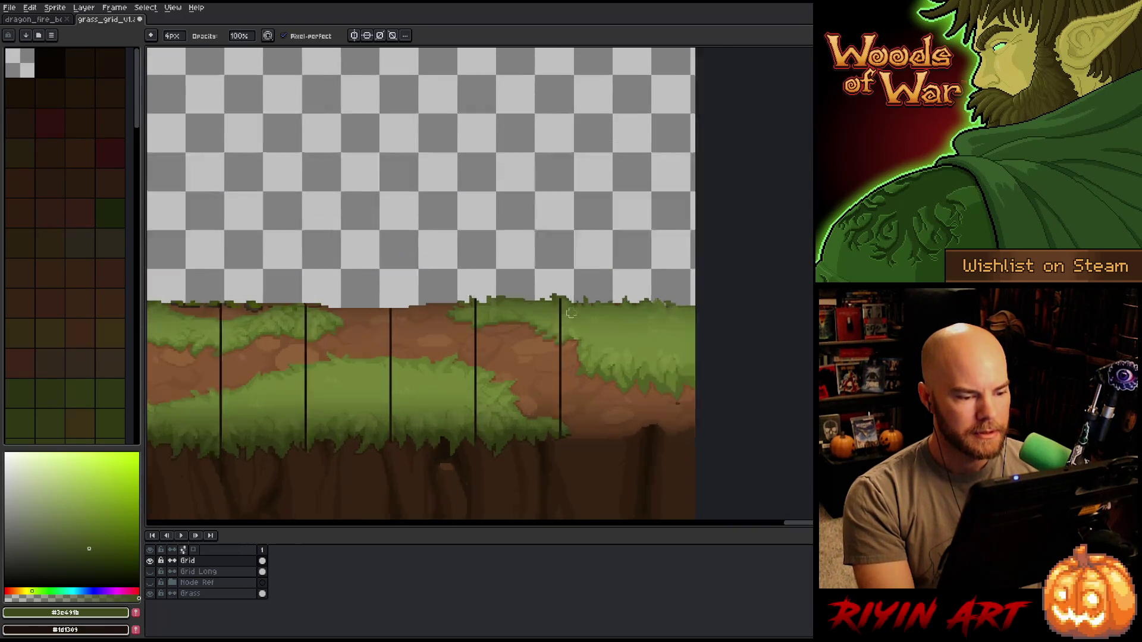
scroll(523, 259, "up", 3)
- Stretch a small grass-edge patch upward, then pan along the strip to the grass tile
key("m")
left_click_drag(433, 224, 563, 306)
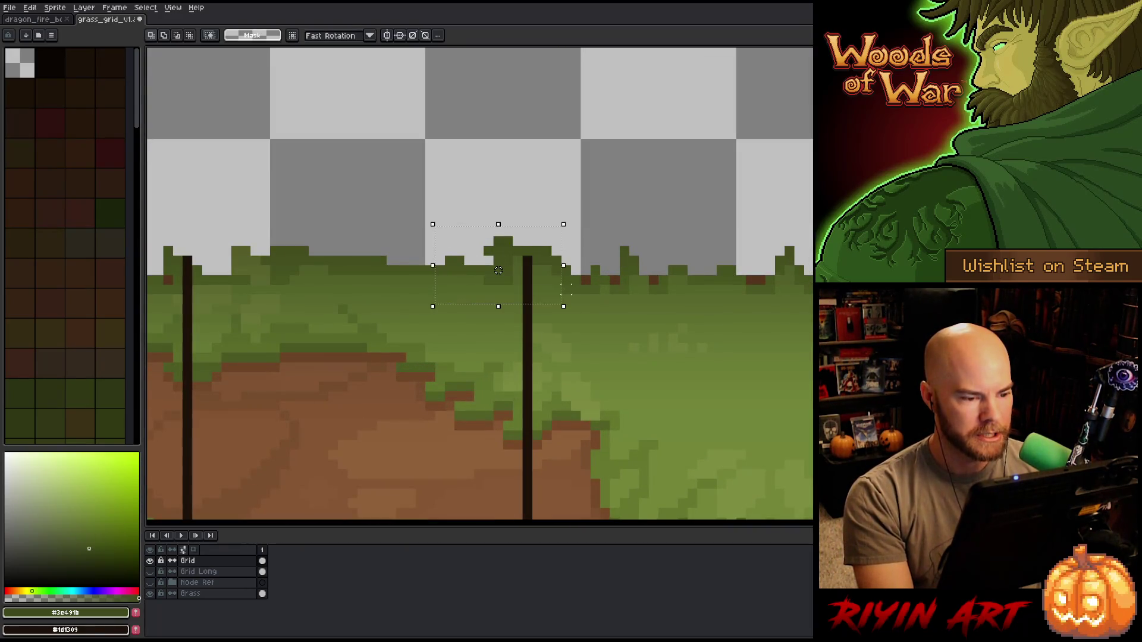
left_click_drag(498, 225, 499, 204)
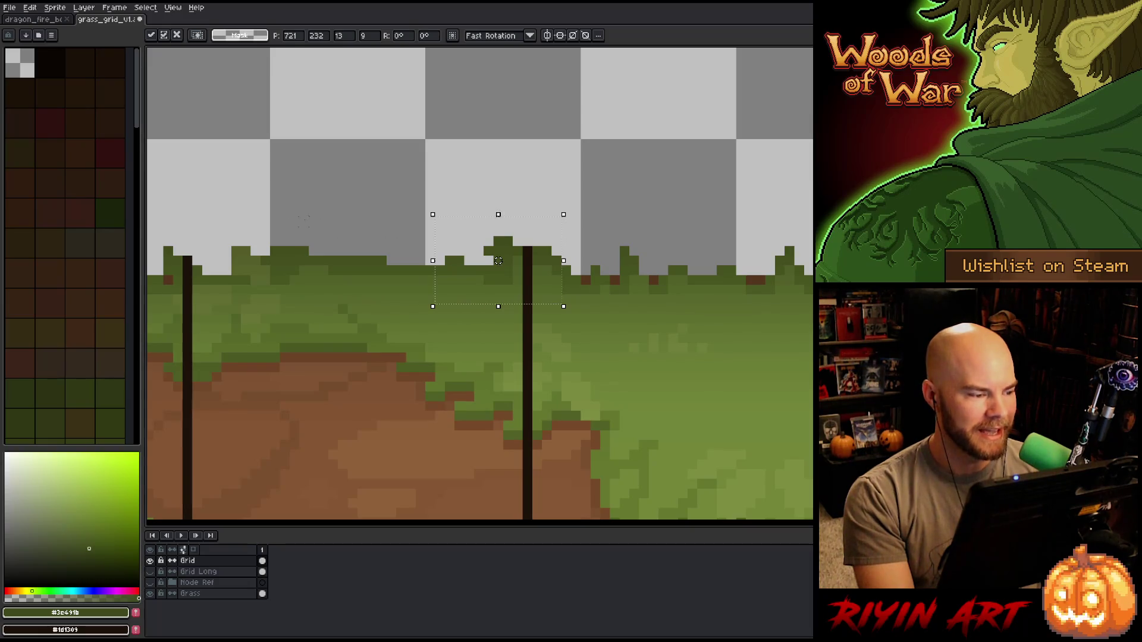
key("Return")
scroll(497, 260, "down", 3)
key("h")
left_click_drag(306, 283, 617, 271)
scroll(617, 270, "down", 2)
scroll(459, 338, "up", 3)
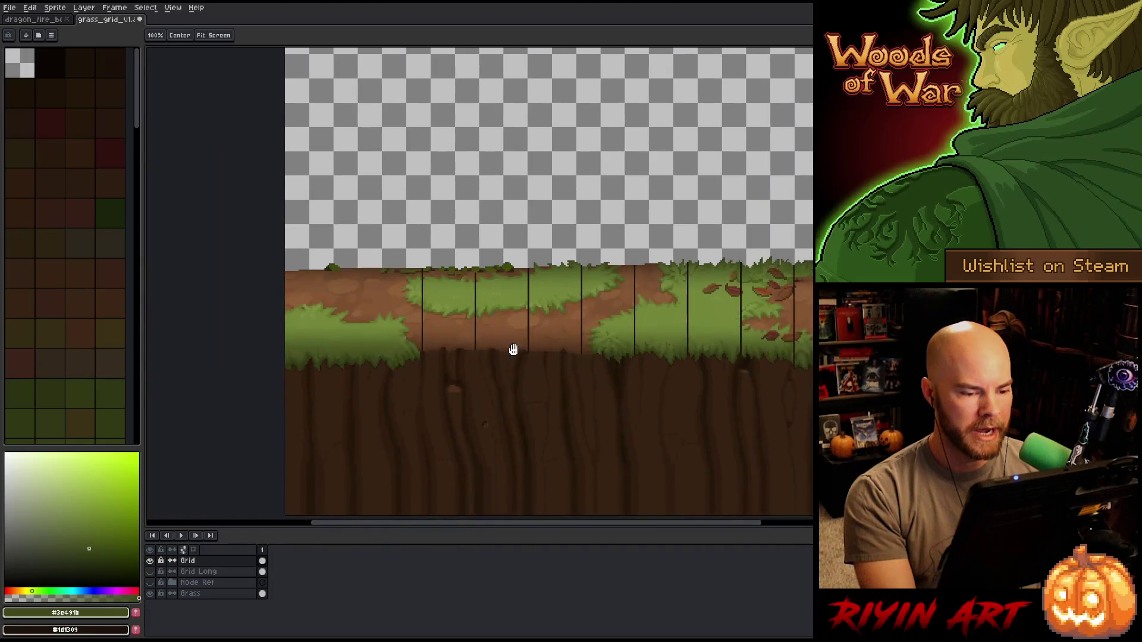
left_click_drag(535, 354, 609, 362)
- Shift a block of the grass tile left and stretch the grass downward at the grid line's end
mouse_move(422, 216)
left_mouse_down()
mouse_move(628, 416)
mouse_move(605, 419)
left_mouse_up()
left_click_drag(501, 317, 473, 316)
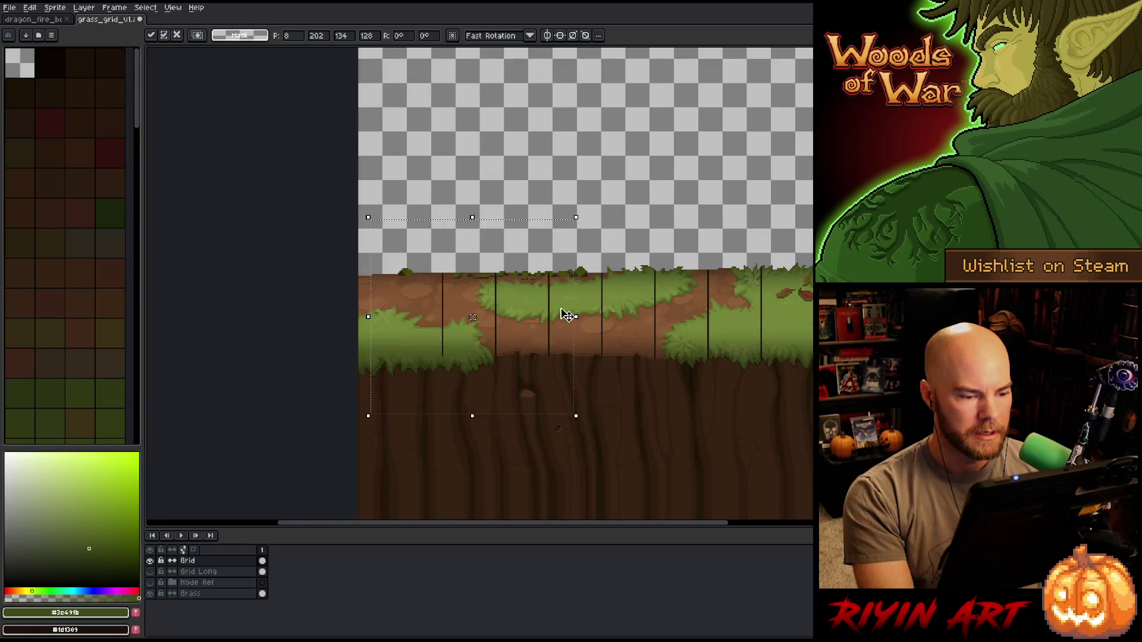
scroll(564, 314, "up", 2)
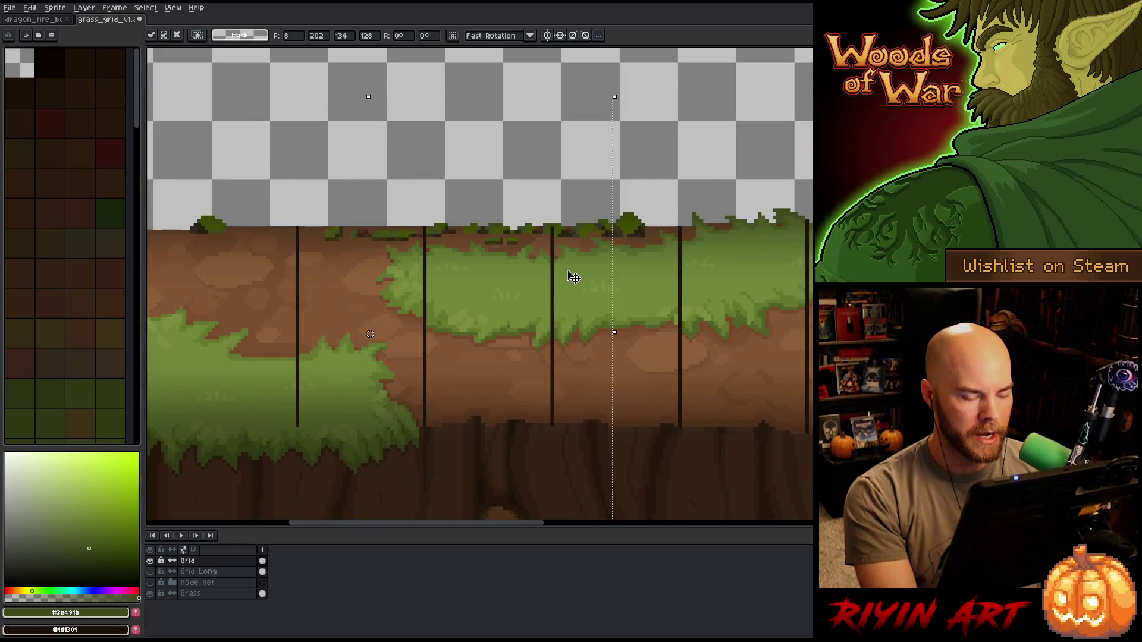
key("ctrl+d")
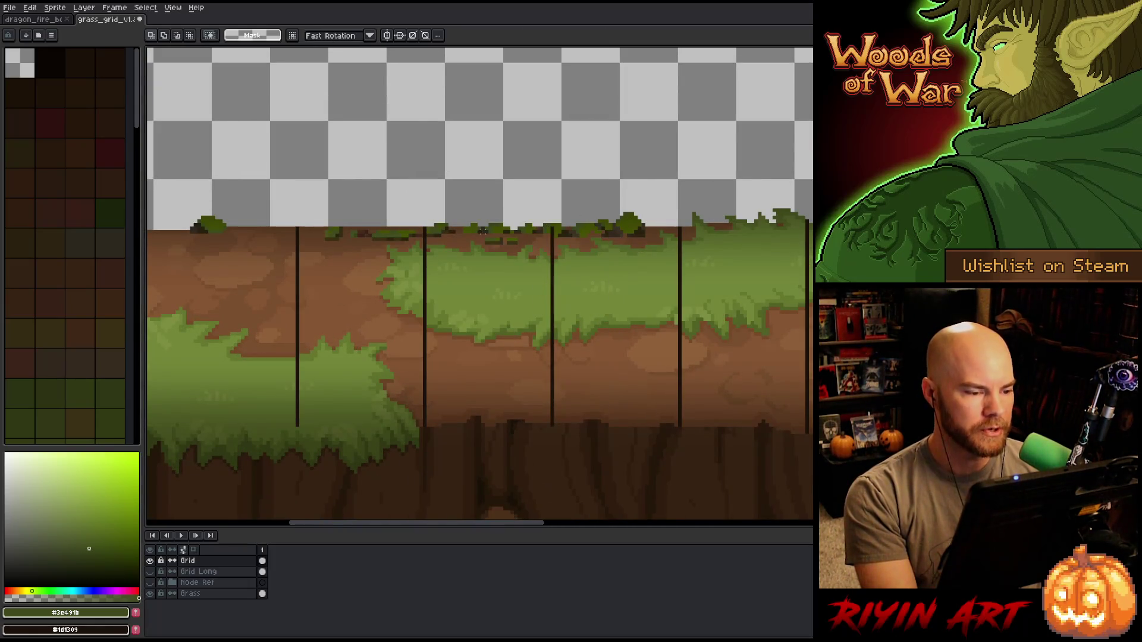
scroll(483, 232, "down", 1)
scroll(483, 230, "down", 1)
scroll(360, 391, "up", 3)
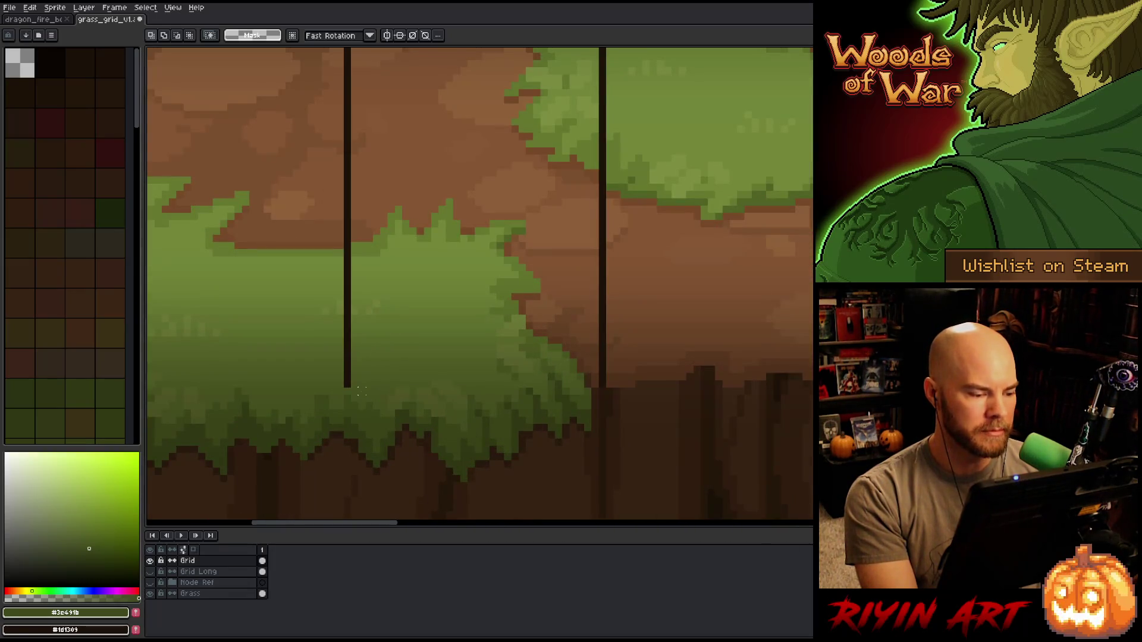
left_click_drag(283, 418, 418, 327)
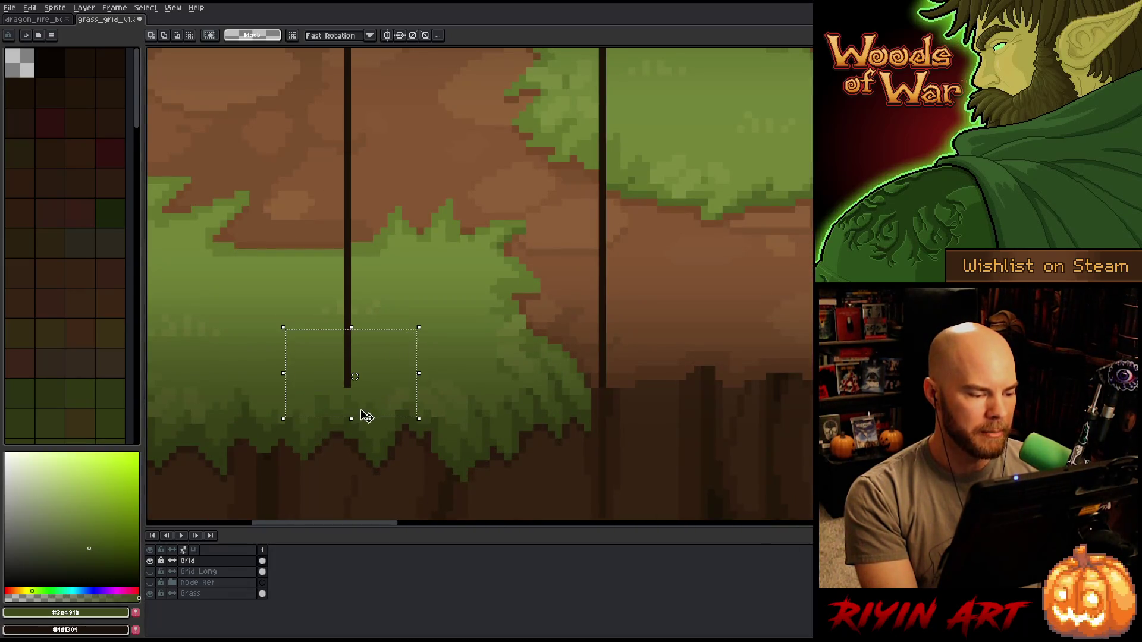
left_click_drag(350, 420, 350, 484)
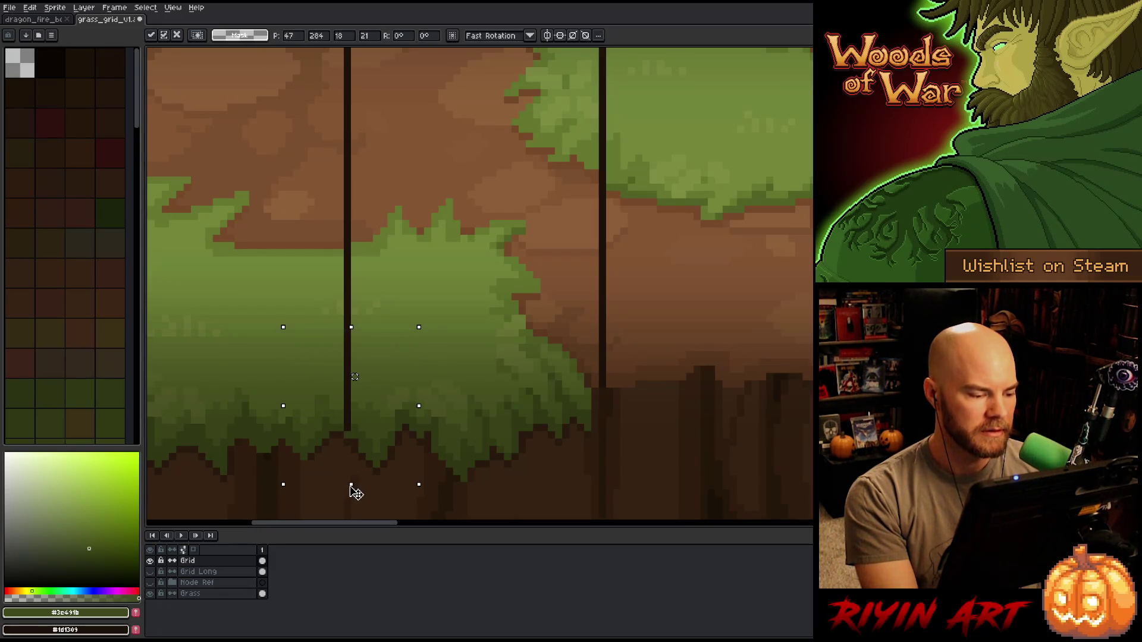
key("Return")
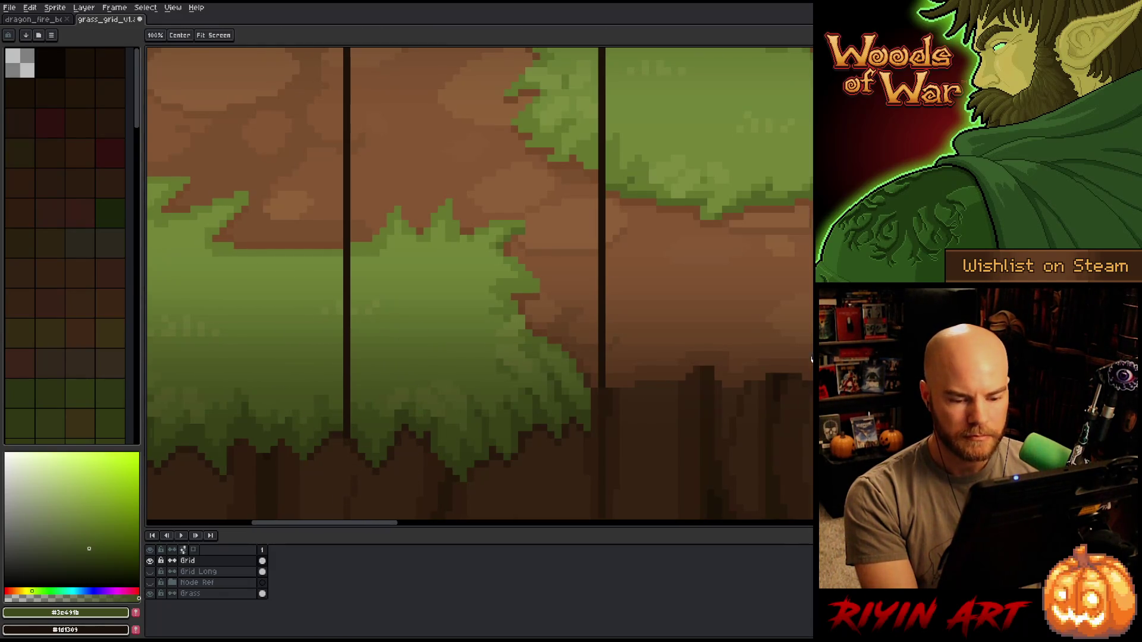
scroll(657, 390, "right", 3)
- Erase the bottom piece of the dark grid line and drop the selection around the right line
left_click_drag(660, 381, 597, 409)
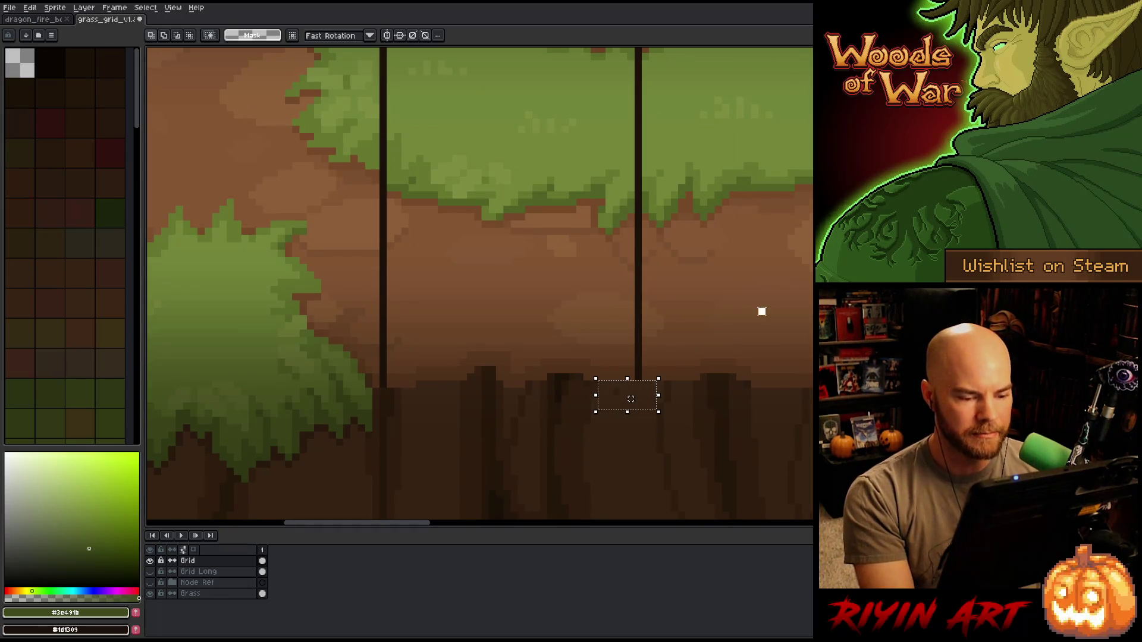
key("Delete")
key("ctrl+d")
scroll(690, 469, "down", 2)
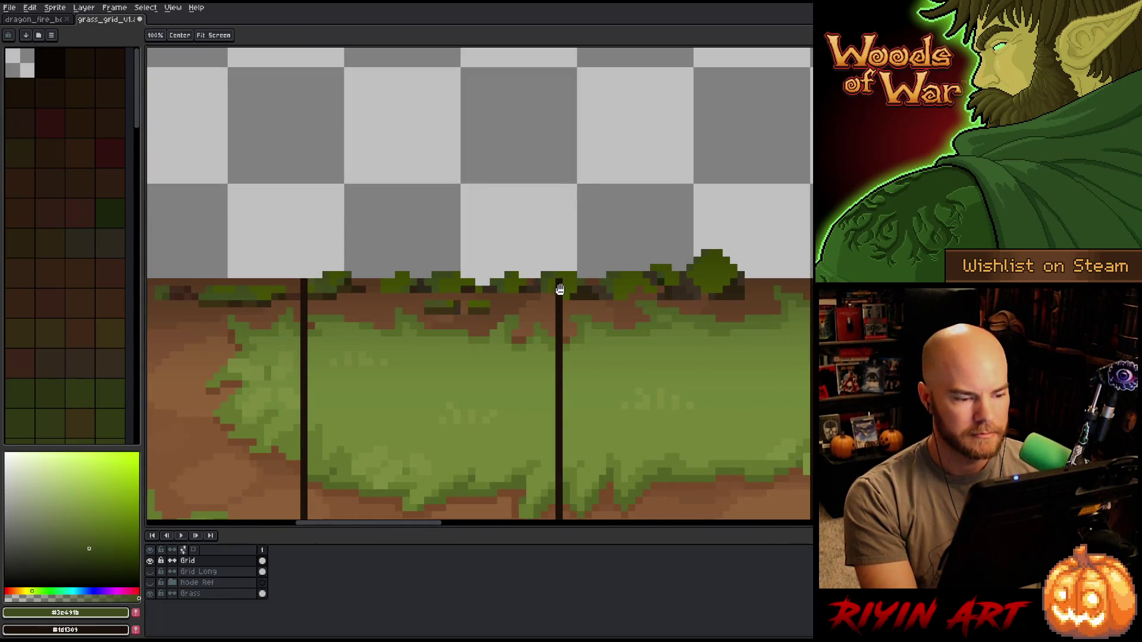
mouse_move(552, 233)
left_mouse_down()
mouse_move(586, 296)
mouse_move(554, 301)
left_mouse_up()
key("ctrl+d")
scroll(437, 248, "left", 3)
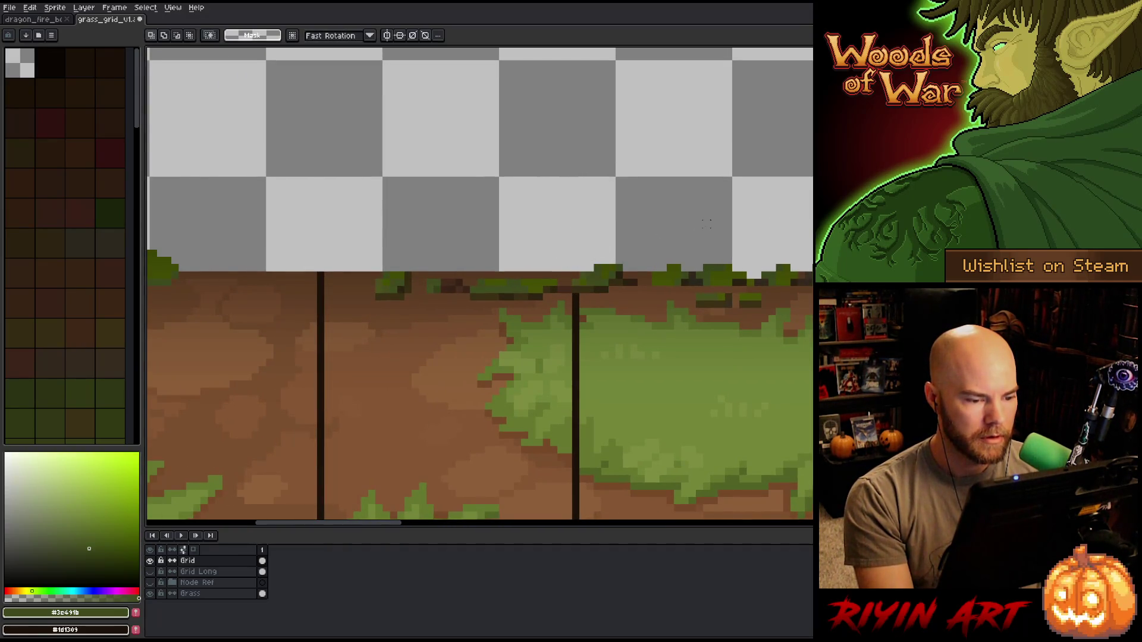
scroll(580, 308, "down", 1)
- Zoom out and pan until the whole ground strip is in view
key("z")
scroll(485, 297, "down", 1)
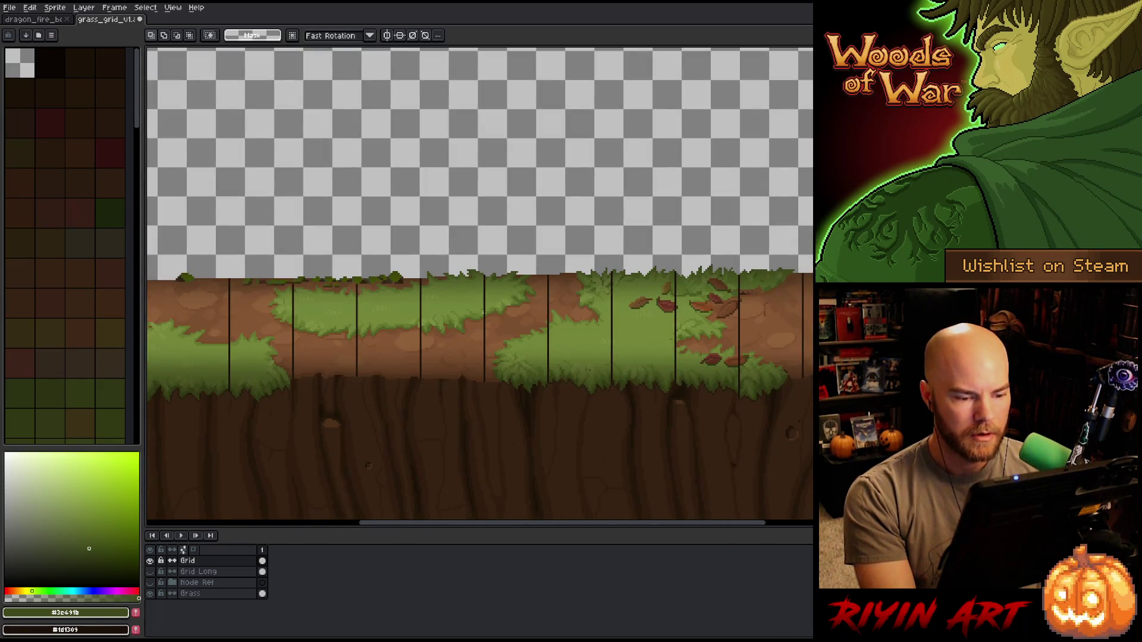
scroll(510, 325, "down", 1)
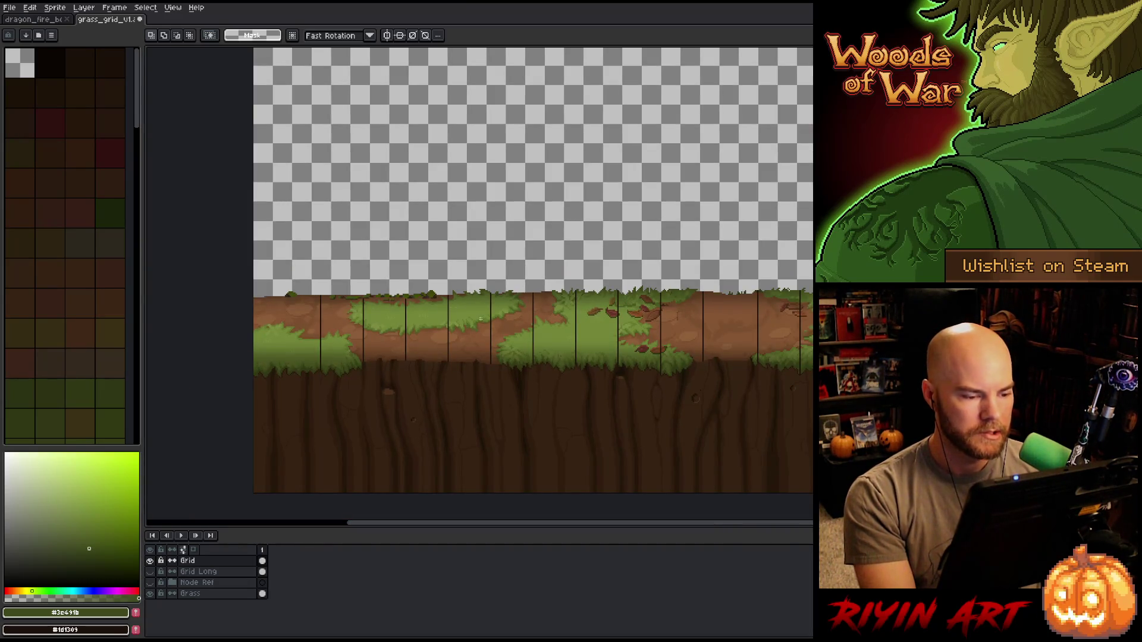
left_click_drag(627, 356, 367, 336)
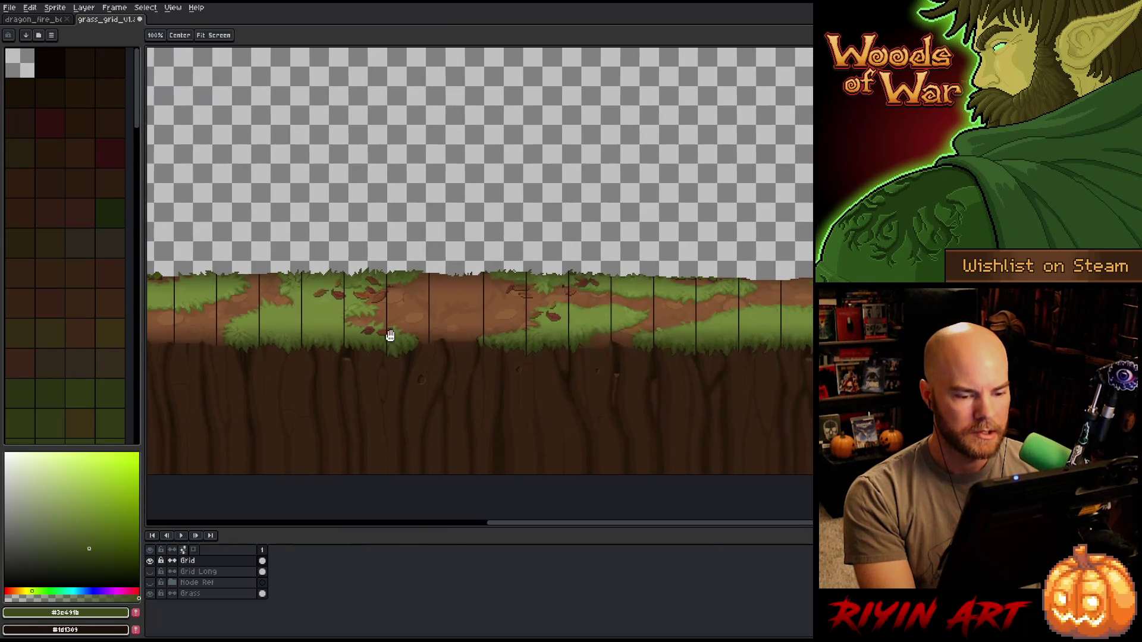
left_click_drag(732, 336, 581, 313)
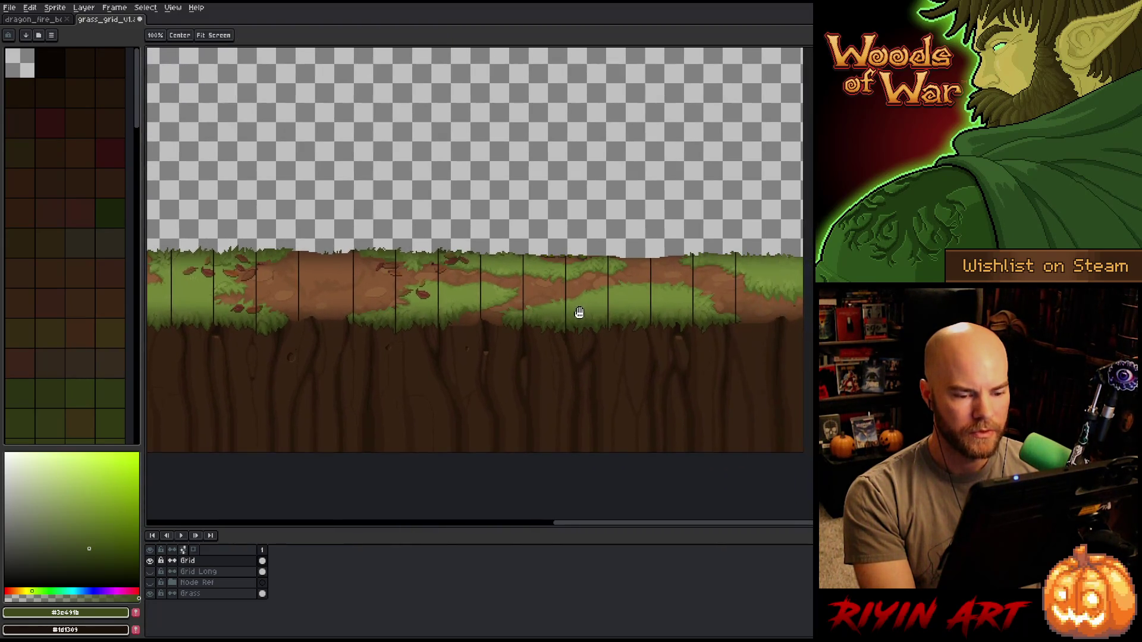
scroll(543, 316, "up", 2)
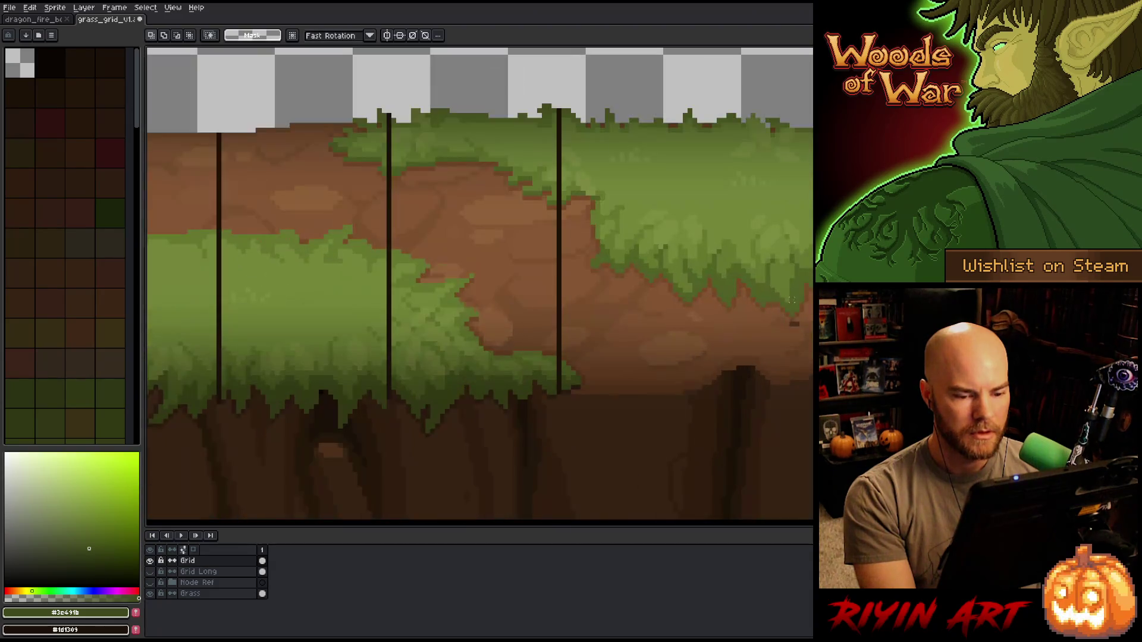
scroll(535, 303, "down", 3)
scroll(535, 303, "down", 1)
scroll(534, 301, "up", 1)
left_click_drag(474, 298, 555, 311)
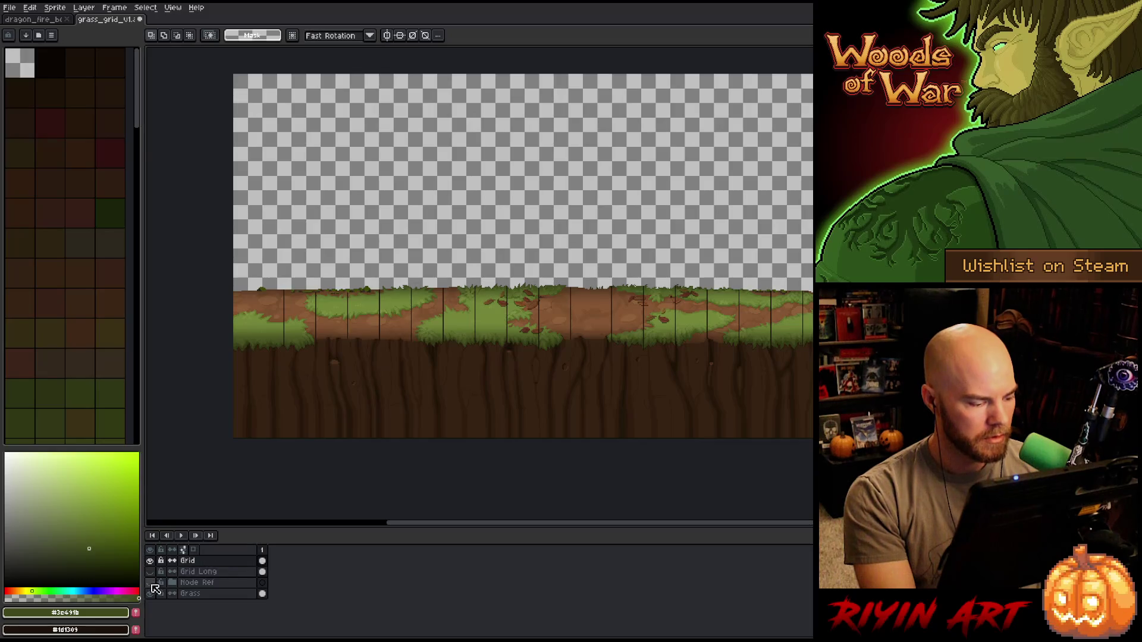
- Glance at the forest reference, then raise Layer 2 to 100% opacity
left_click(149, 583)
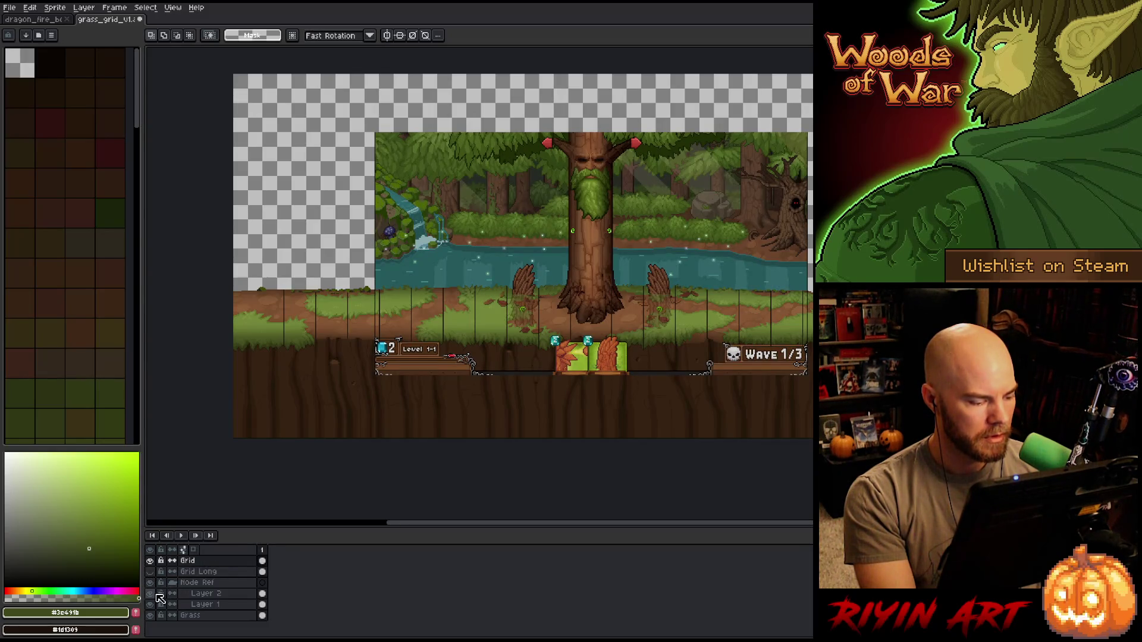
left_click(151, 604)
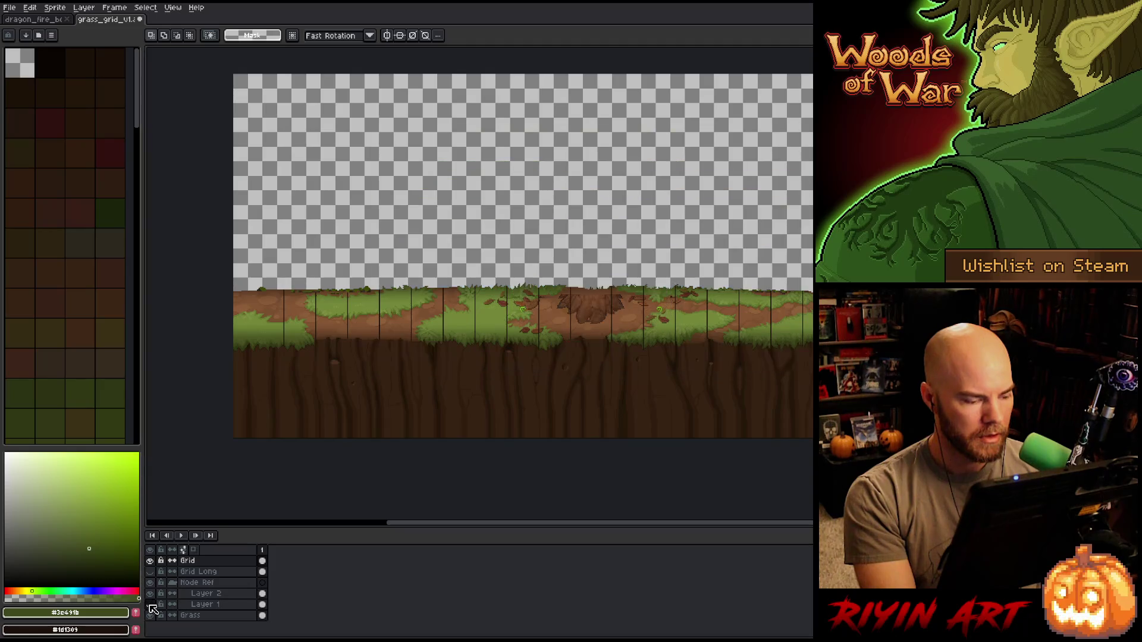
double_click(196, 604)
left_click(208, 593)
left_click_drag(577, 202, 658, 205)
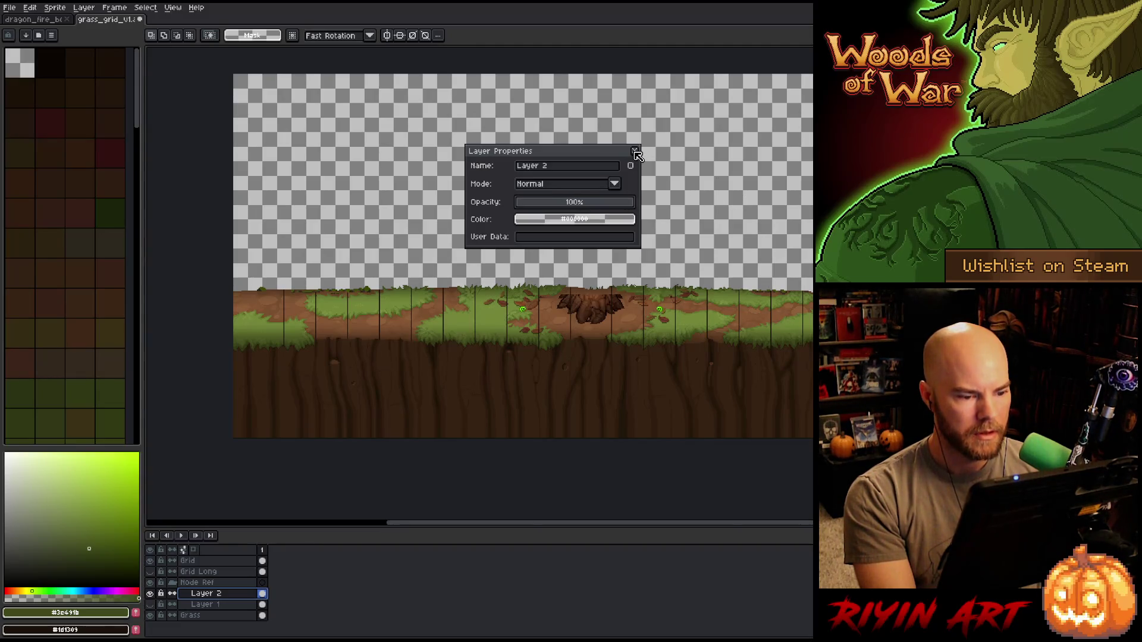
left_click(635, 152)
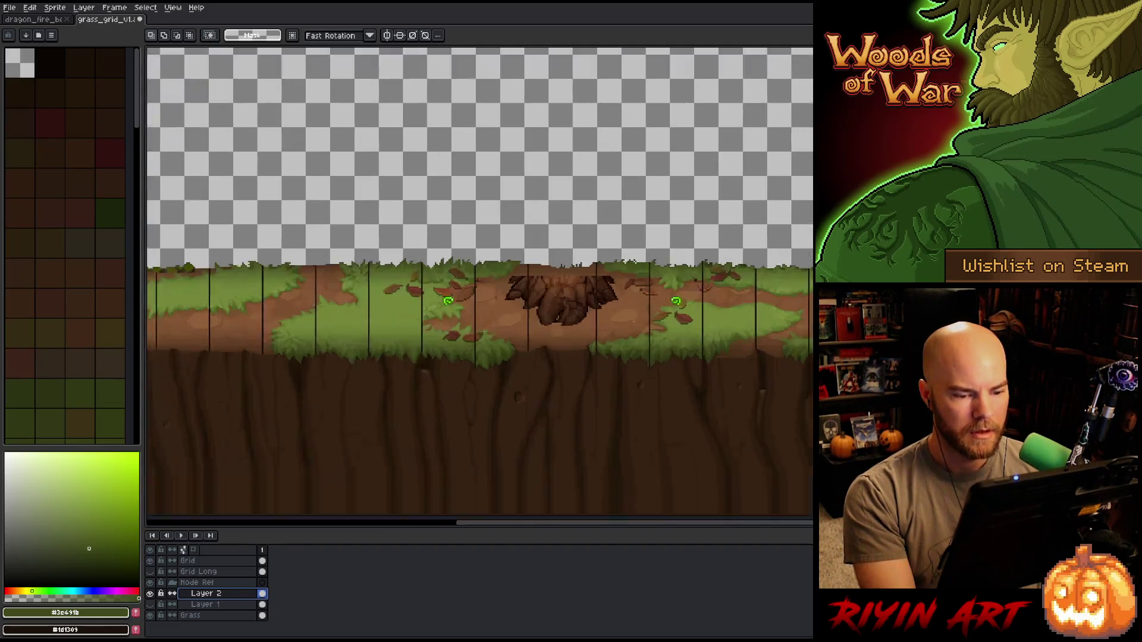
- Pan across the strip and make the Grid layer the active layer
left_click_drag(803, 367, 645, 360)
left_click_drag(499, 373, 652, 382)
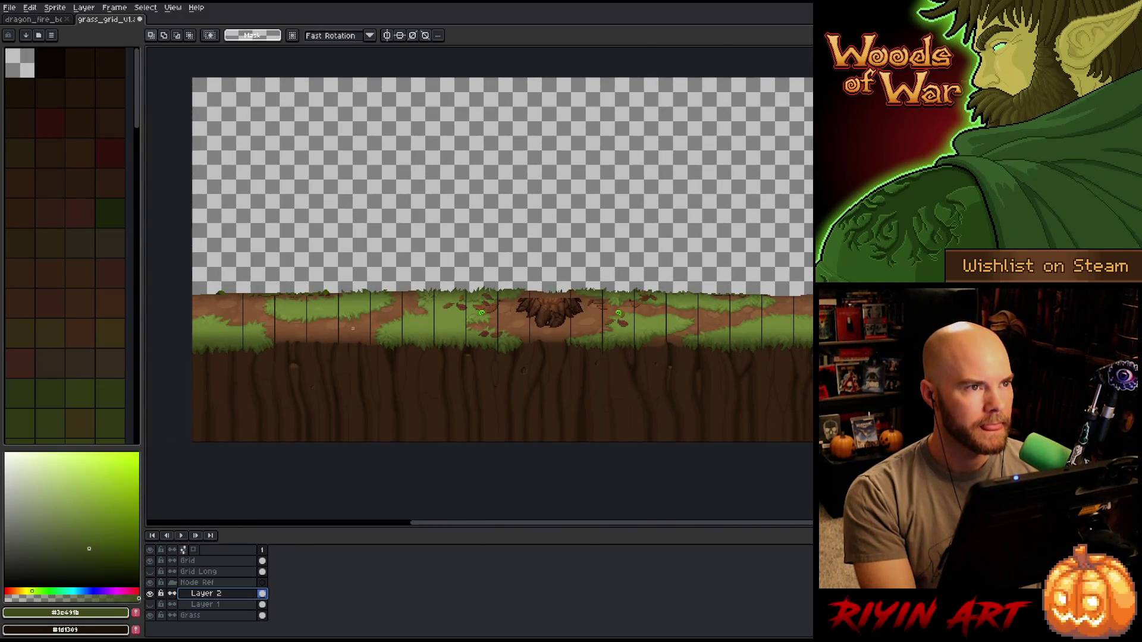
scroll(631, 154, "up", 1)
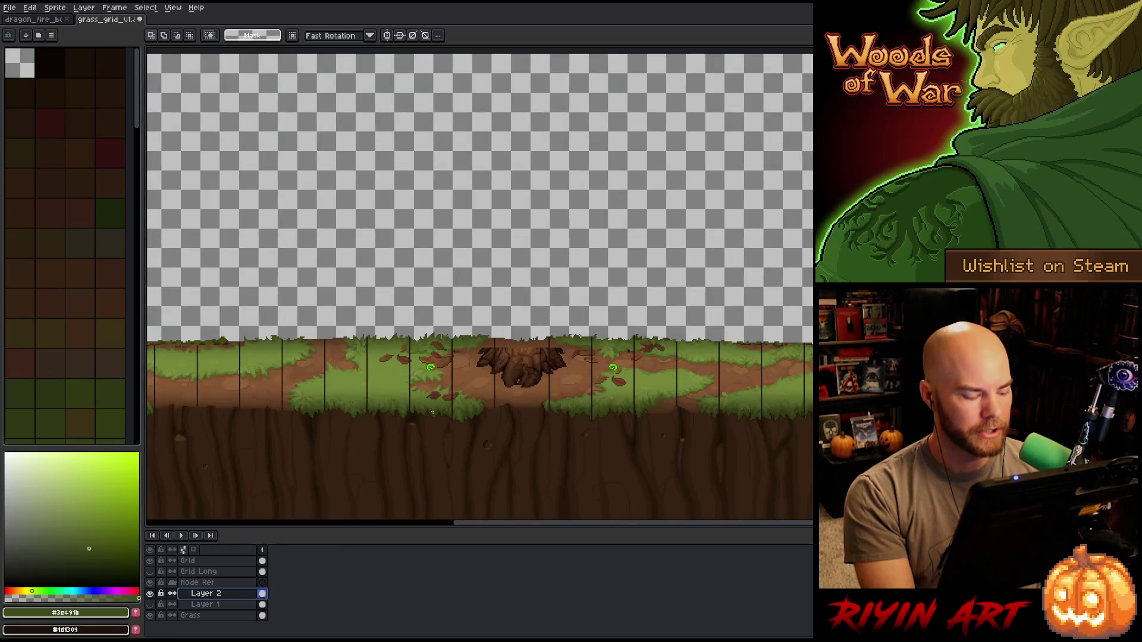
key("alt+Up")
key("alt+Up")
key("alt+Up")
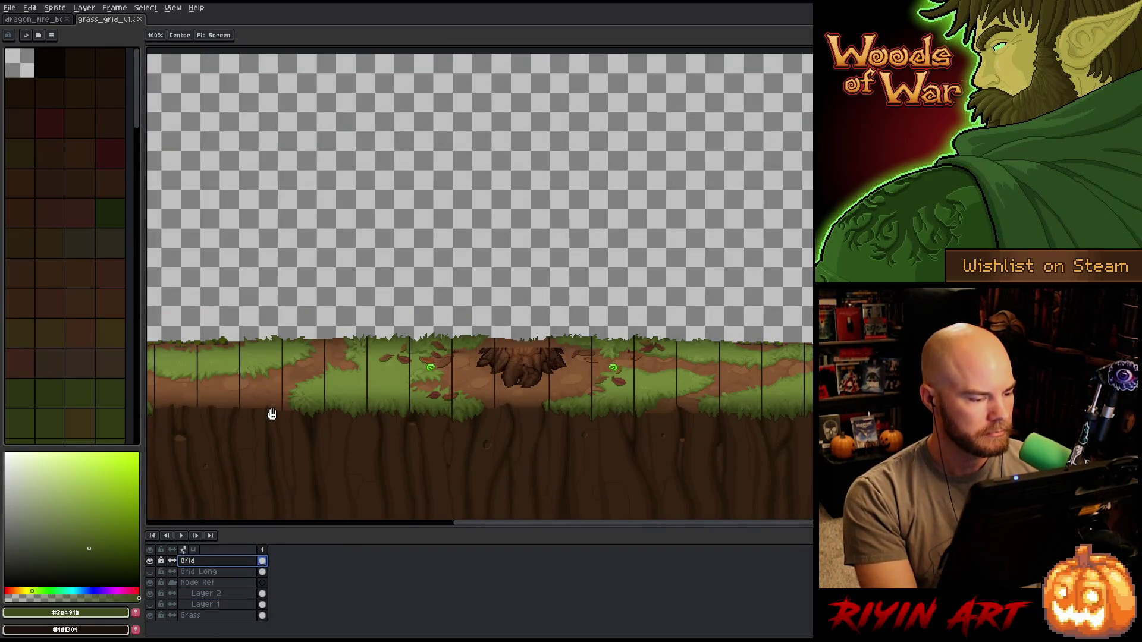
left_click_drag(273, 420, 509, 413)
key("m")
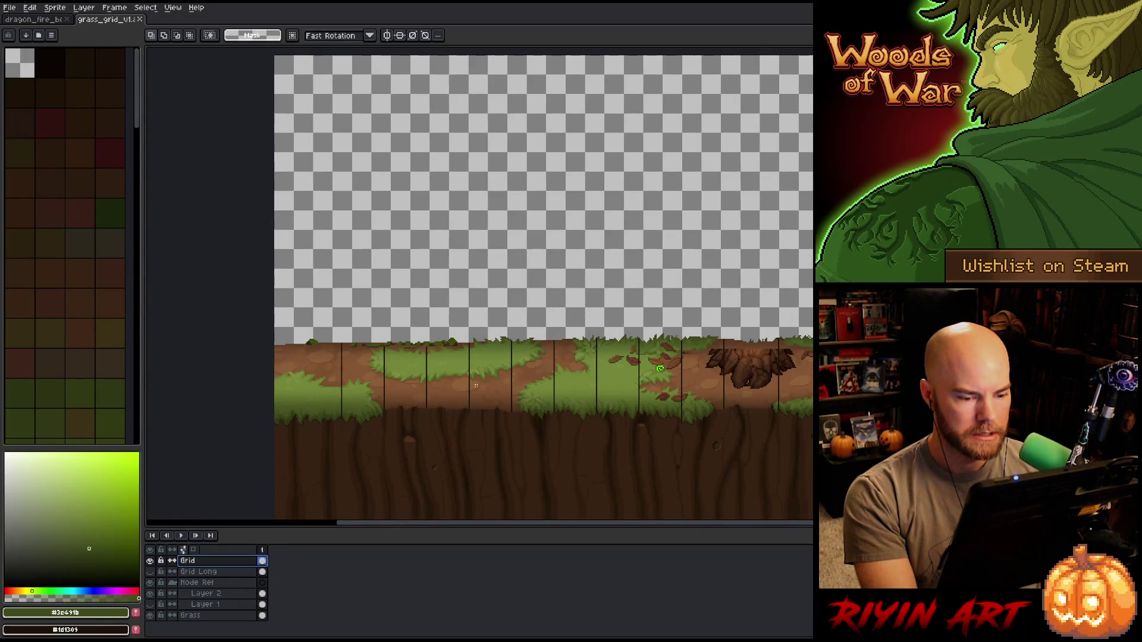
scroll(464, 369, "up", 2)
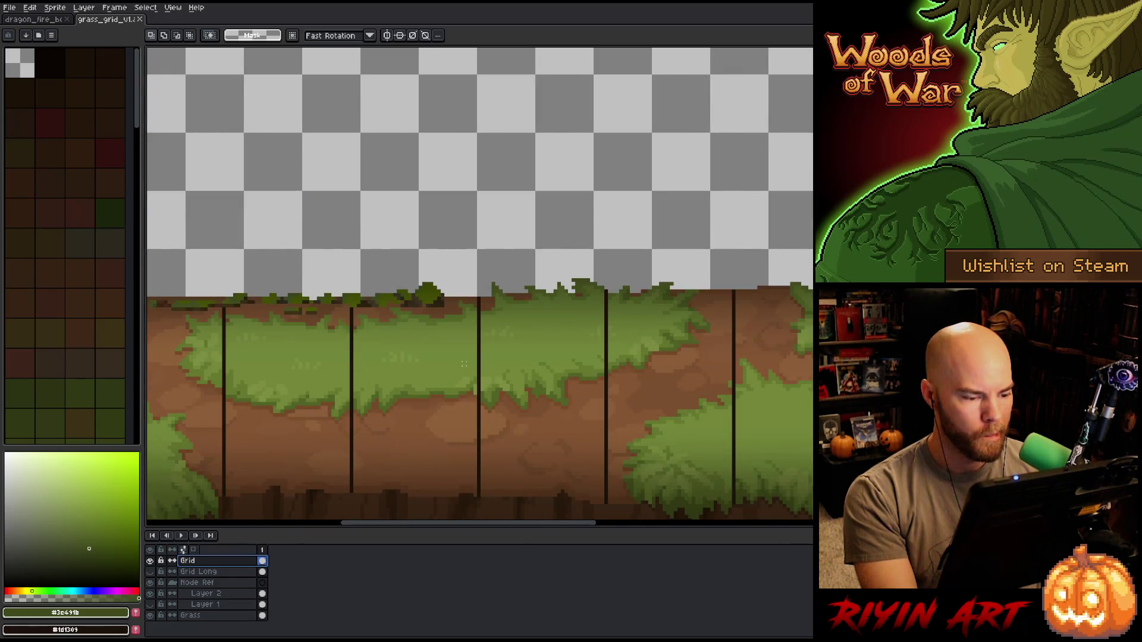
- Lower the Grid layer's opacity to about 65% so its lines look fainter
double_click(198, 562)
left_click(594, 206)
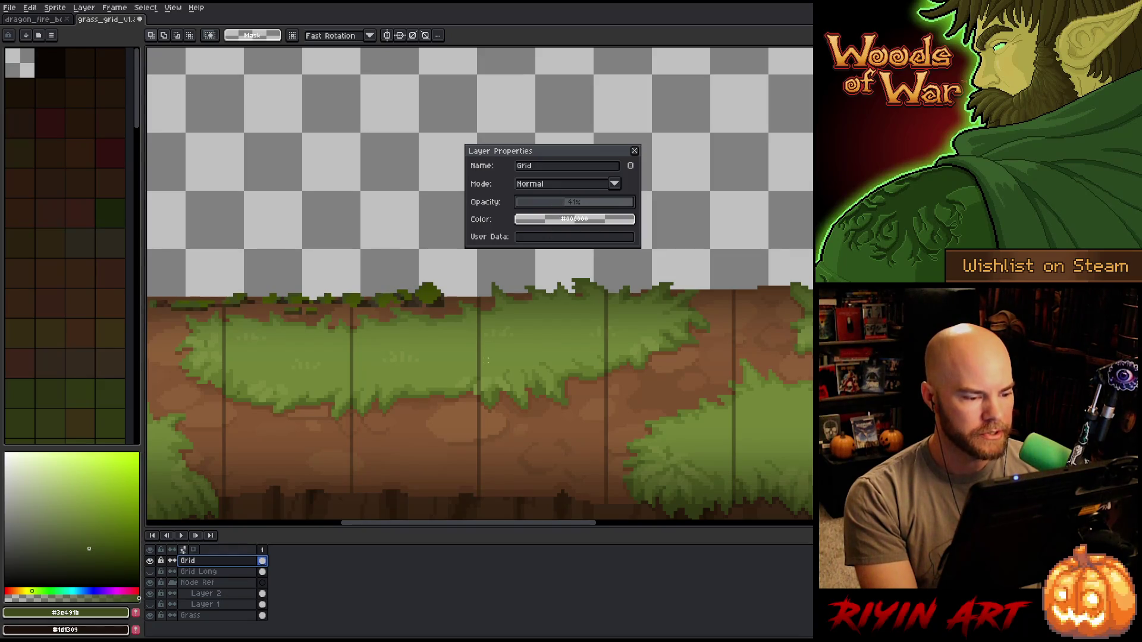
- Pick the brown dirt colour from the artwork as the drawing colour
key("i")
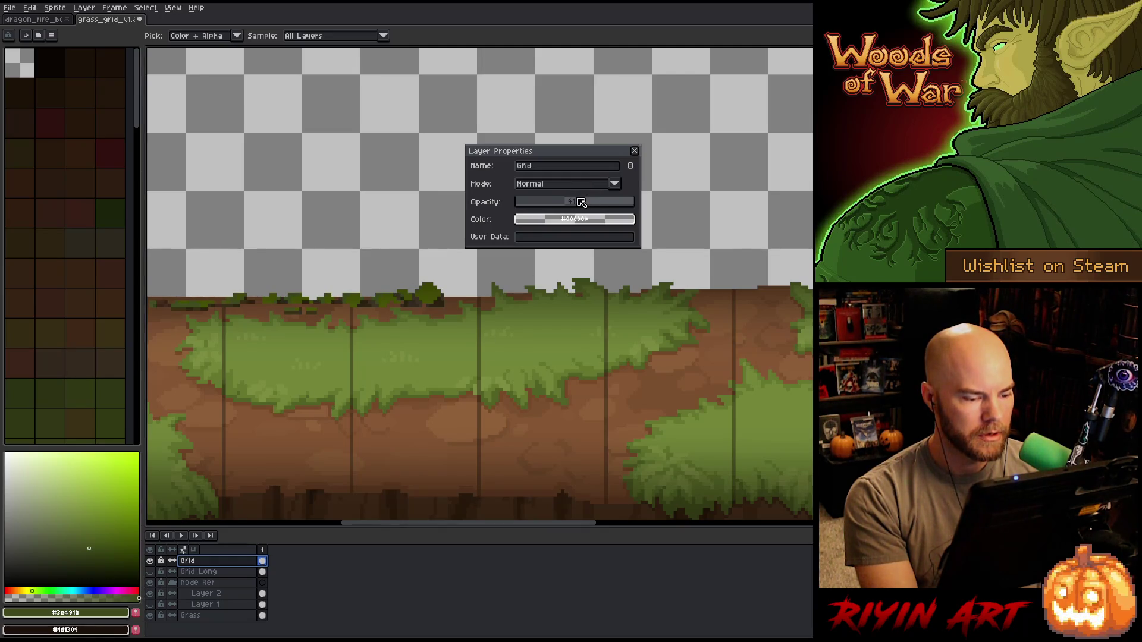
left_click(482, 446)
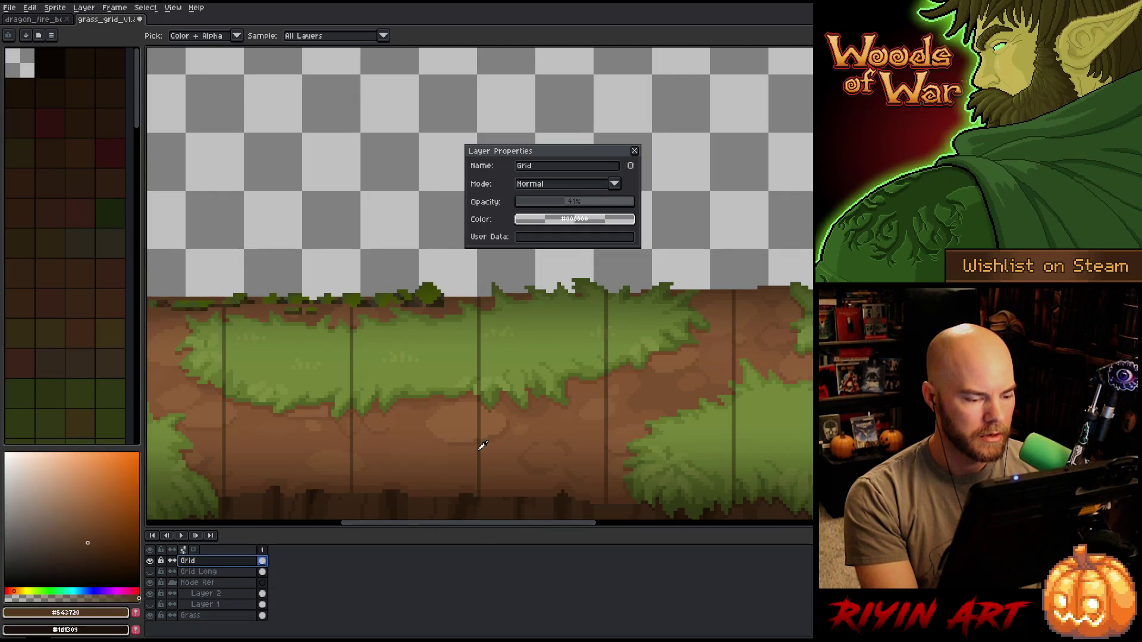
left_click(636, 151)
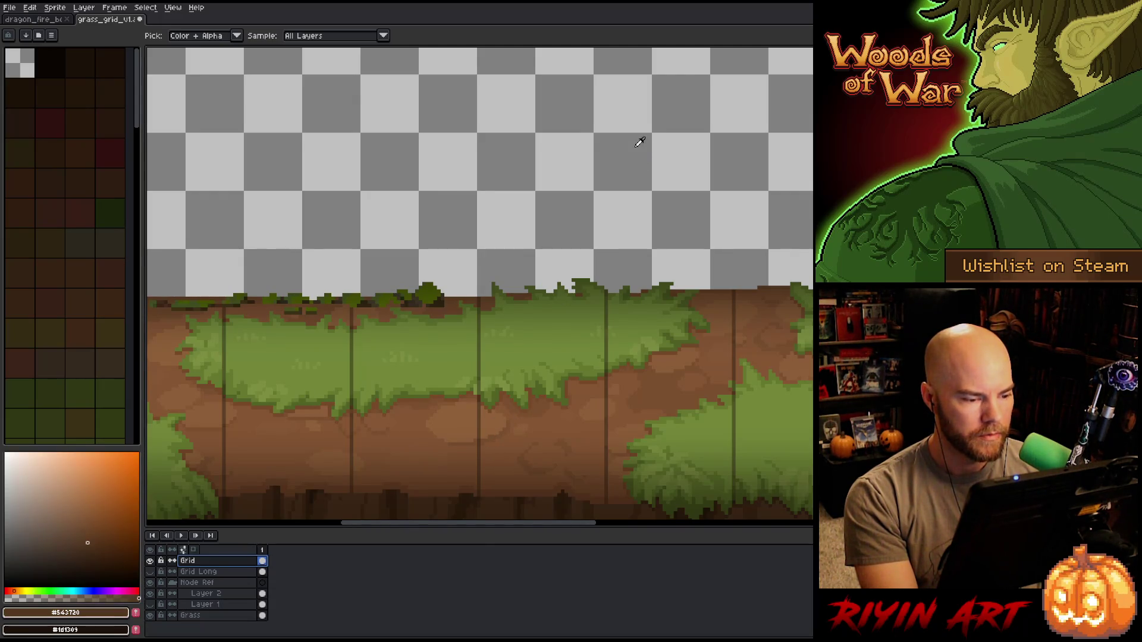
- Set the Grid layer to Multiply blending at about 30% opacity
double_click(215, 568)
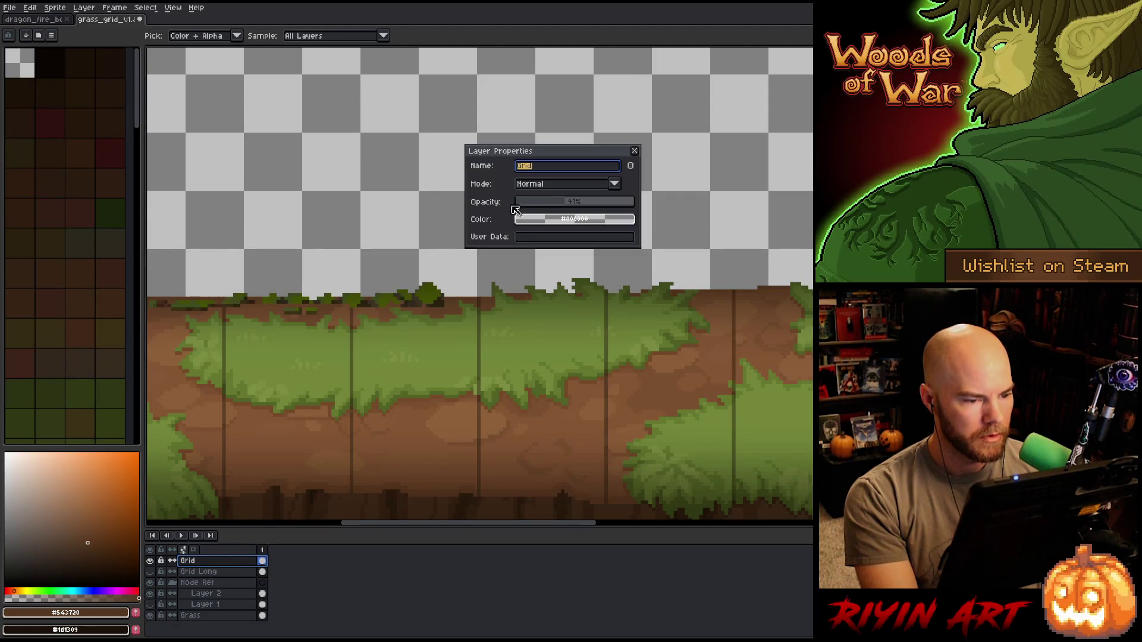
left_click(543, 184)
left_click(535, 214)
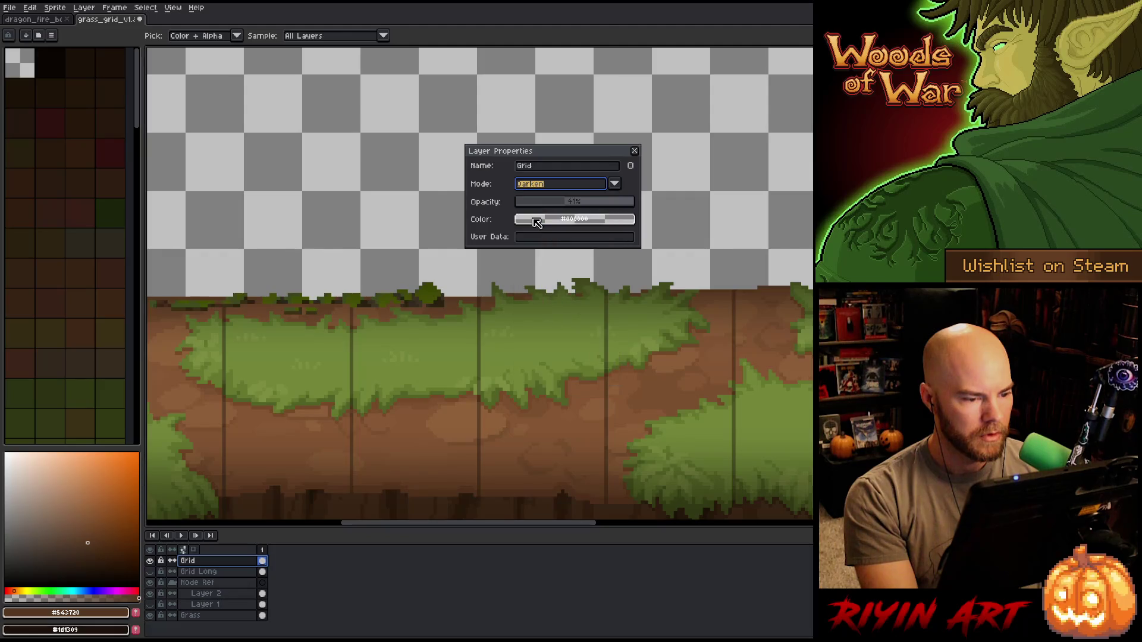
left_click(538, 186)
left_click(546, 223)
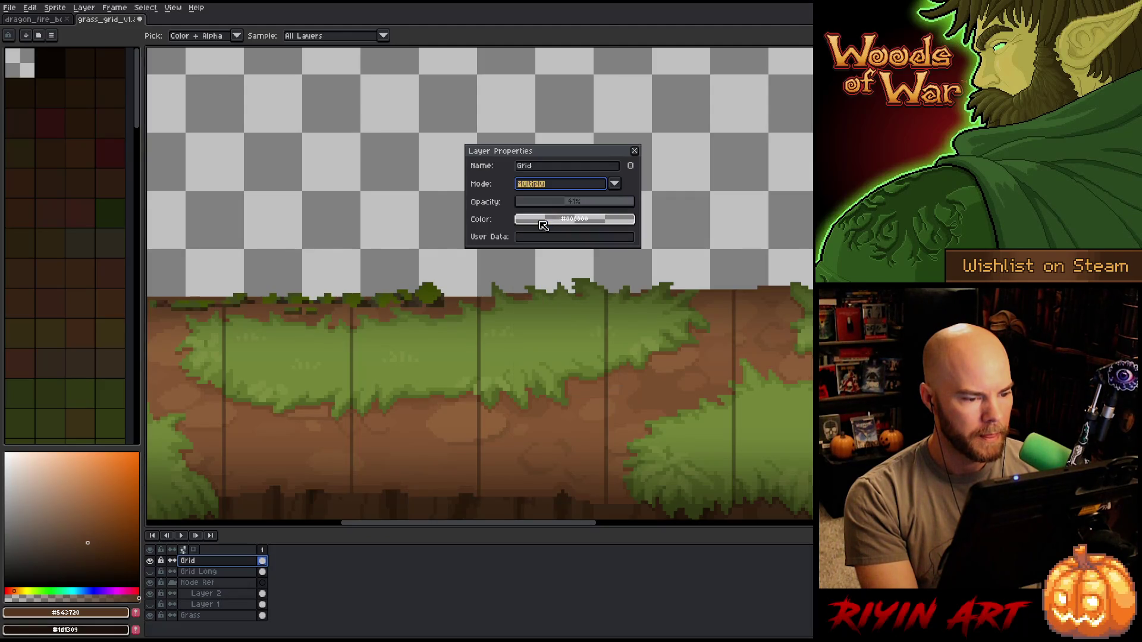
left_click_drag(546, 206, 557, 204)
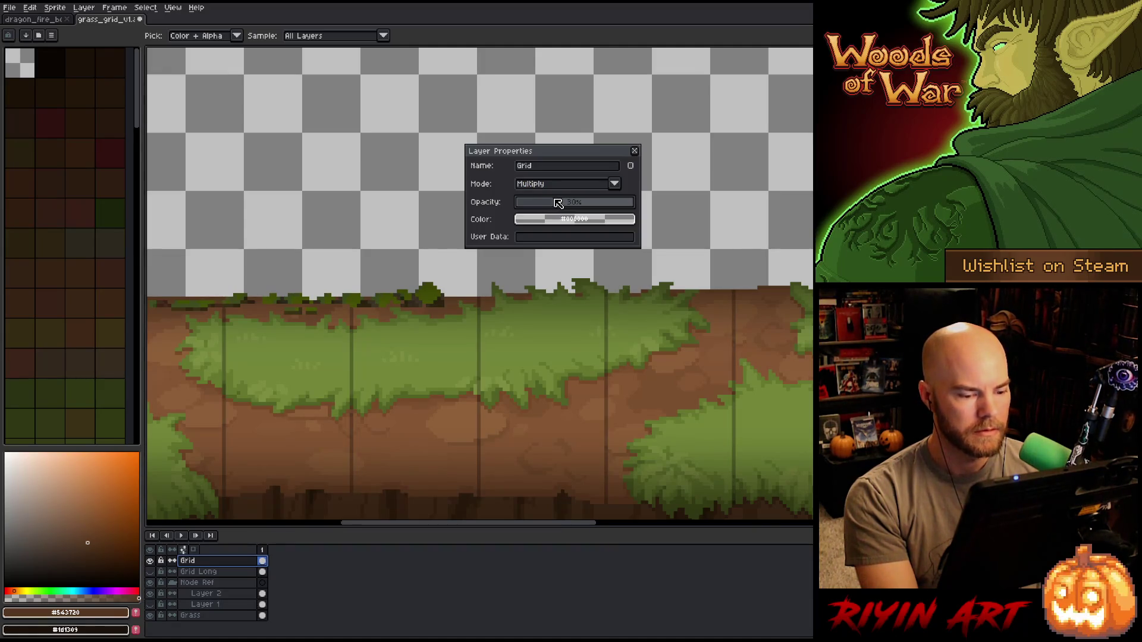
scroll(535, 393, "down", 2)
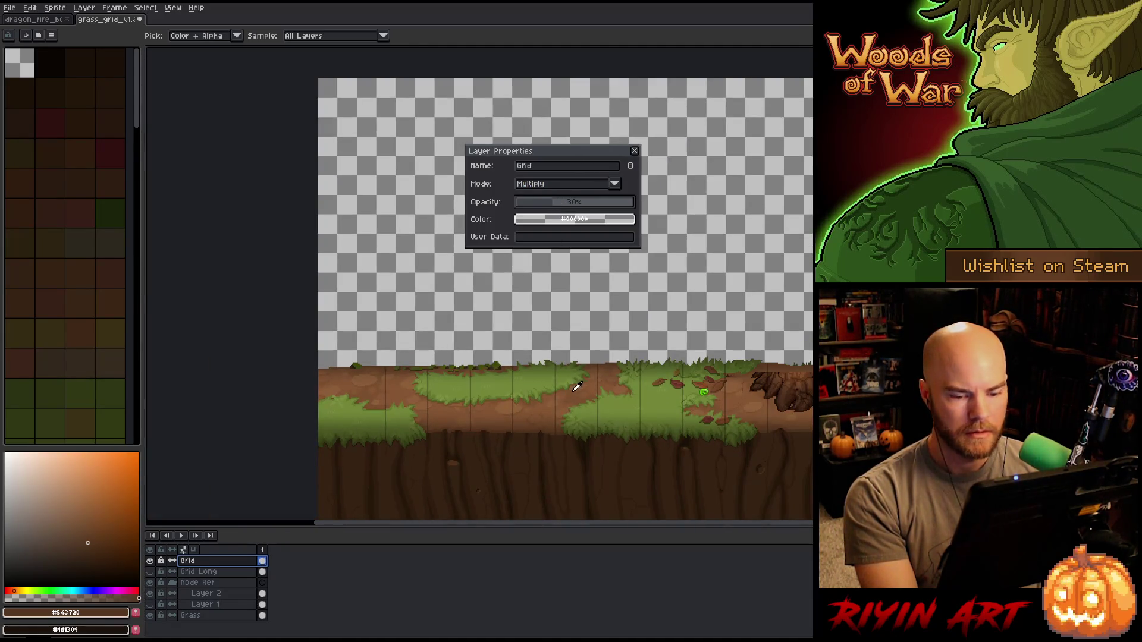
scroll(535, 390, "up", 1)
scroll(534, 392, "up", 1)
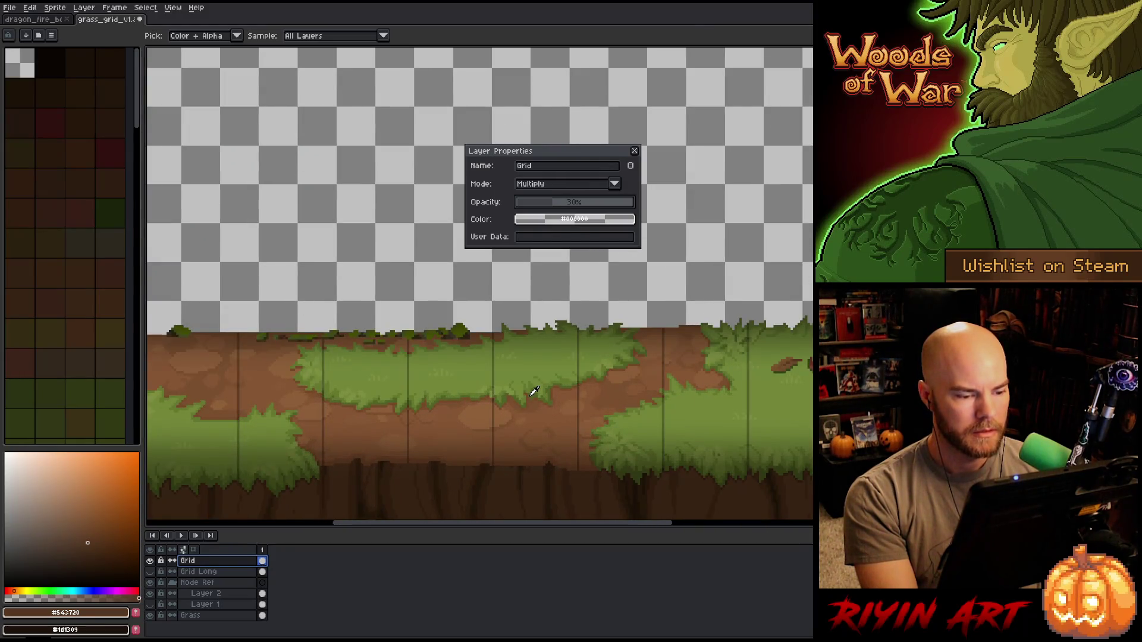
scroll(534, 393, "down", 1)
scroll(533, 390, "down", 1)
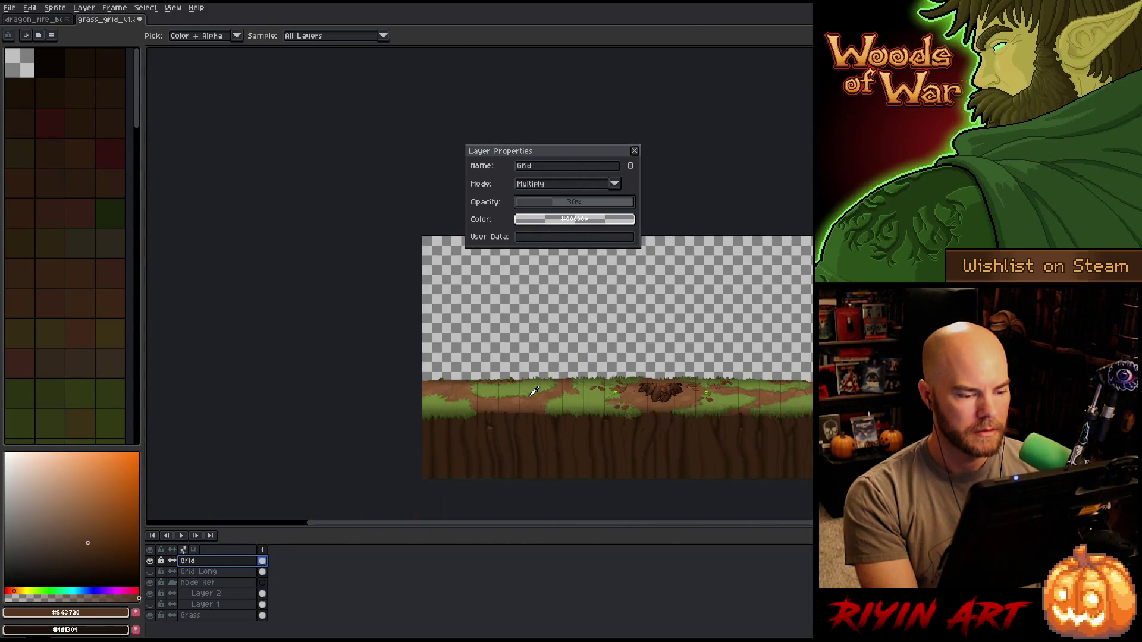
scroll(636, 382, "up", 1)
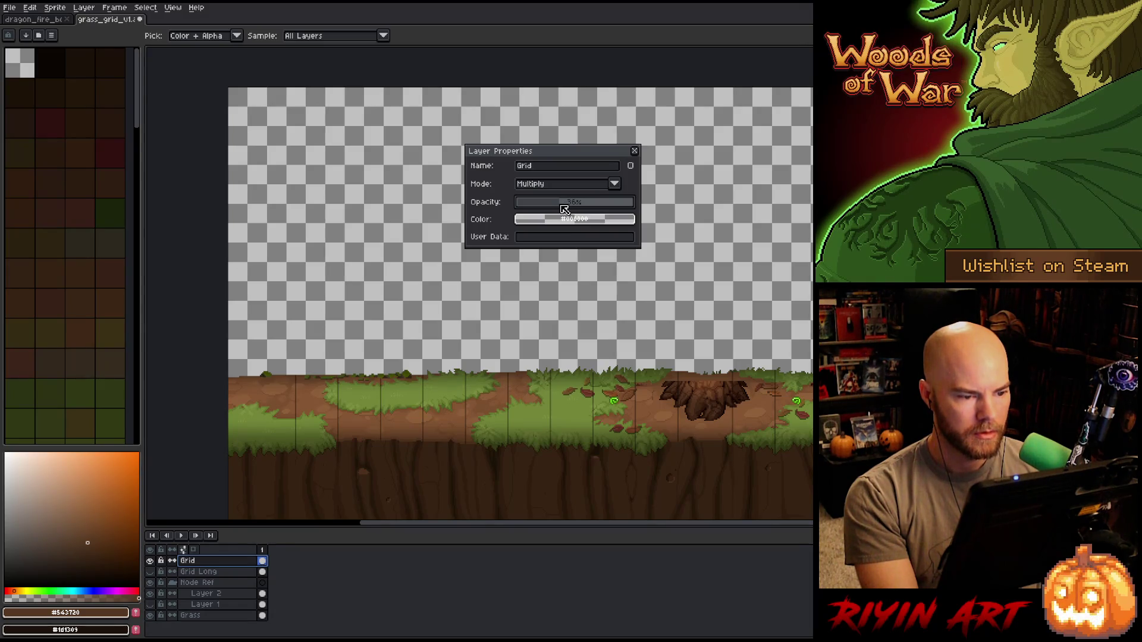
left_click(633, 151)
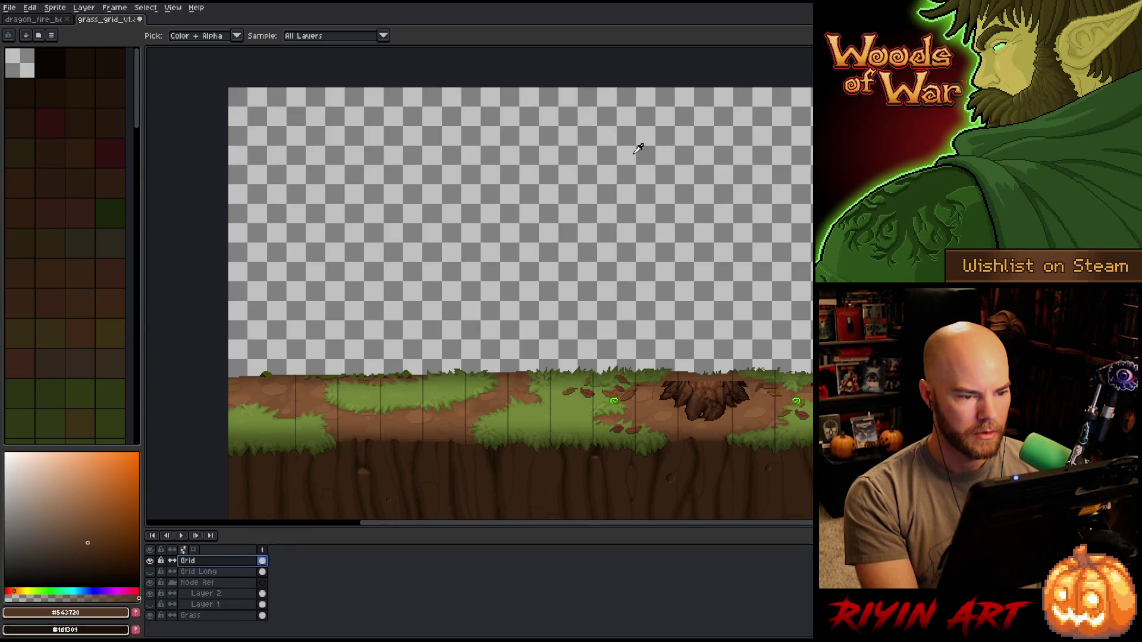
right_click(227, 563)
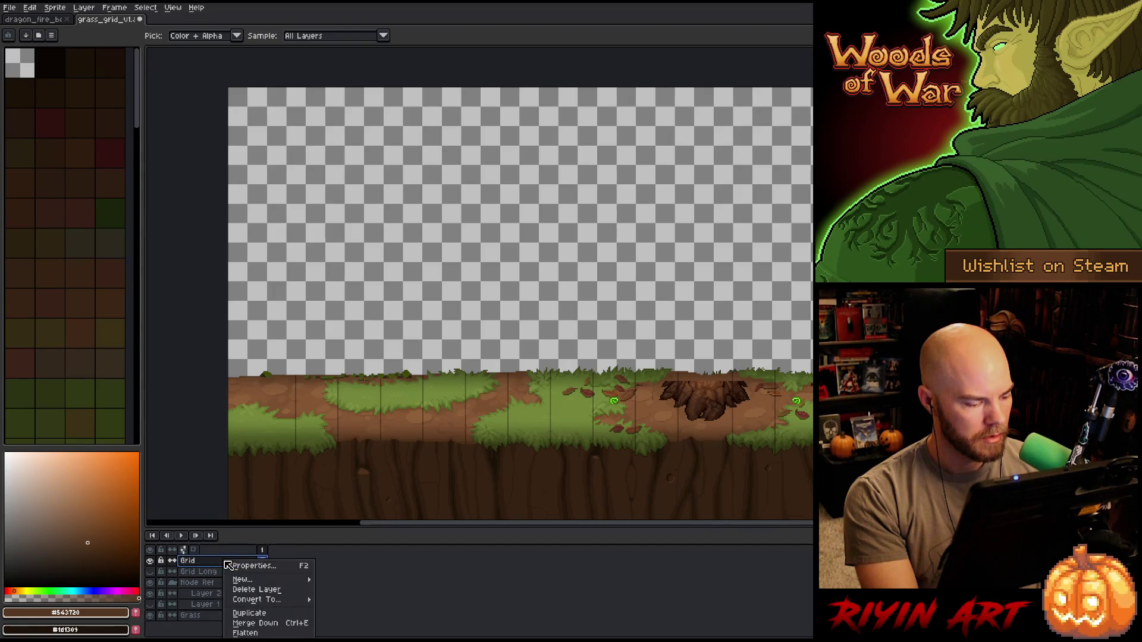
- Duplicate the Grid layer as Grid Copy and check its properties
left_click(250, 616)
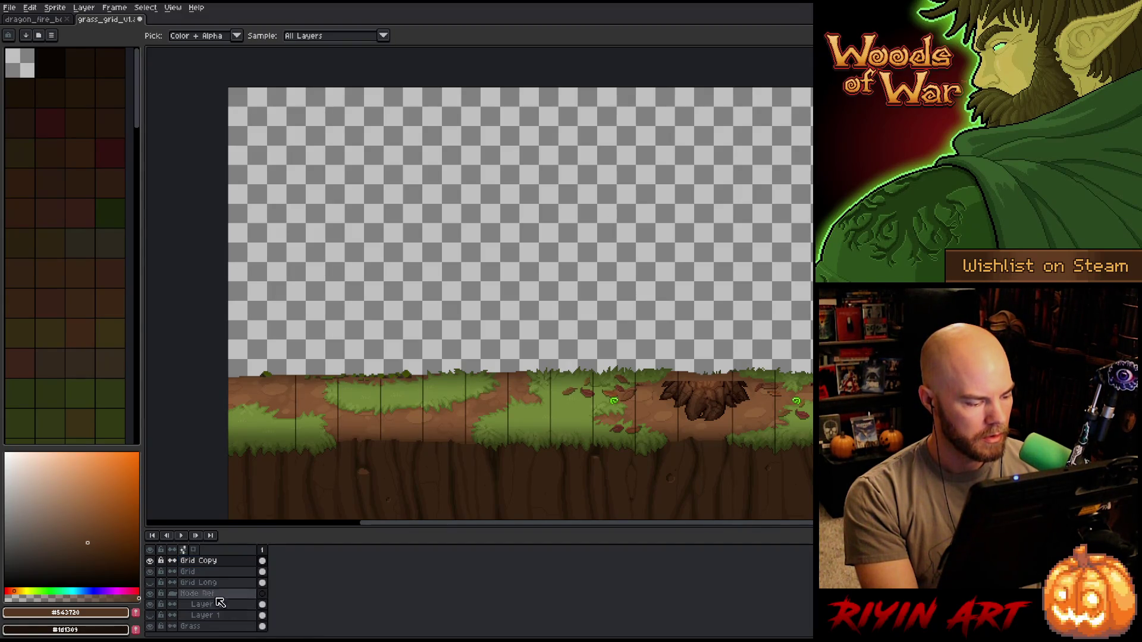
double_click(198, 560)
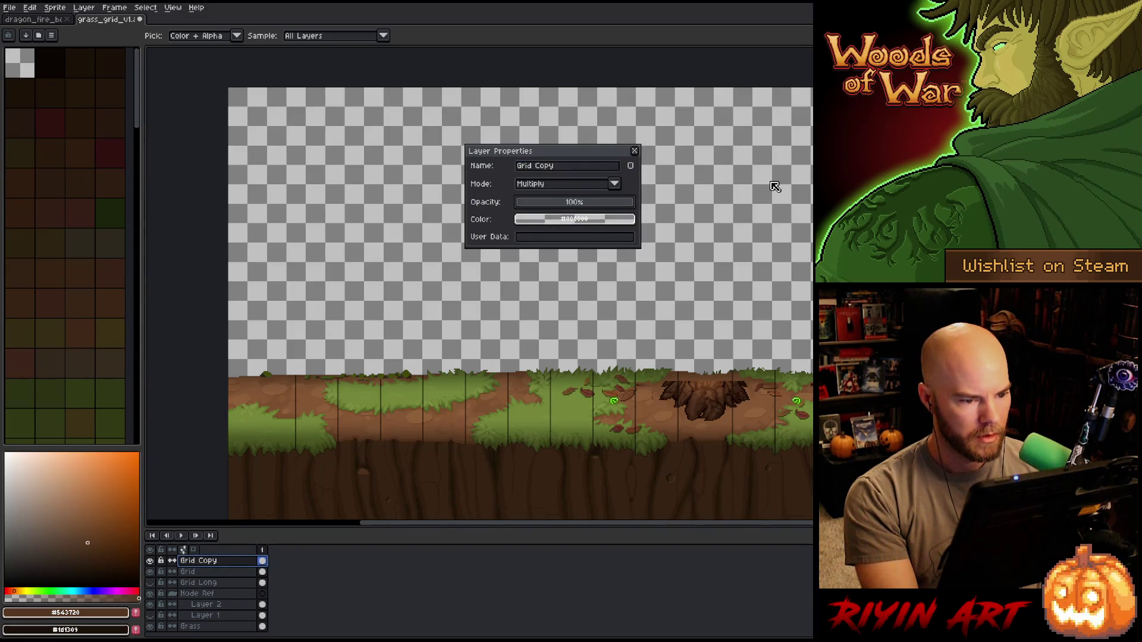
left_click(637, 152)
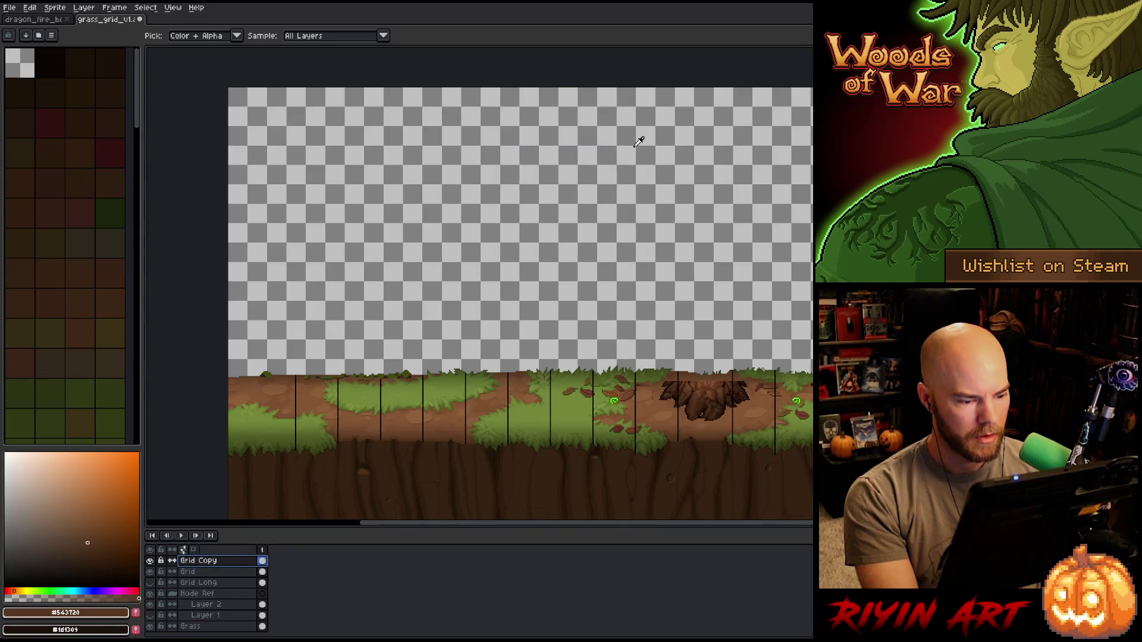
scroll(550, 304, "down", 1)
- Move the left grid section, then select the next section and start moving it
key("v")
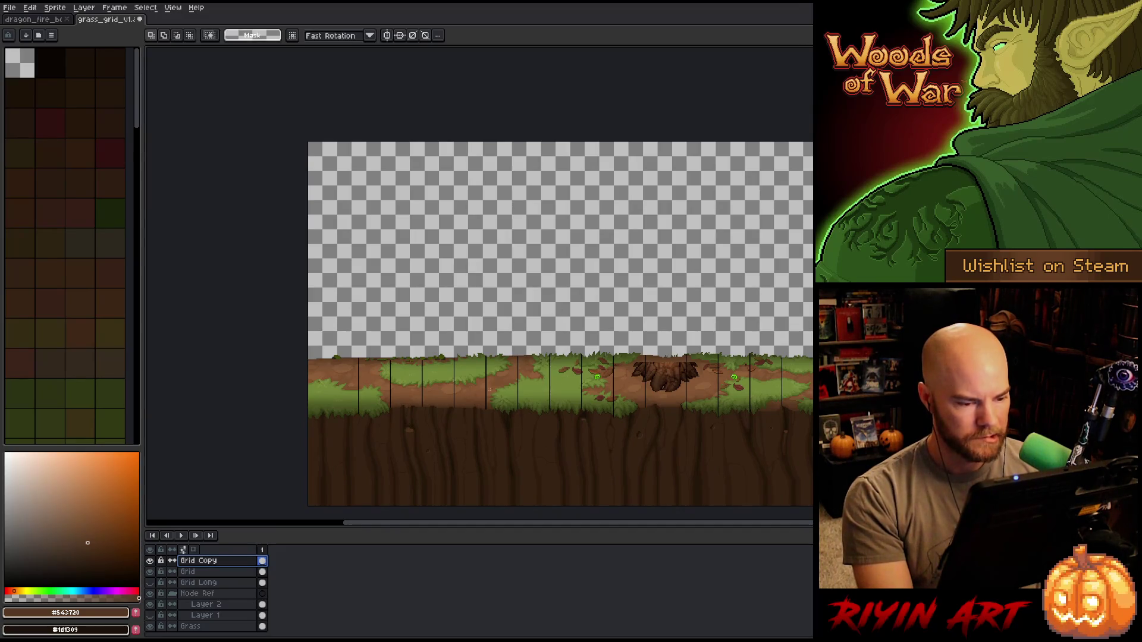
left_click_drag(306, 294, 667, 463)
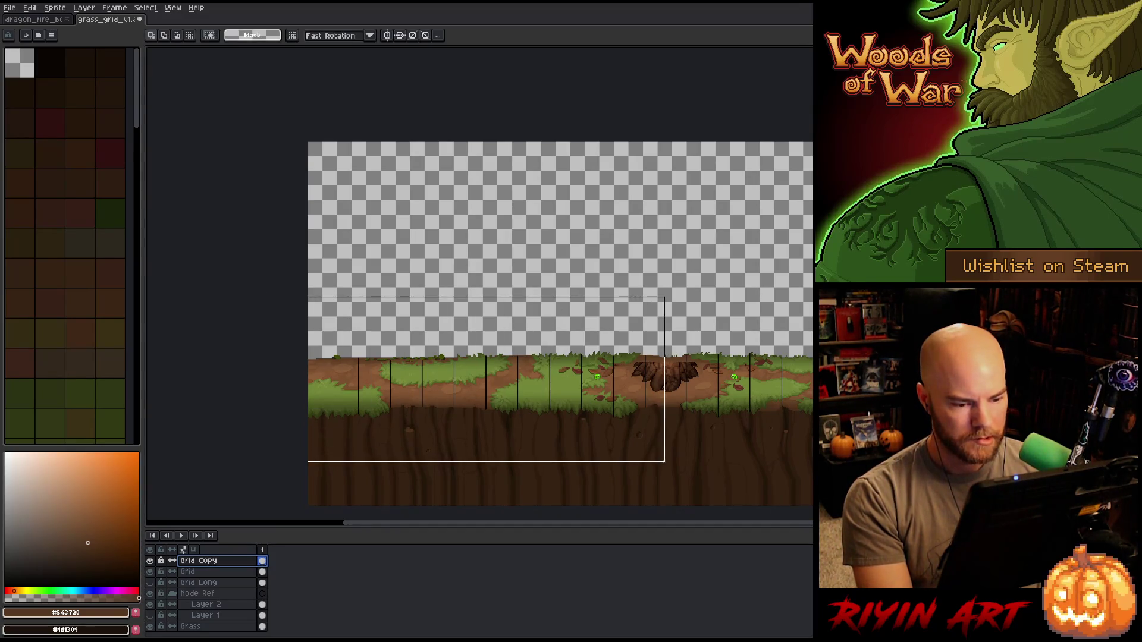
left_click(666, 465)
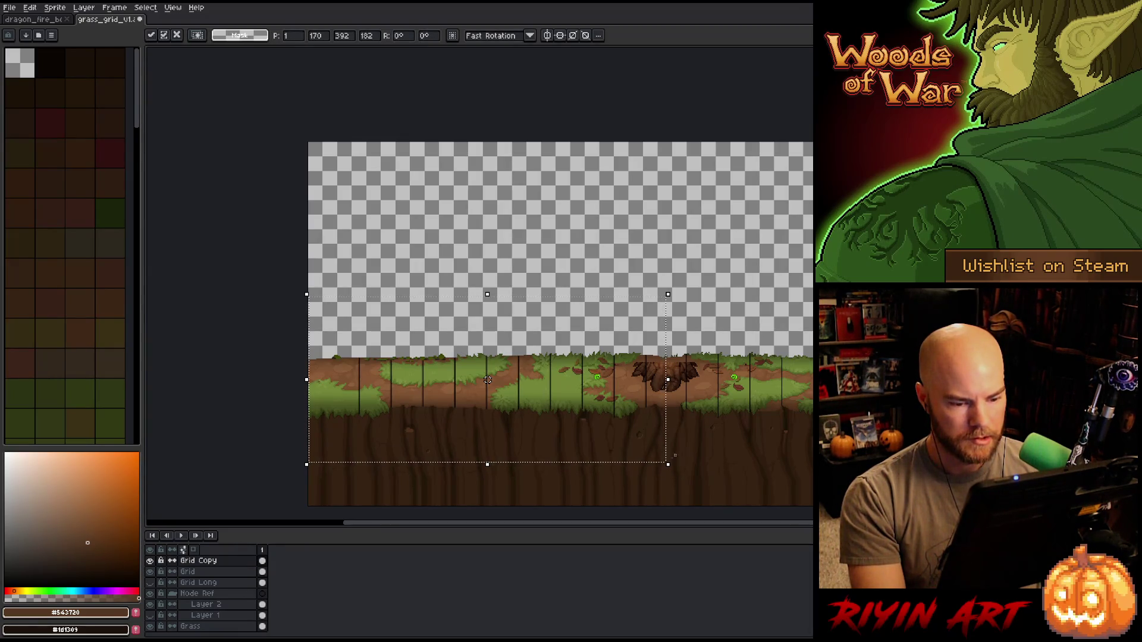
left_click_drag(812, 297, 673, 487)
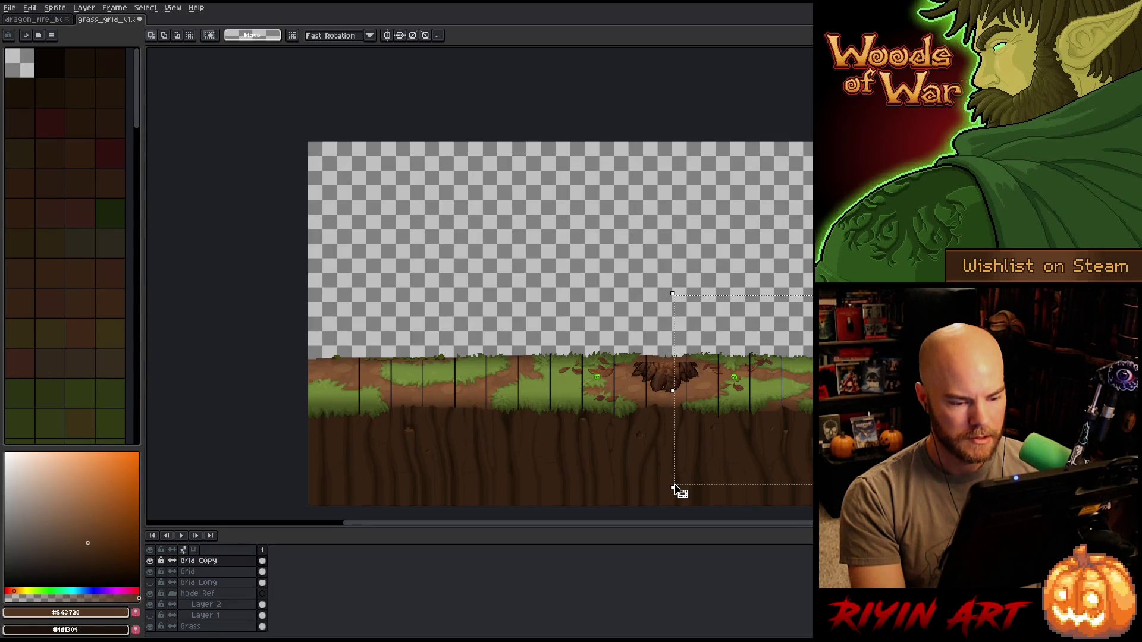
key("ctrl+t")
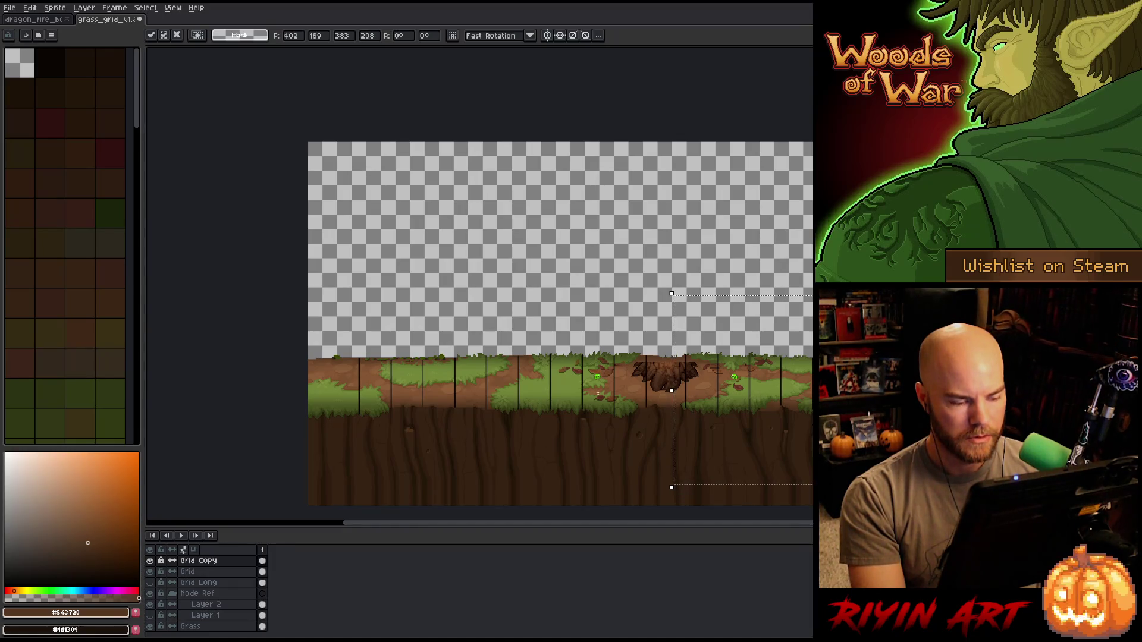
scroll(576, 383, "up", 2)
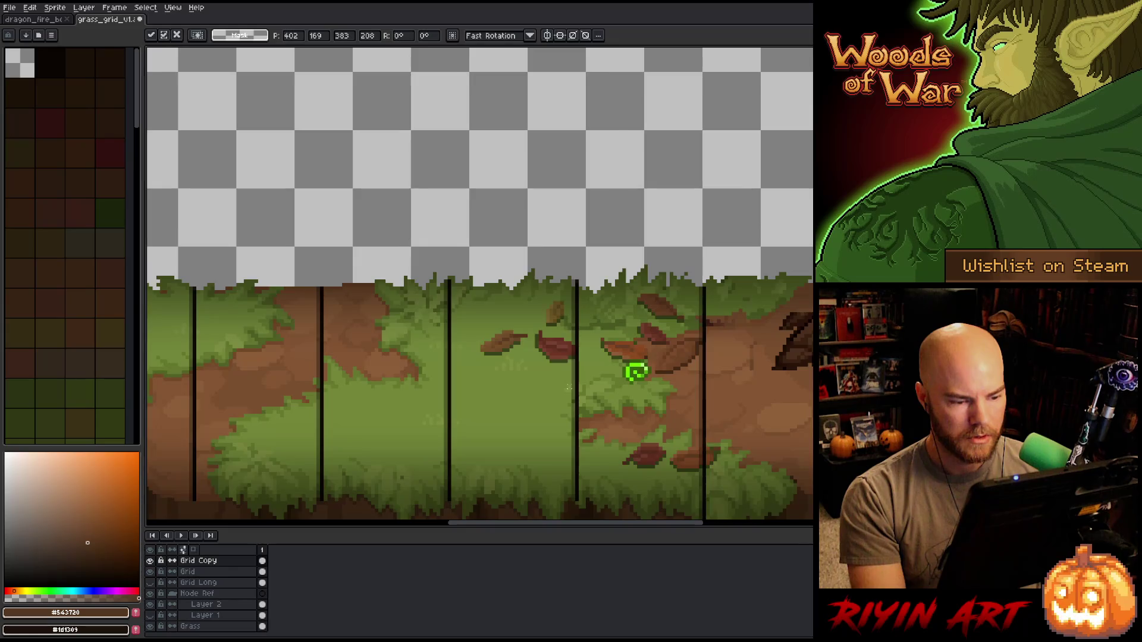
scroll(636, 373, "down", 1)
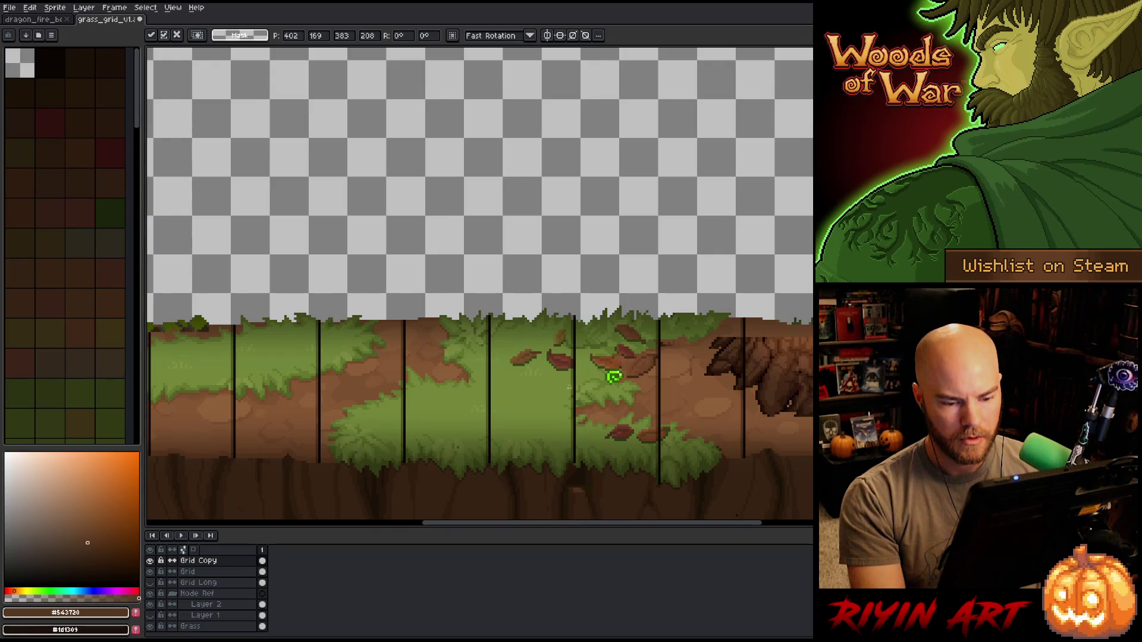
scroll(613, 376, "down", 2)
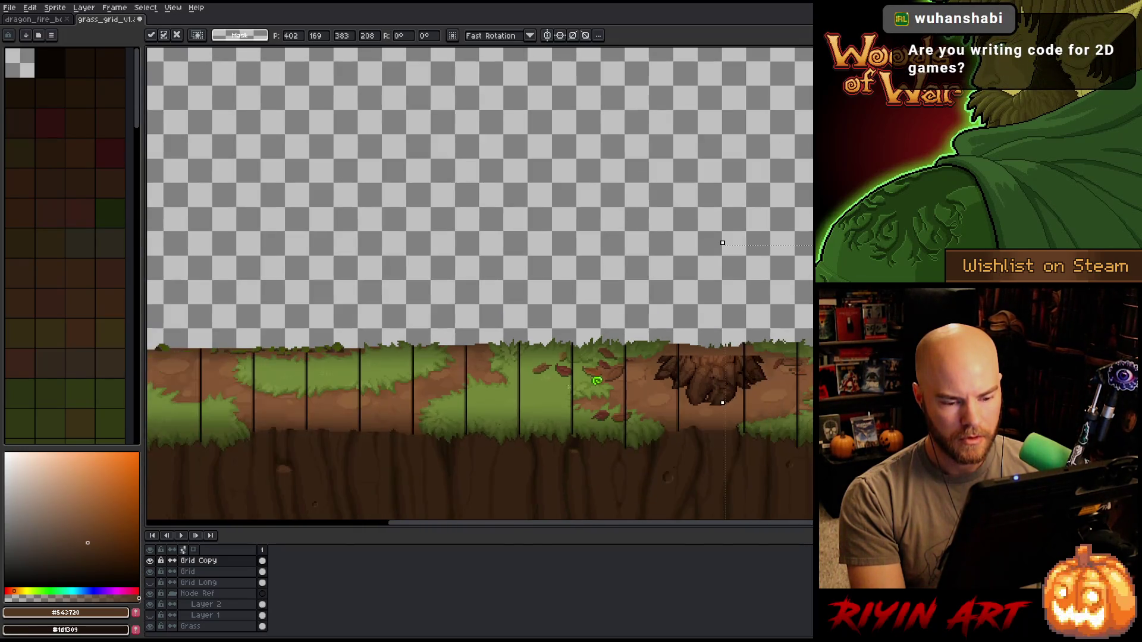
scroll(596, 381, "down", 2)
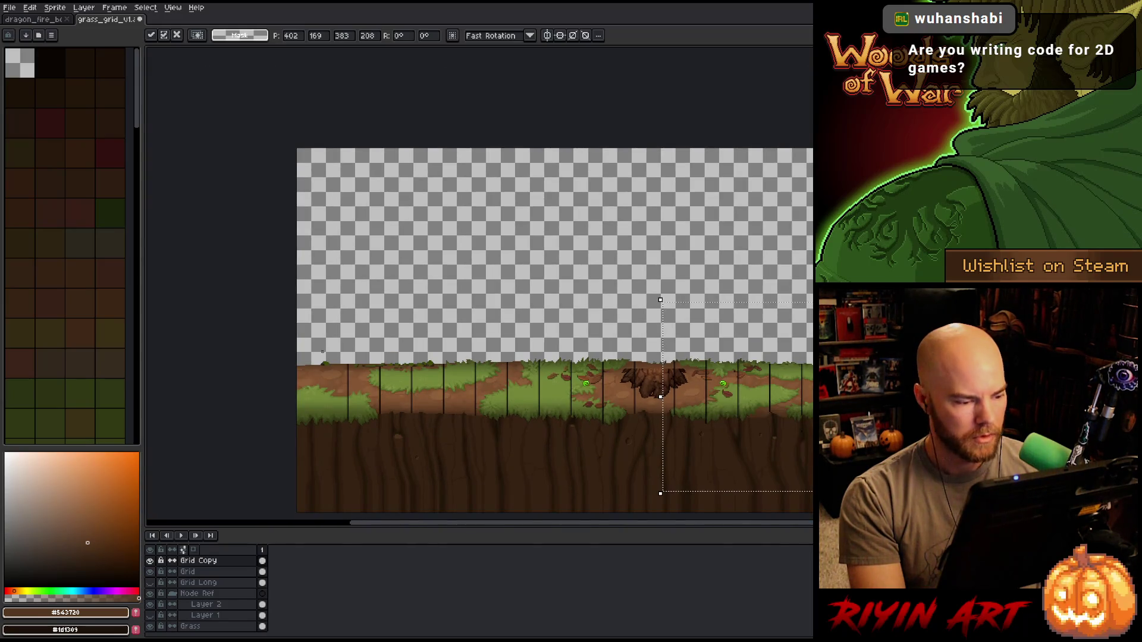
scroll(427, 383, "up", 3)
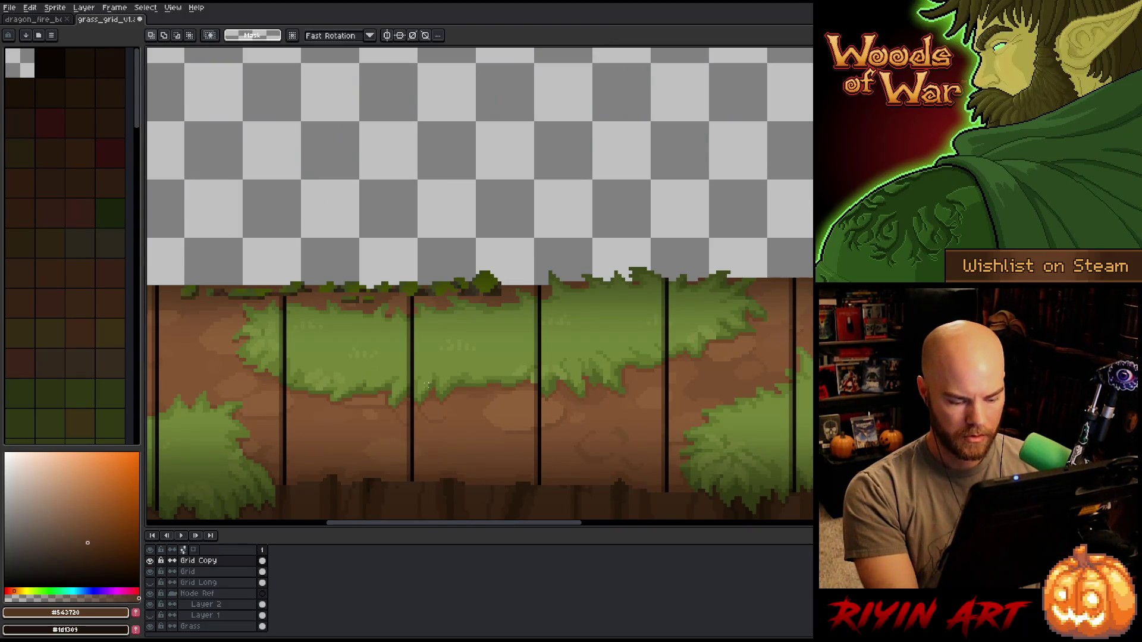
key("i")
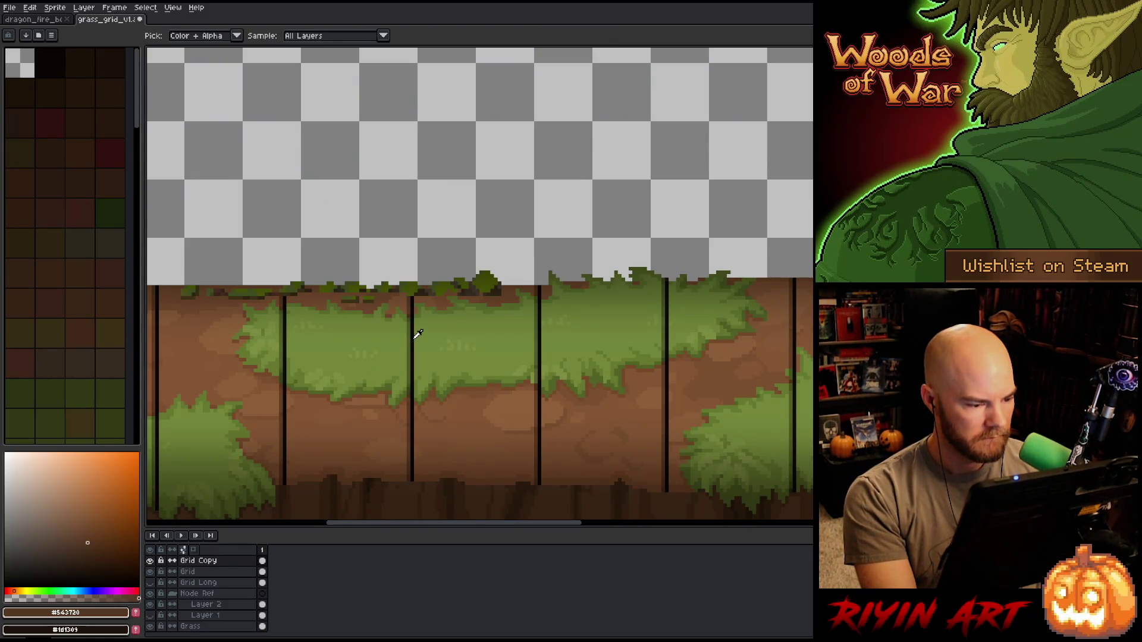
- Try a light replacement colour for the grid lines, then dismiss it unapplied
left_click(412, 337)
key("shift+r")
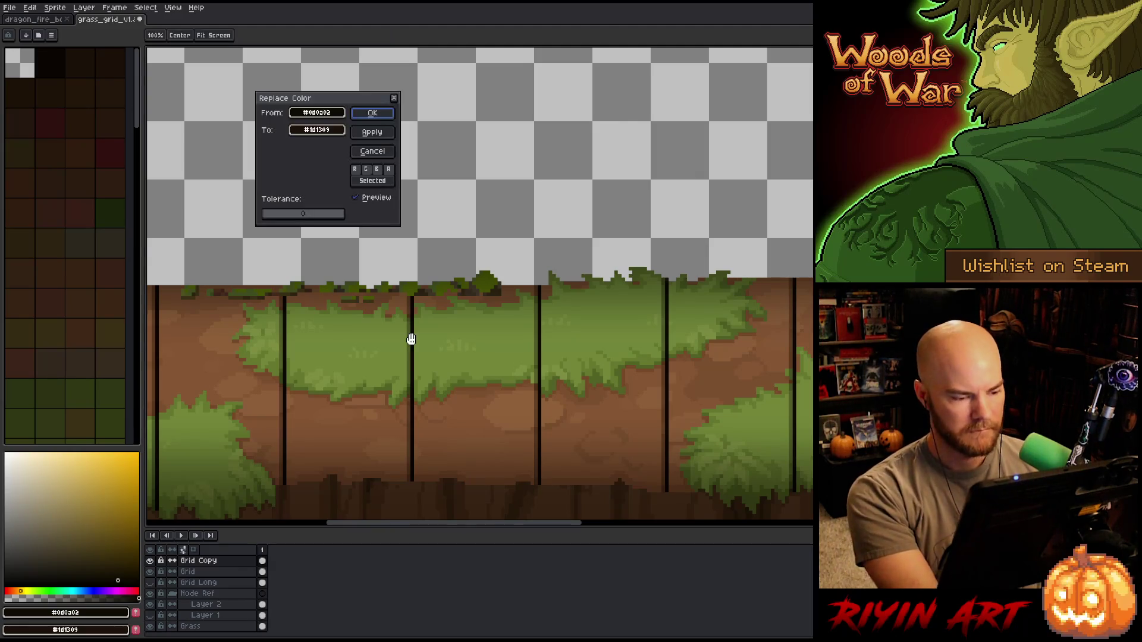
left_click(317, 129)
left_click(320, 148)
left_click_drag(320, 148, 42, 472)
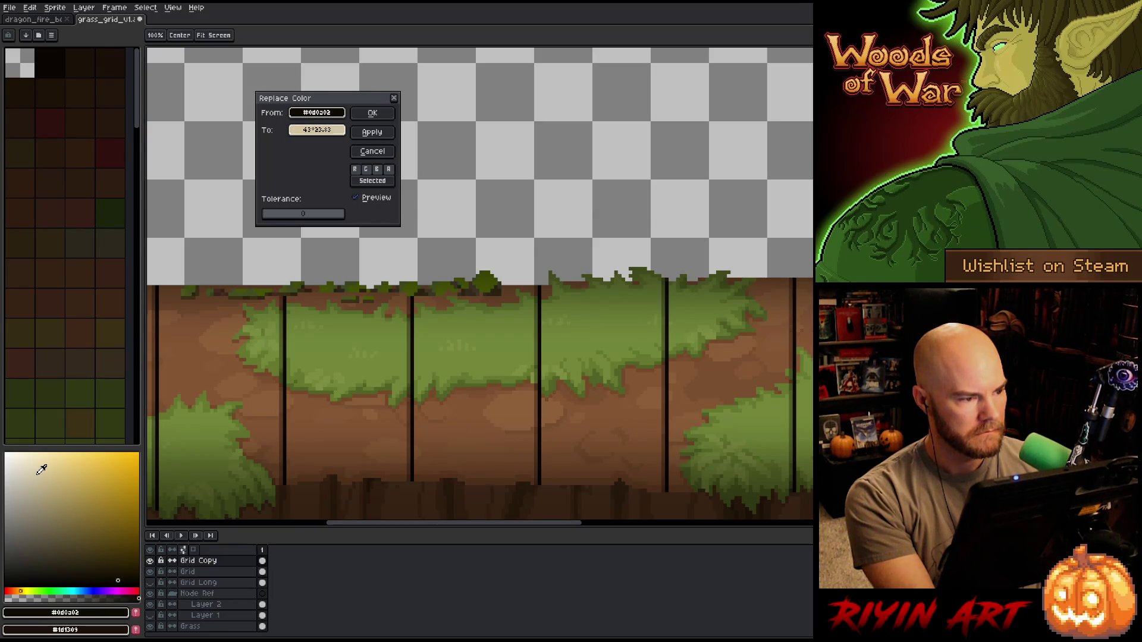
left_click_drag(39, 468, 42, 457)
left_click(372, 151)
- Set the Grid Copy layer to Normal blending
double_click(234, 560)
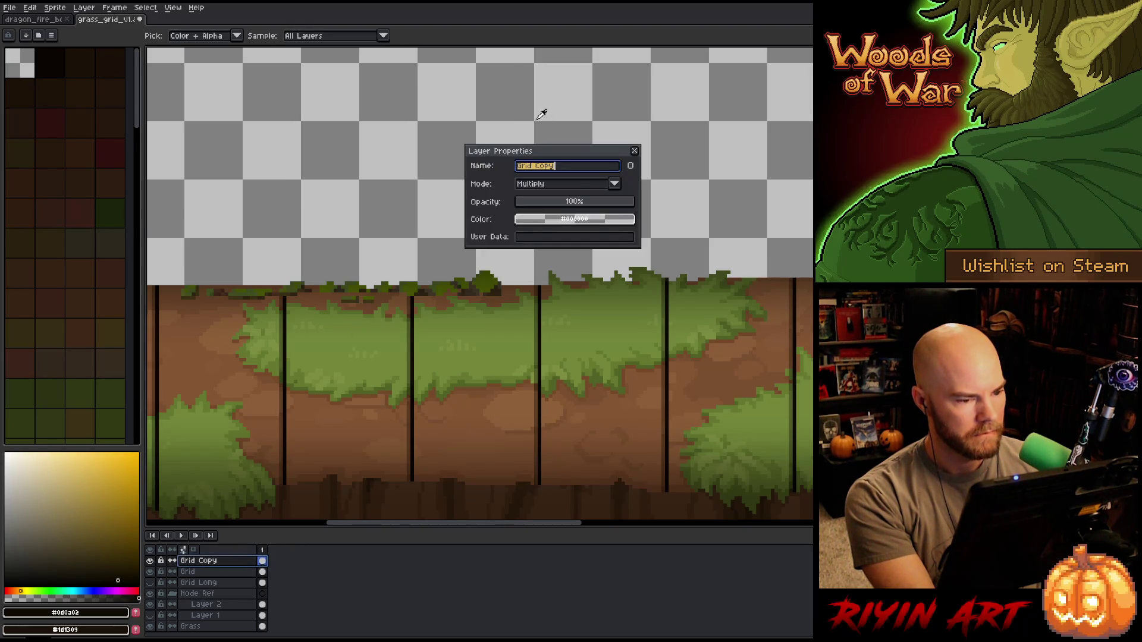
left_click(572, 184)
left_click(547, 200)
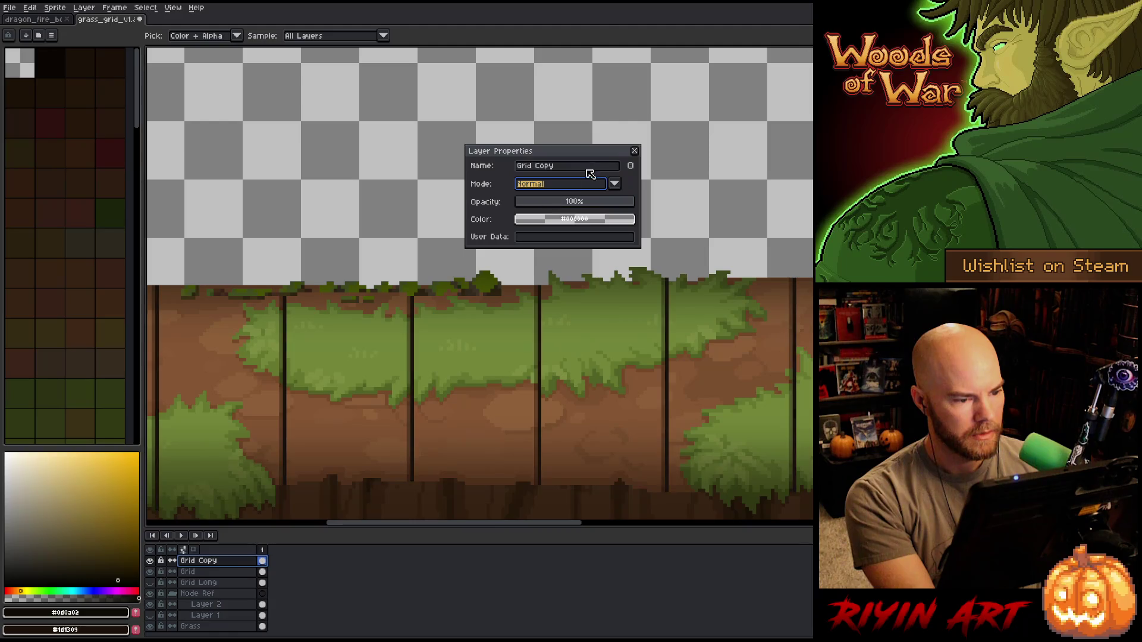
left_click(634, 151)
- Replace the near-black grid line colour with a tan shade
left_click(416, 330)
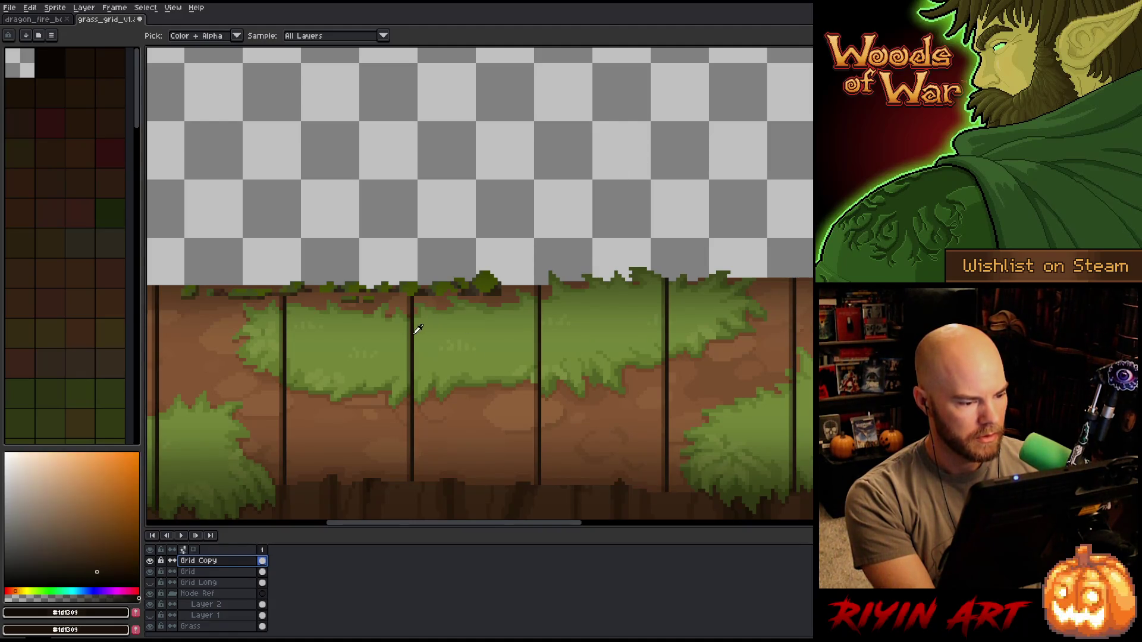
key("shift+r")
left_click(57, 490)
mouse_move(53, 492)
left_mouse_down()
mouse_move(74, 472)
mouse_move(92, 474)
mouse_move(65, 483)
left_mouse_up()
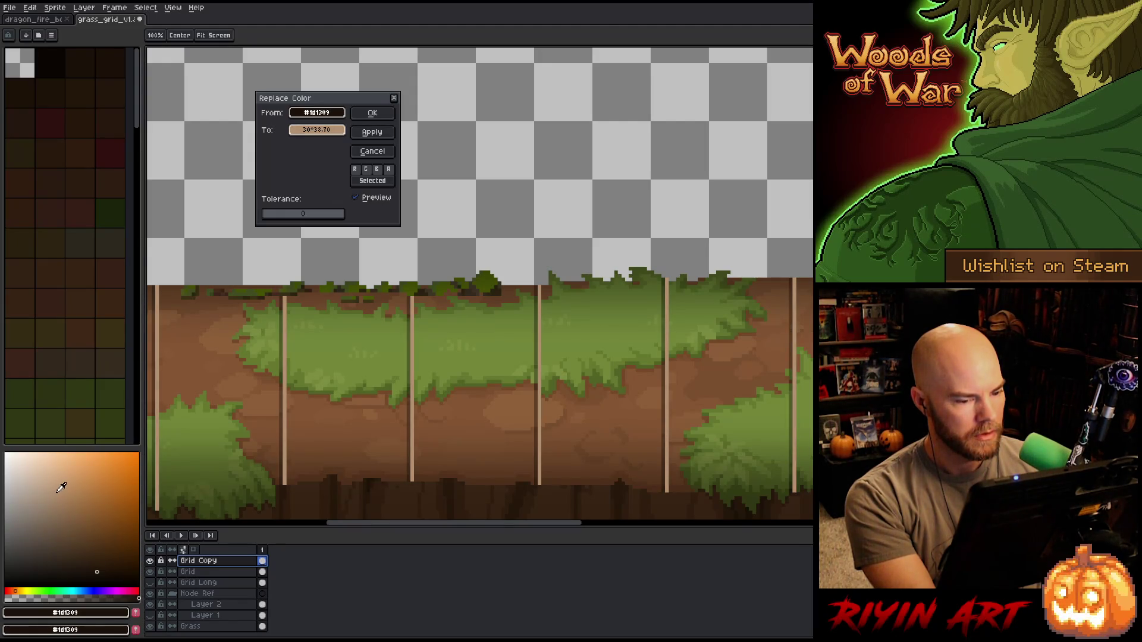
left_click(373, 113)
scroll(473, 397, "down", 3)
scroll(697, 403, "up", 1)
scroll(721, 408, "up", 1)
scroll(765, 441, "up", 1)
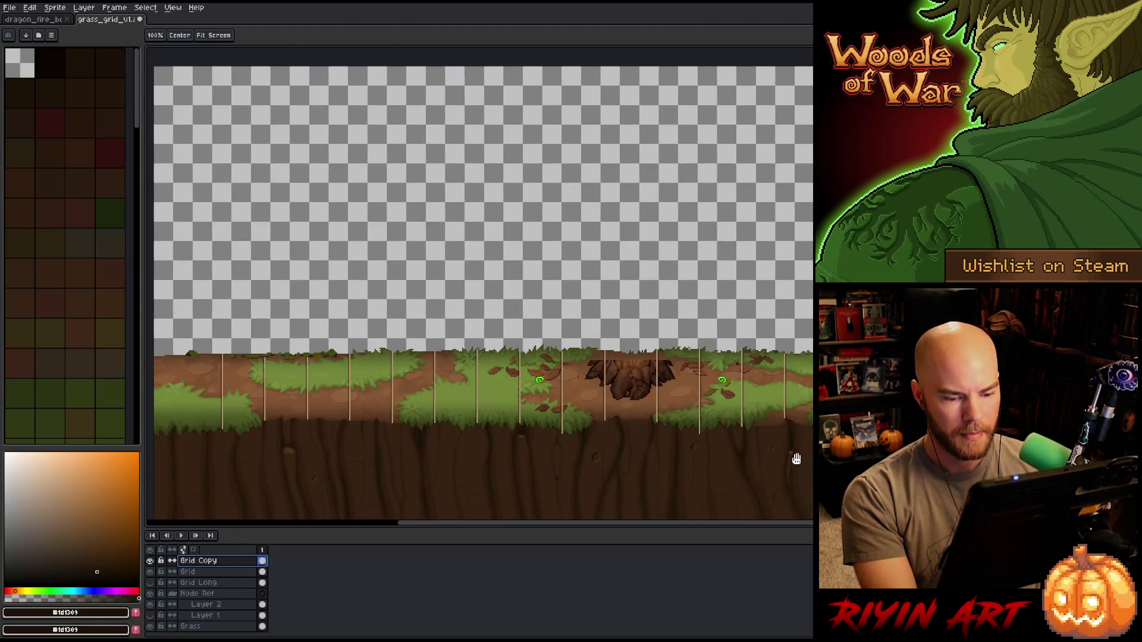
- Select a small area at the strip's right edge and show the Grid layer
key("m")
left_click_drag(788, 432, 812, 473)
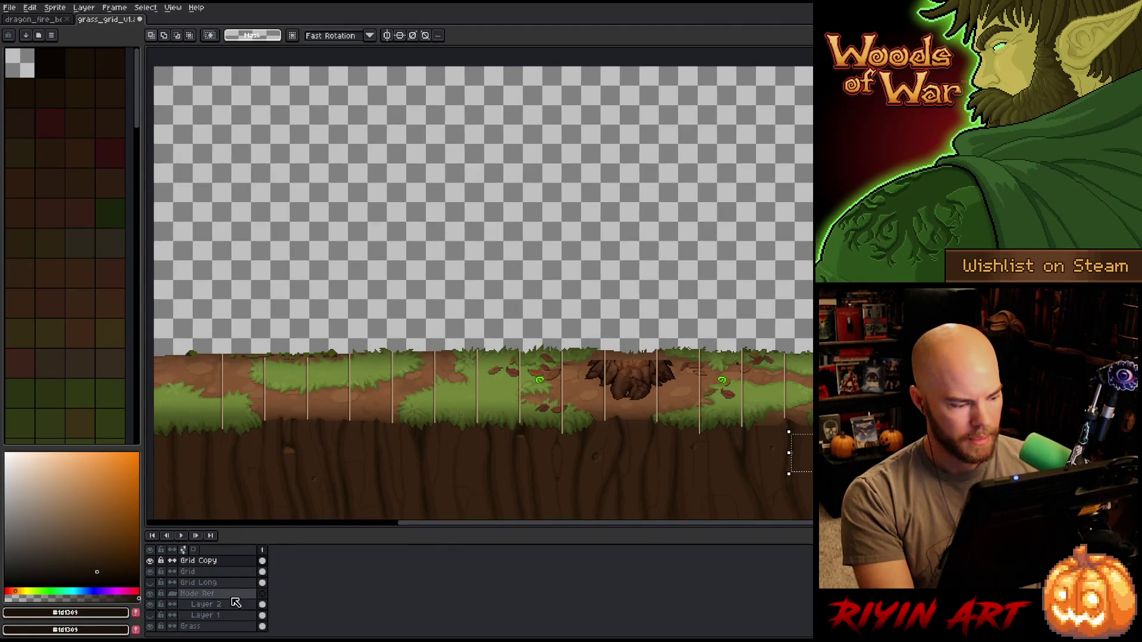
left_click(225, 575)
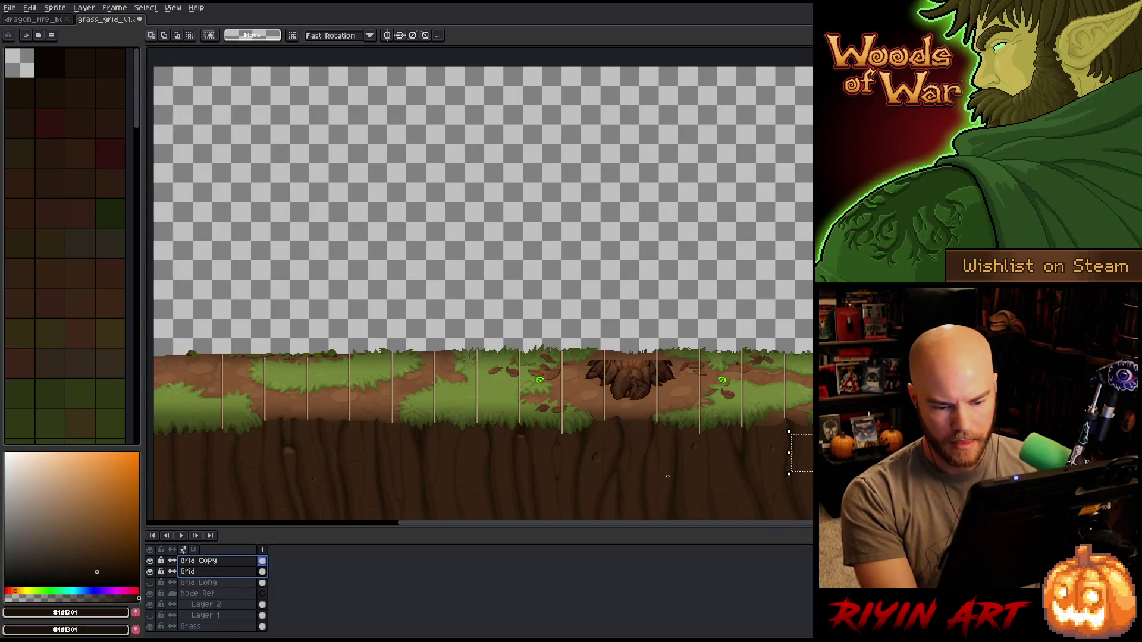
scroll(666, 475, "down", 1)
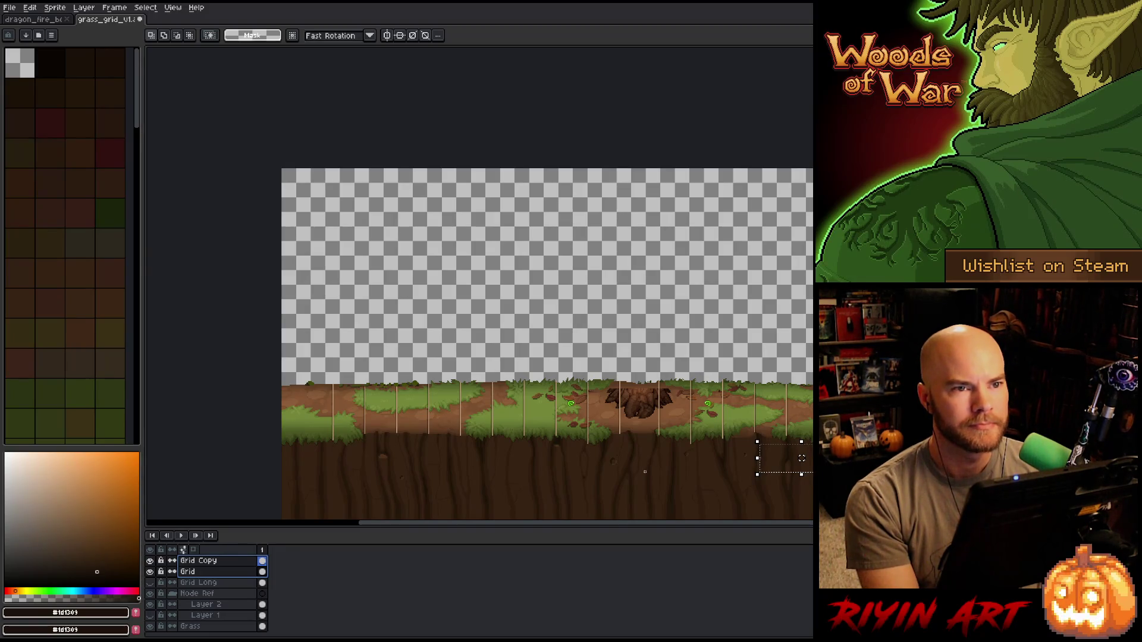
- Hide the Grid layer again and pan across the strip
left_click(150, 571)
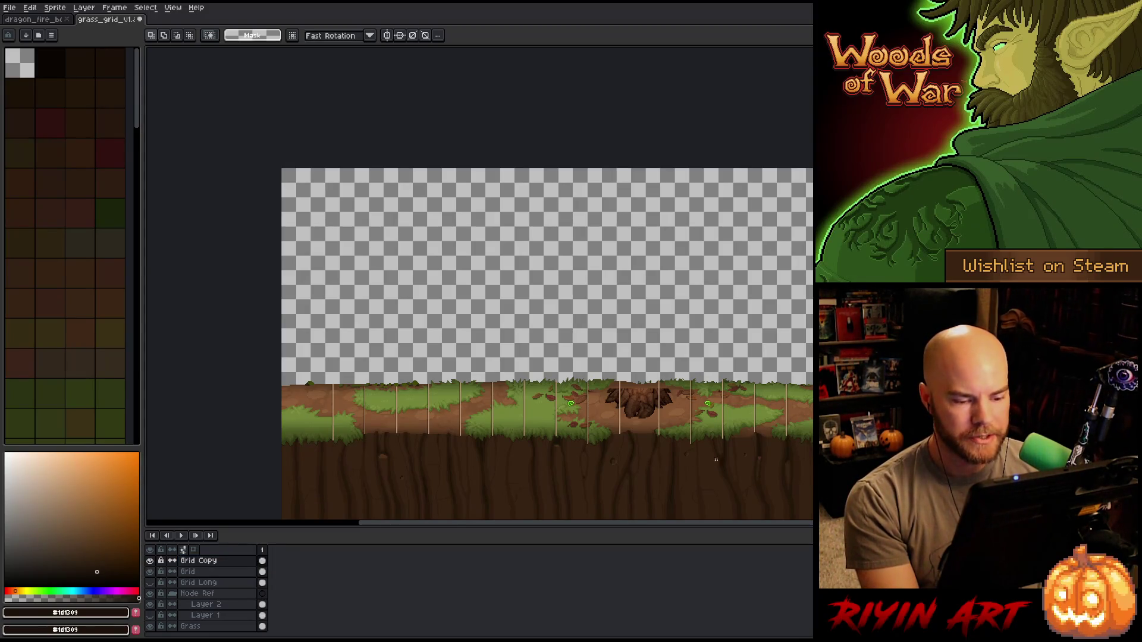
left_click_drag(868, 468, 785, 433)
key("m")
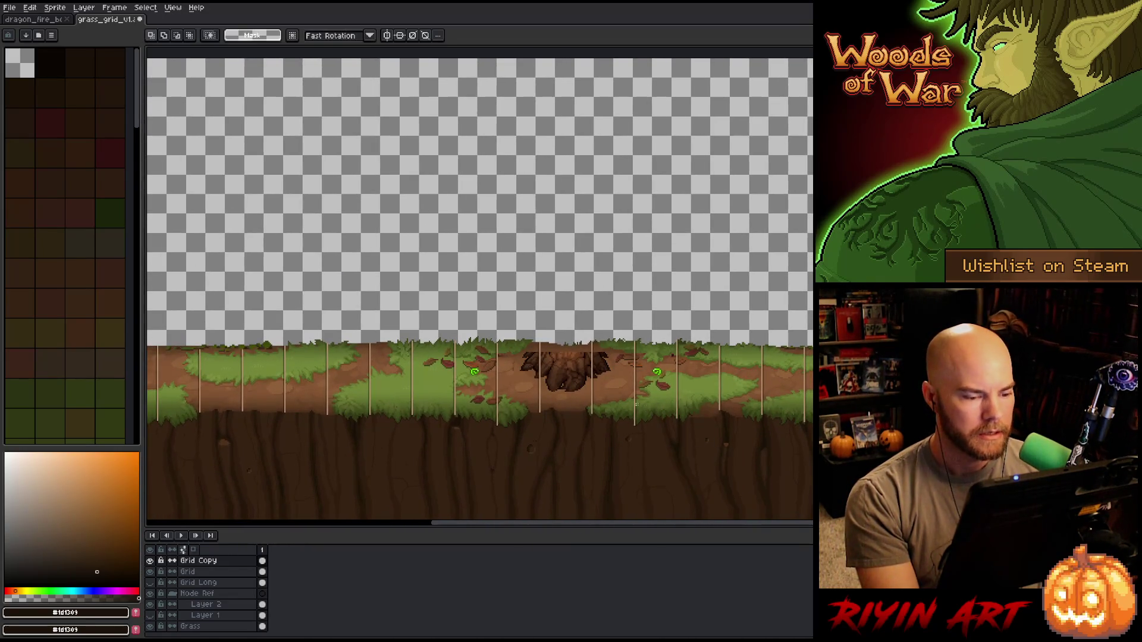
left_click_drag(445, 454, 467, 429)
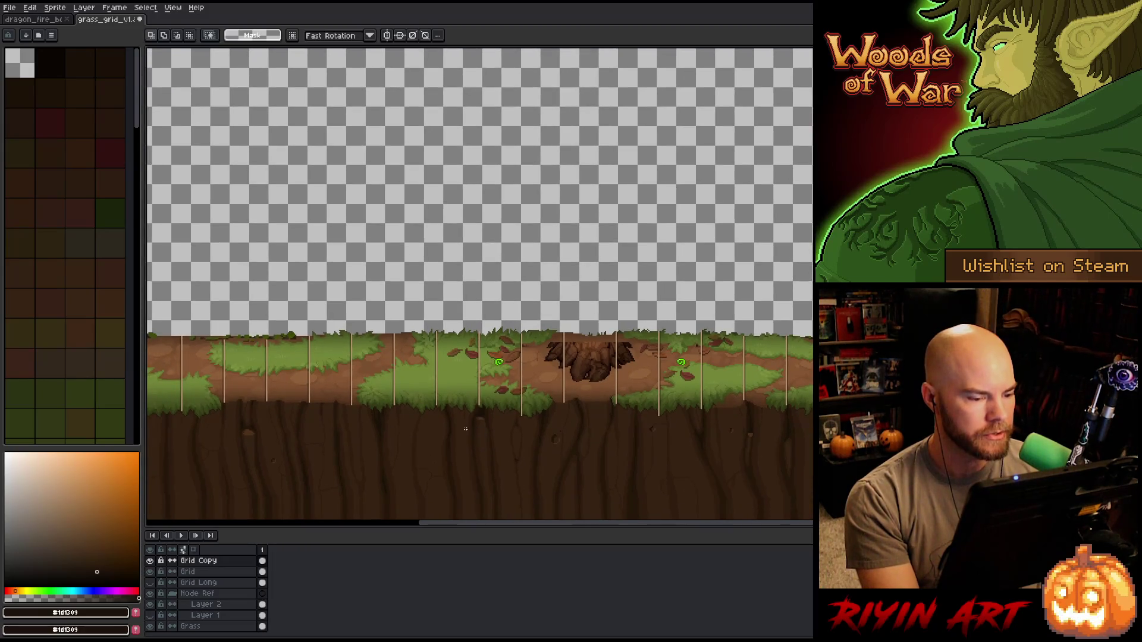
scroll(464, 429, "down", 1)
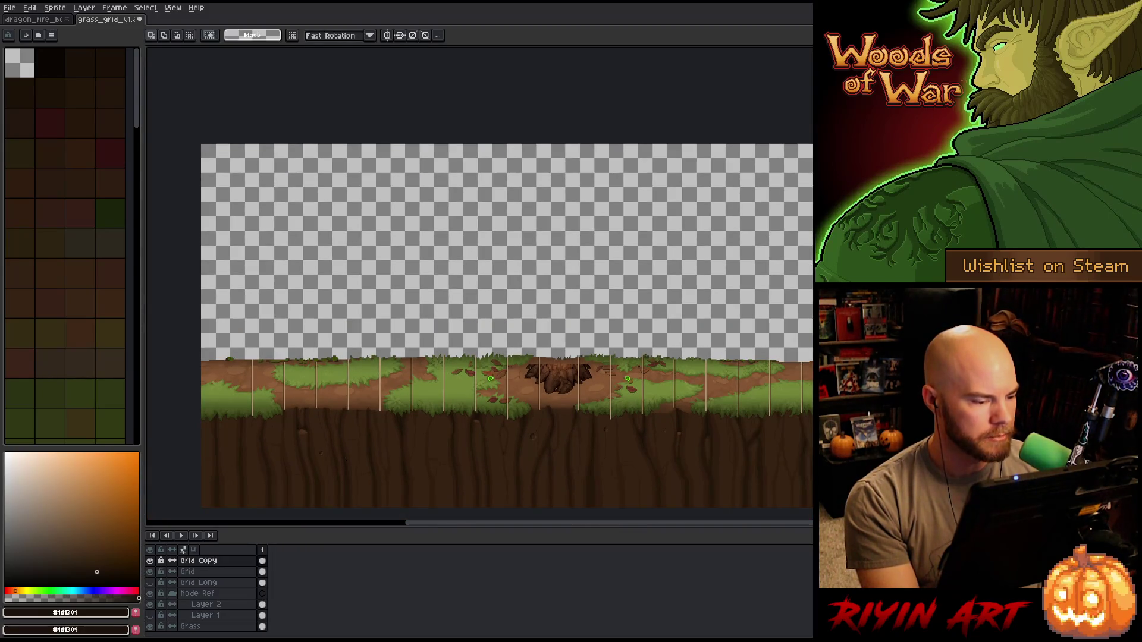
- Toggle the Grid Copy lines on and off to compare, then select that layer
left_click(151, 562)
left_click(150, 561)
left_click(150, 561)
left_click(149, 561)
left_click(207, 562)
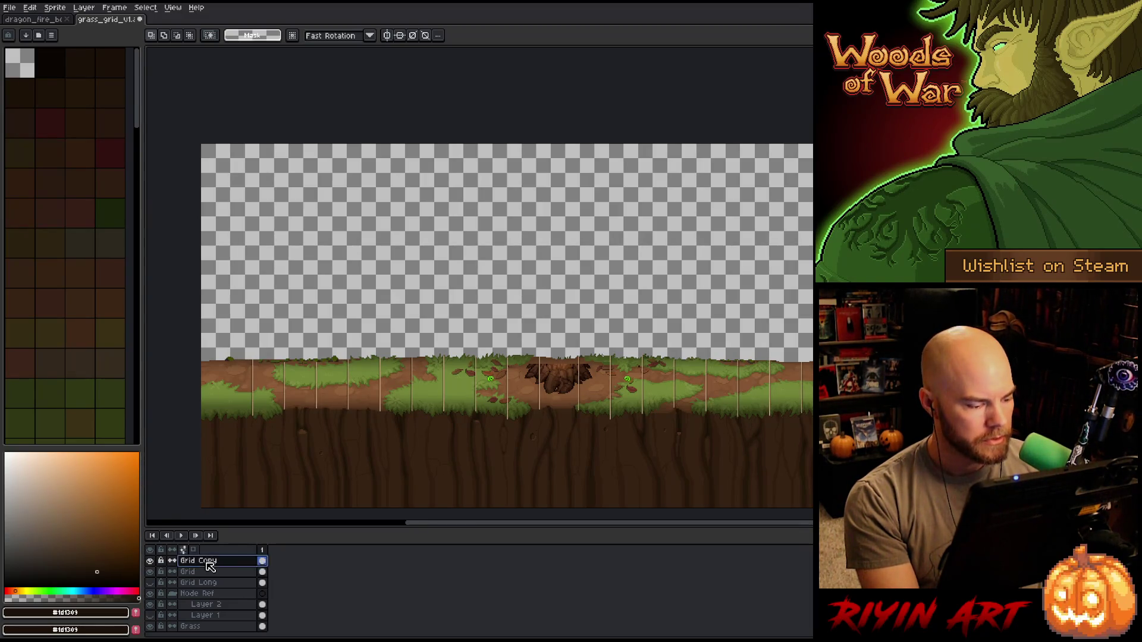
- Lower the Grid Copy layer's opacity to roughly 40%
double_click(209, 564)
left_click(578, 205)
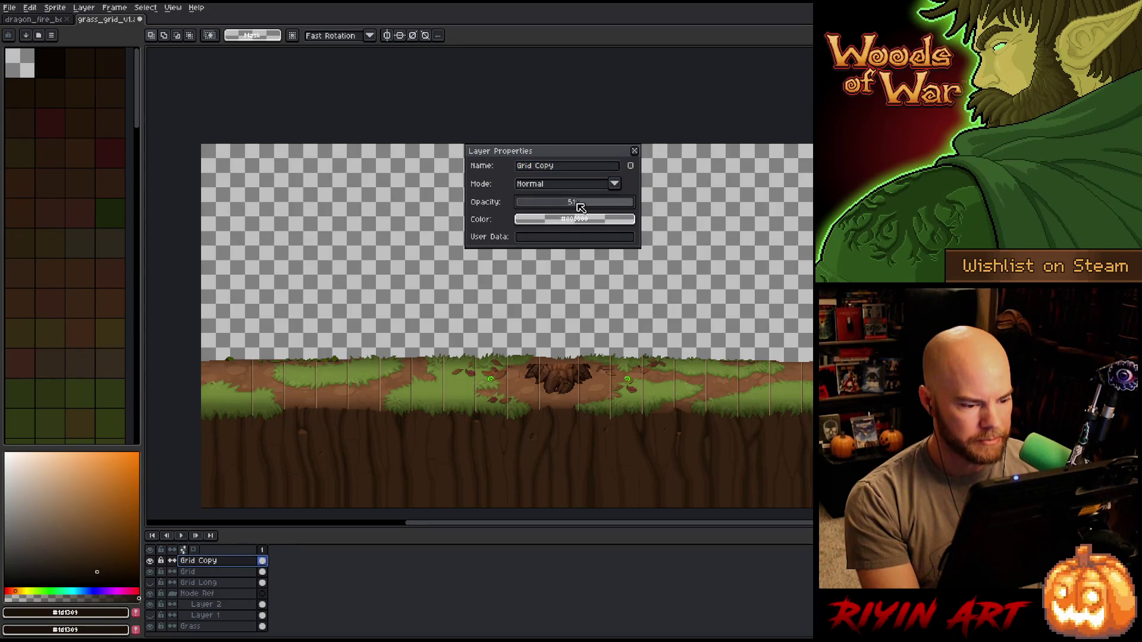
left_click_drag(575, 206, 570, 210)
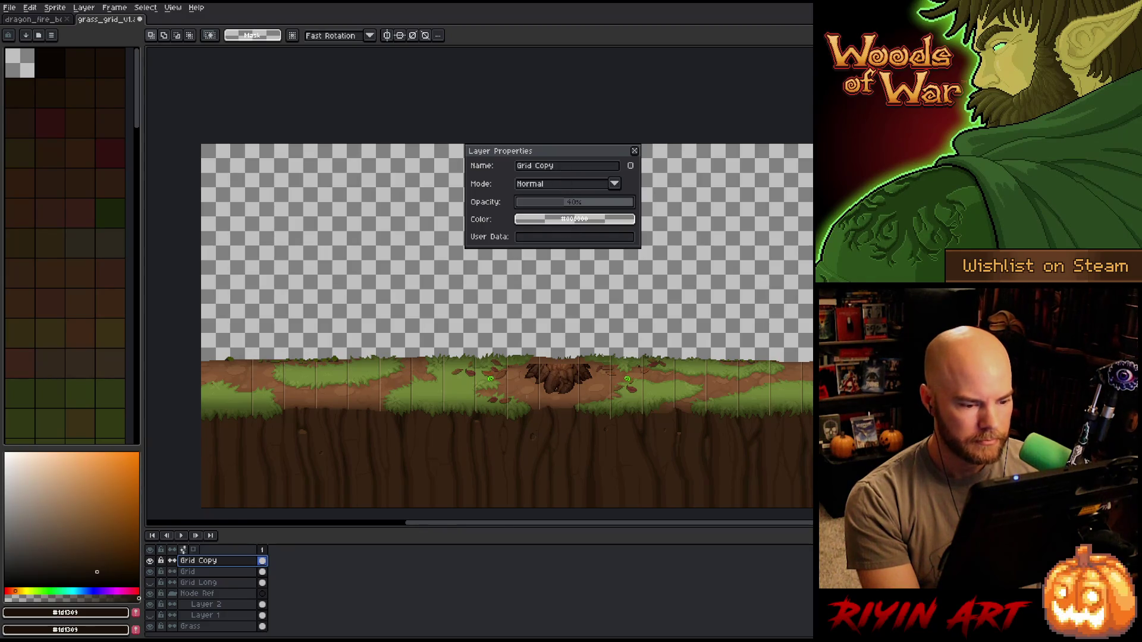
scroll(490, 365, "up", 1)
scroll(490, 365, "up", 1)
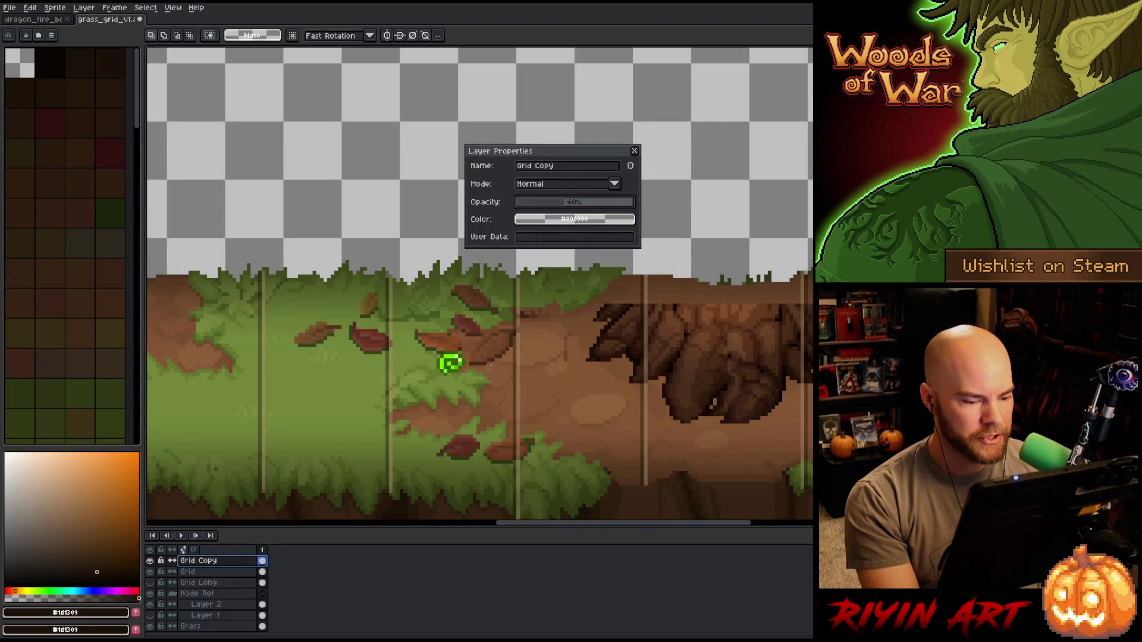
scroll(490, 366, "down", 1)
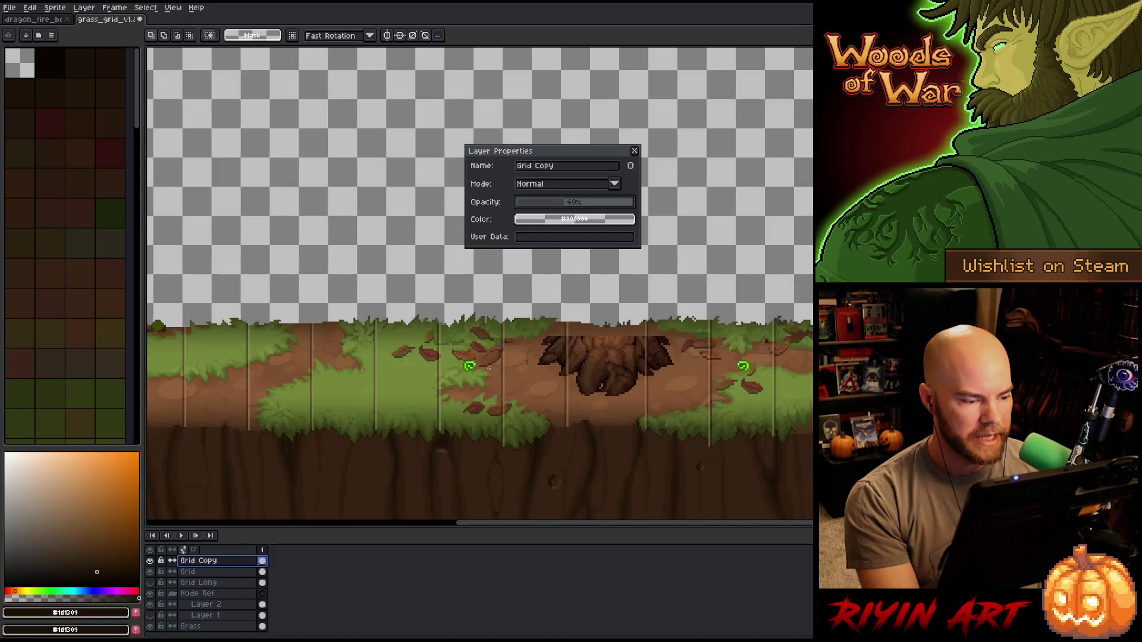
scroll(488, 366, "down", 1)
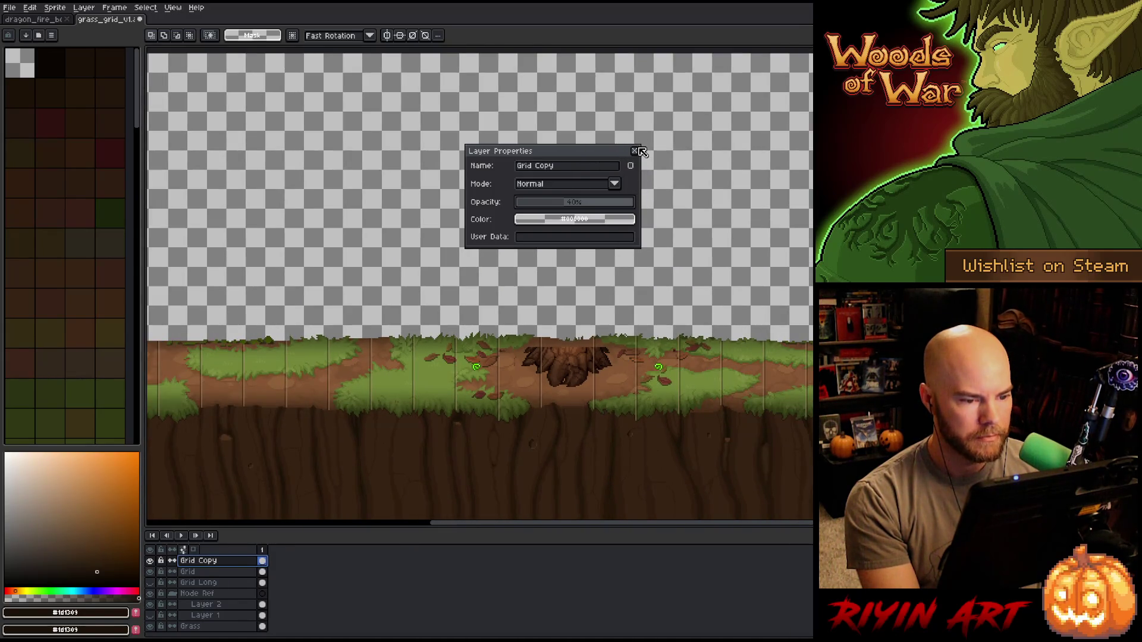
left_click(636, 151)
left_click_drag(564, 306, 161, 513)
- Nudge and commit the right grid section's new position, then pan toward the strip's left end
key("Left")
key("Left")
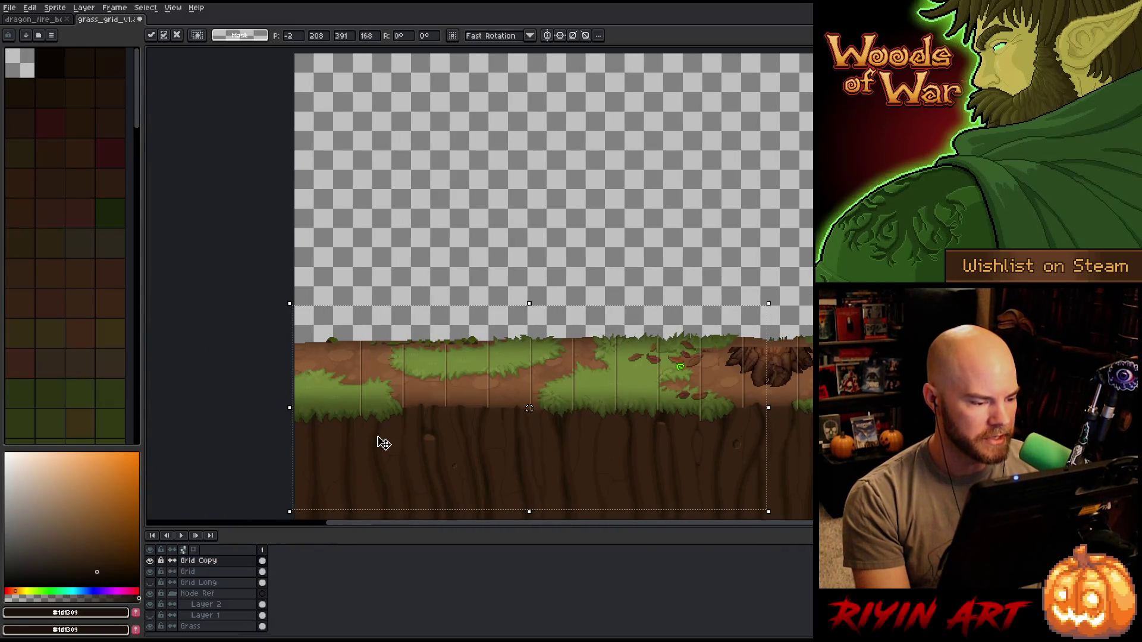
scroll(390, 437, "right", 5)
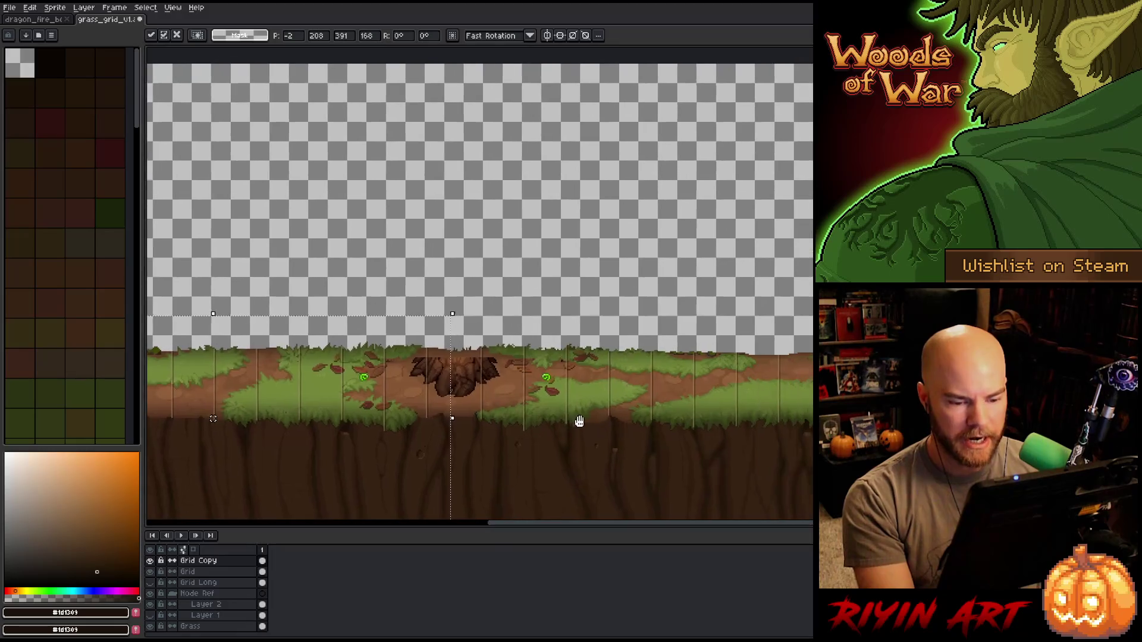
left_click_drag(807, 279, 460, 515)
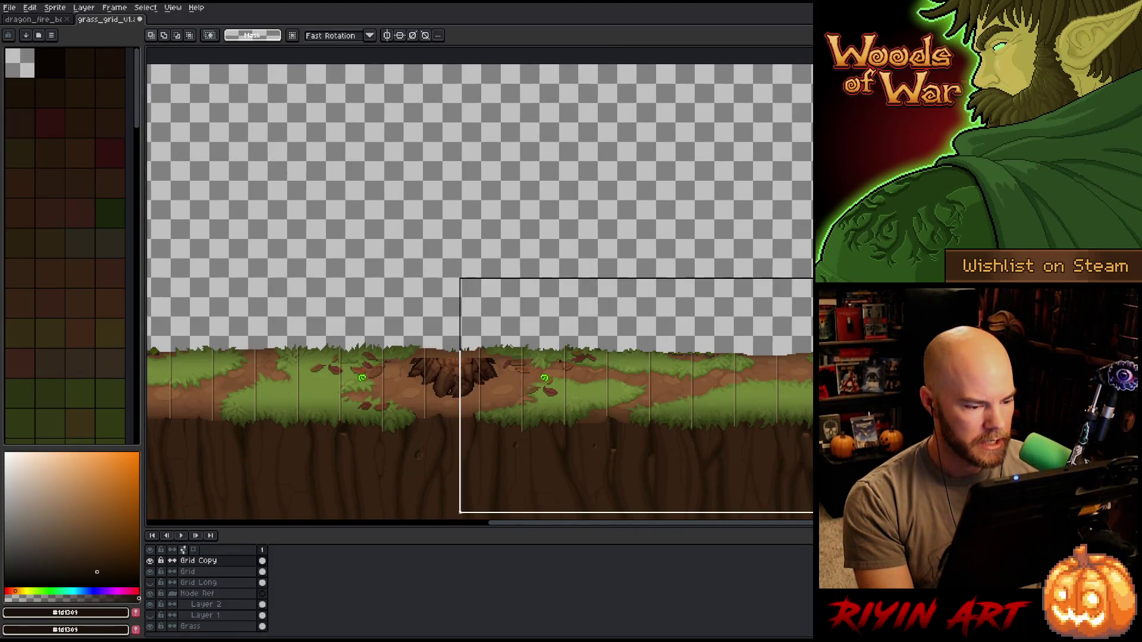
left_click(456, 514)
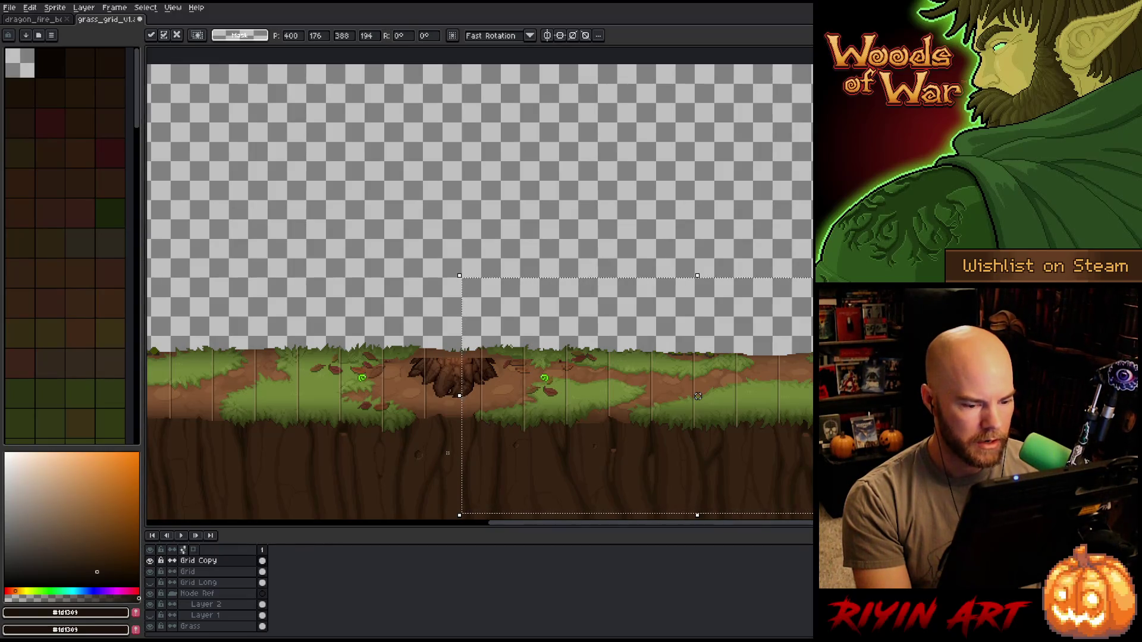
key("Return")
key("h")
left_click_drag(413, 471, 647, 425)
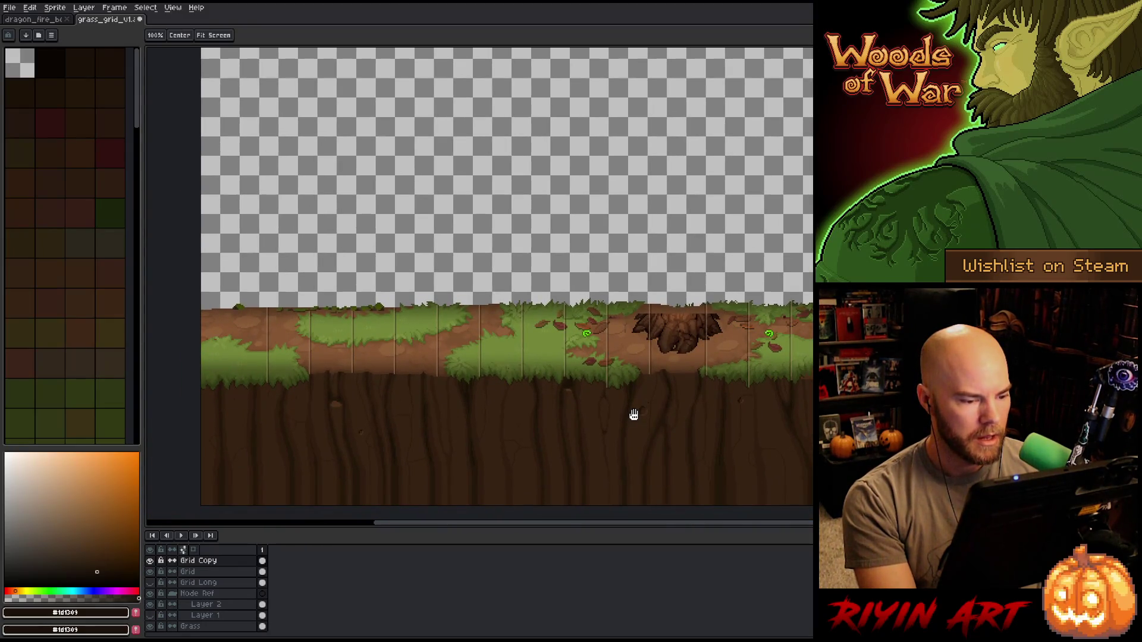
key("m")
- Duplicate the Grid layer and rename the copy to Grid HL
right_click(197, 573)
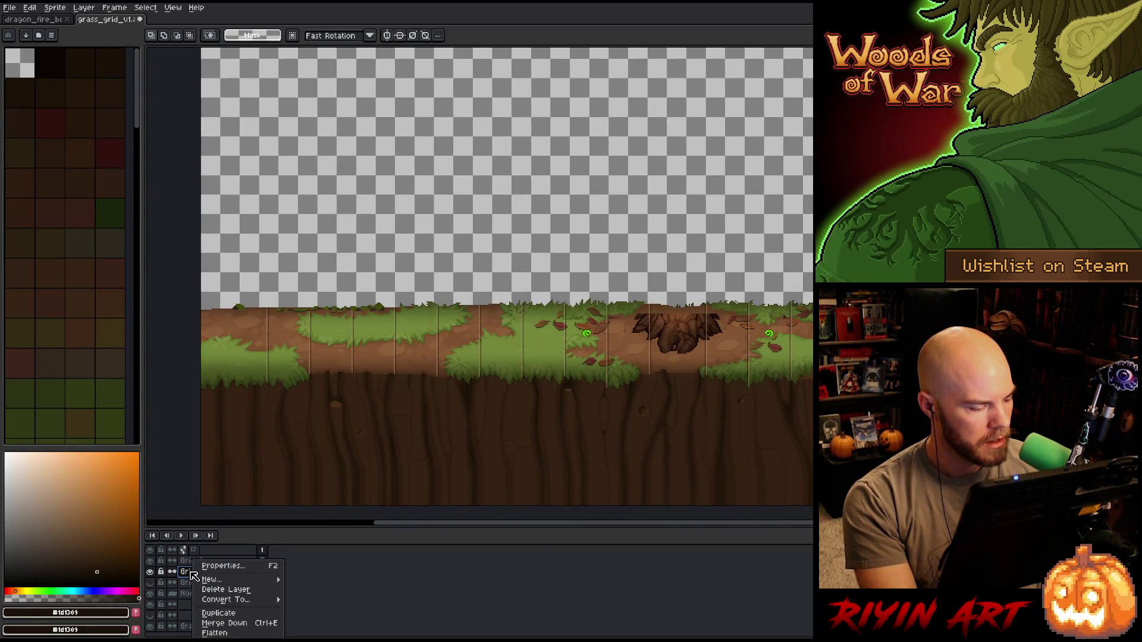
left_click(218, 613)
double_click(198, 560)
key("End")
key("BackSpace")
key("BackSpace")
key("BackSpace")
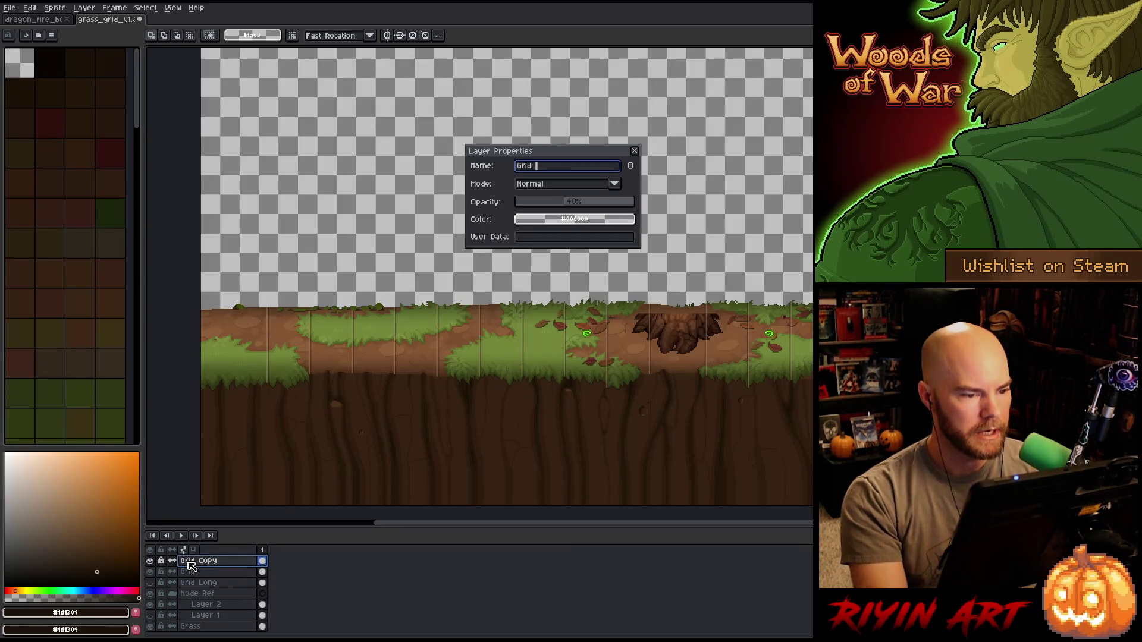
key("Return")
- Duplicate the Grid layer again and rename the new copy to Grid SH
right_click(196, 571)
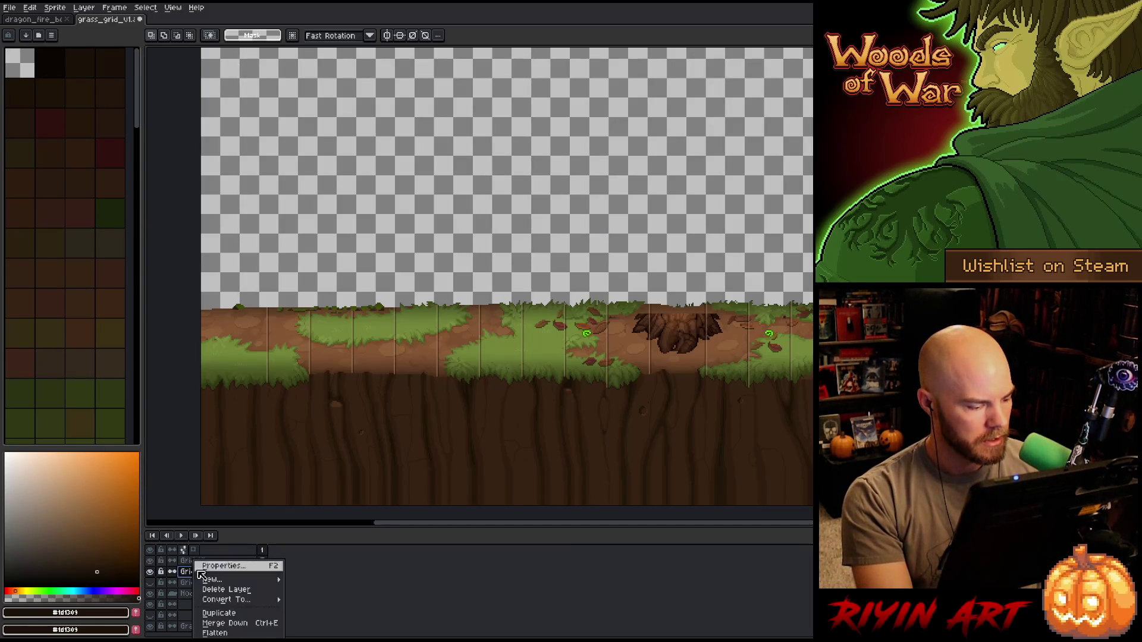
left_click(218, 614)
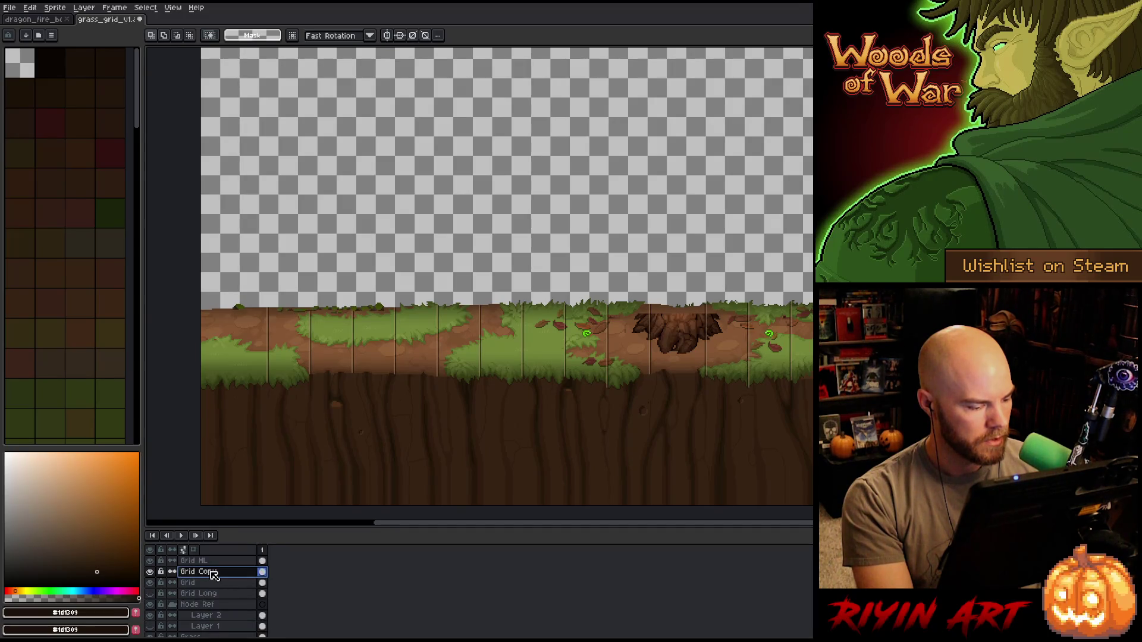
double_click(213, 573)
key("BackSpace")
key("BackSpace")
key("BackSpace")
key("BackSpace")
type("SH")
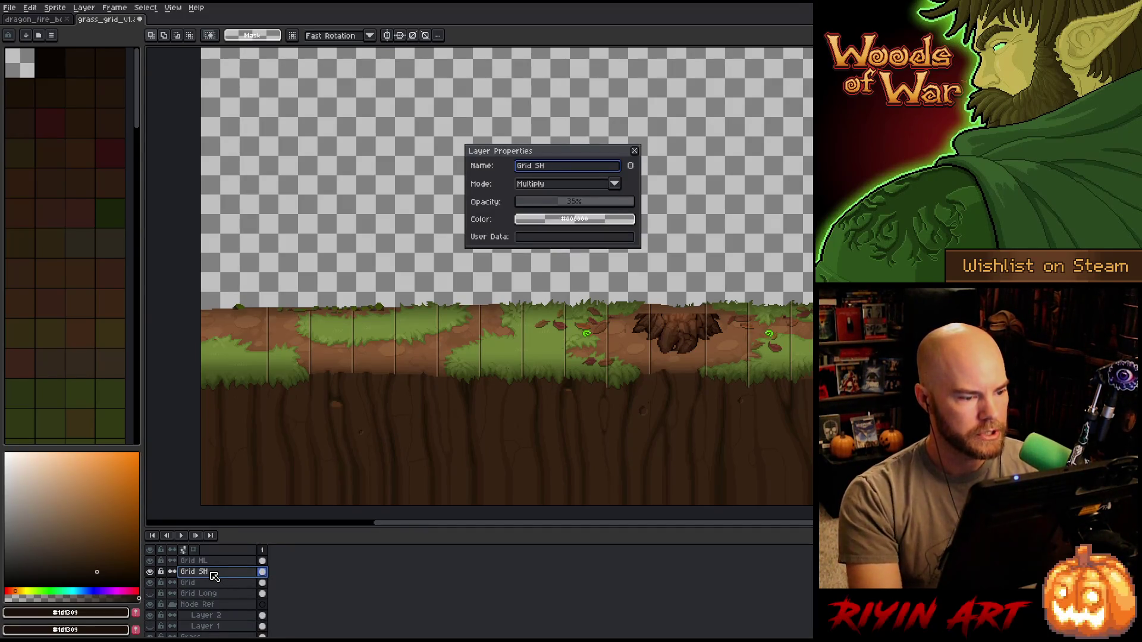
key("Return")
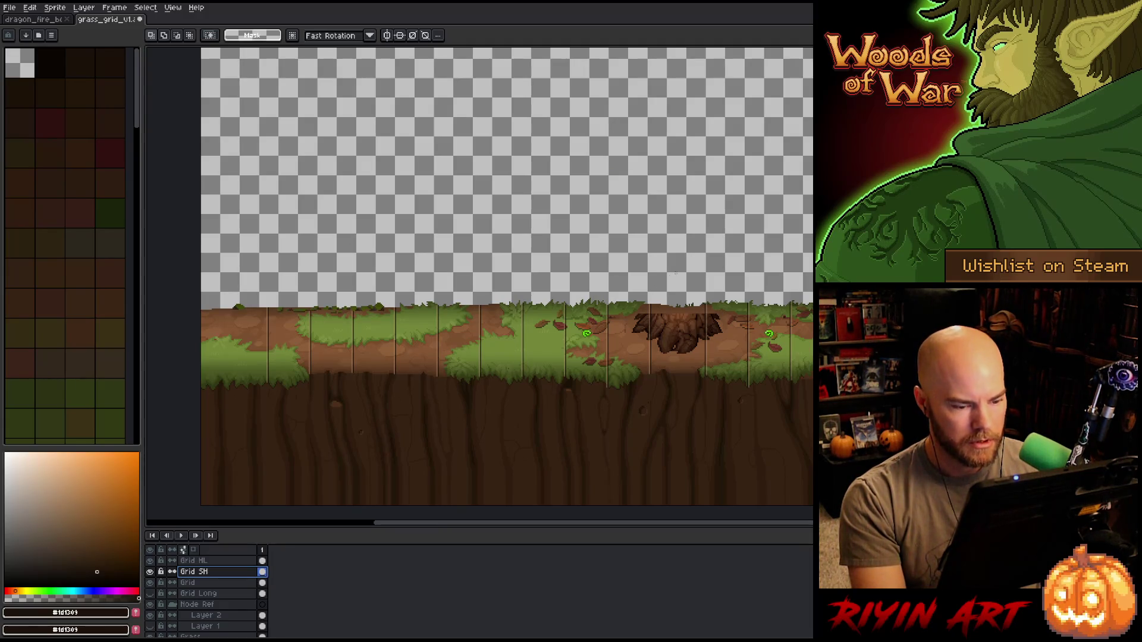
- Select the left portion of the Grid SH lines and nudge them two pixels right
left_click_drag(678, 273, 205, 435)
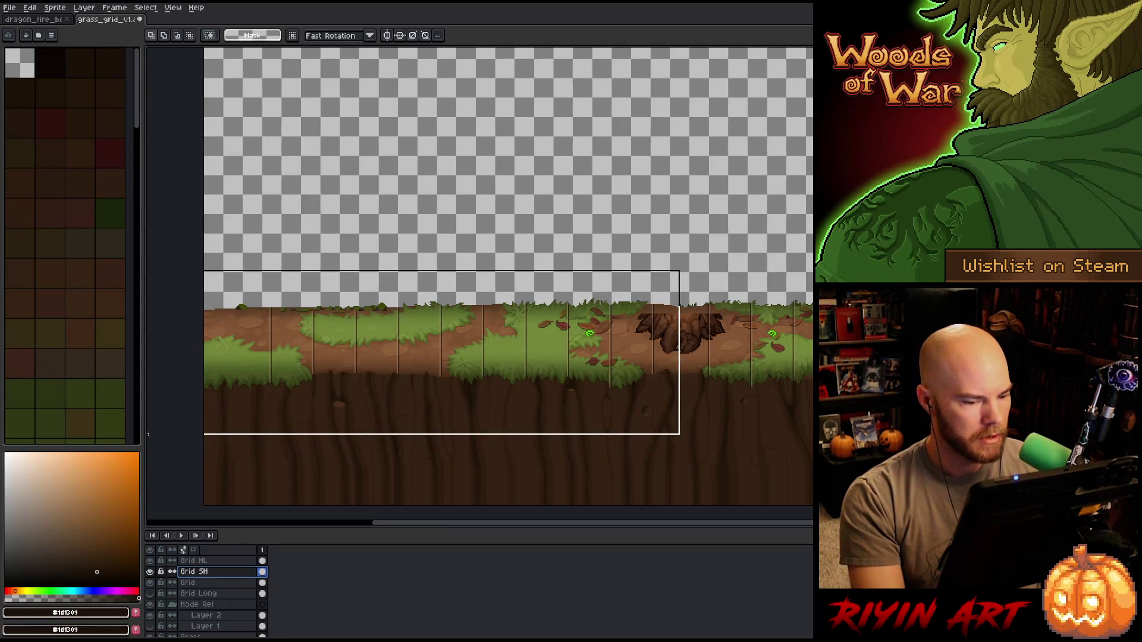
key("ctrl+t")
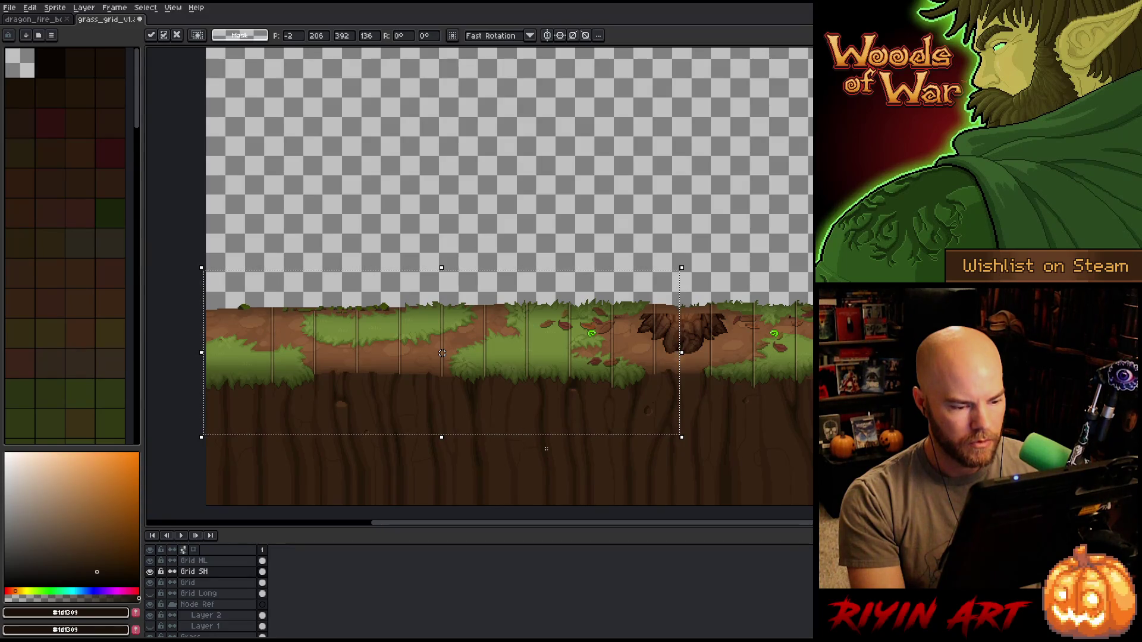
key("Right")
key("Right")
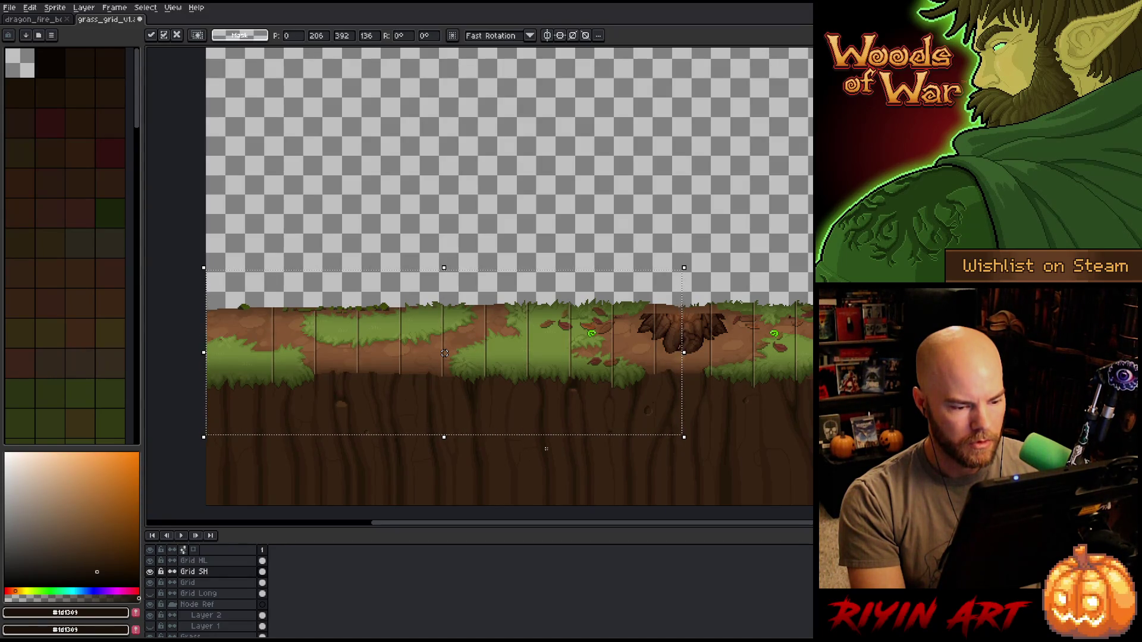
key("Right")
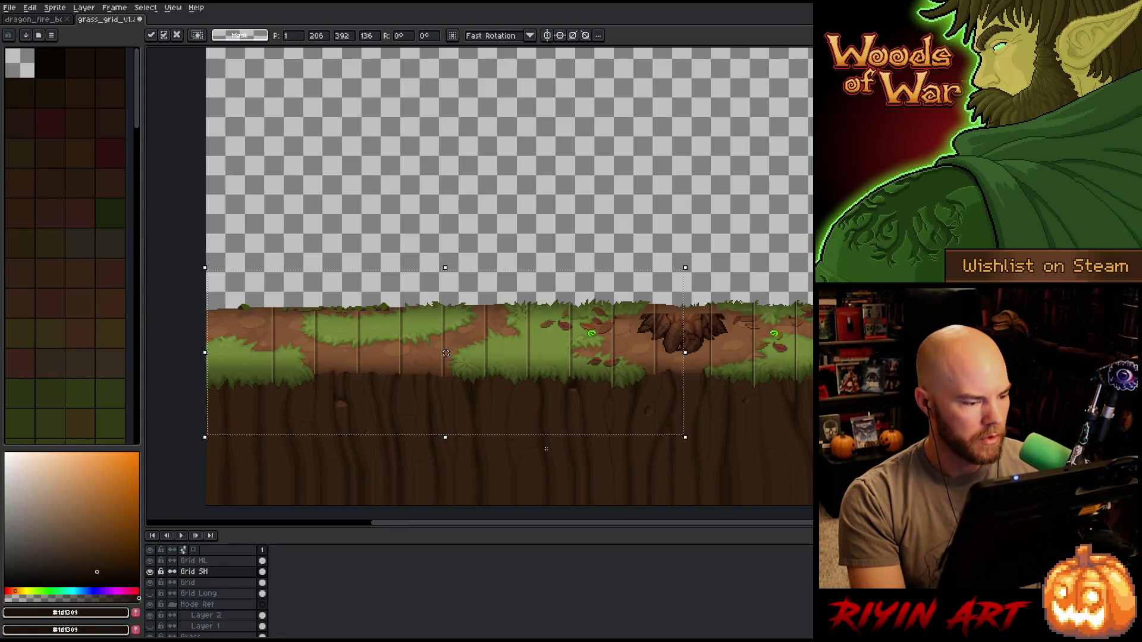
double_click(204, 575)
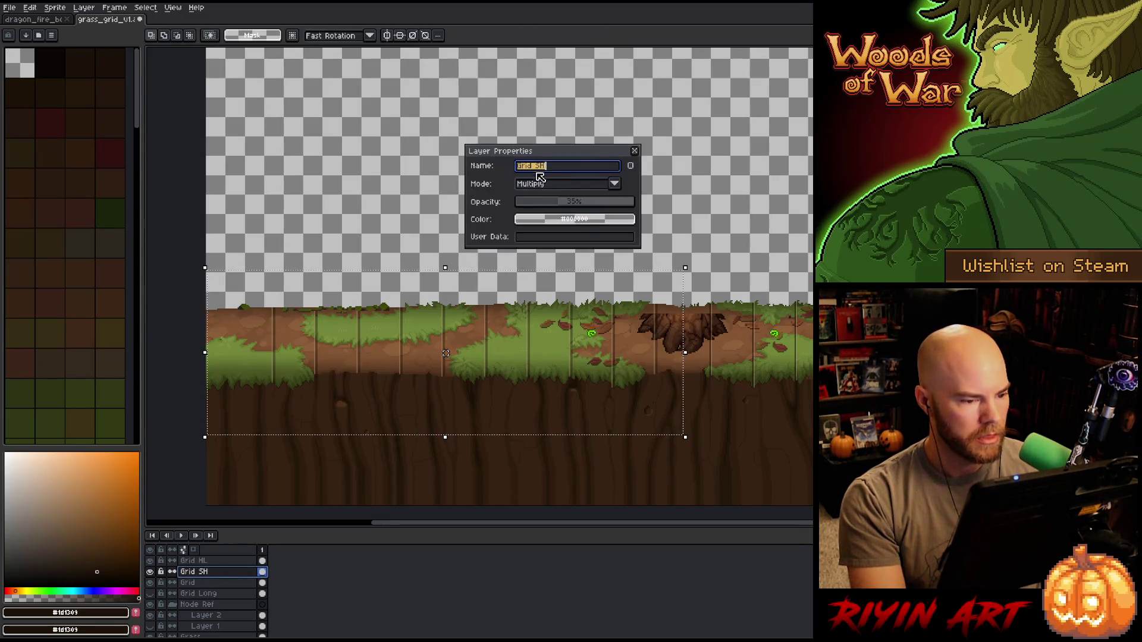
- Set Grid SH to about 20% opacity, enter a new opacity for Grid, and deselect
left_click(540, 207)
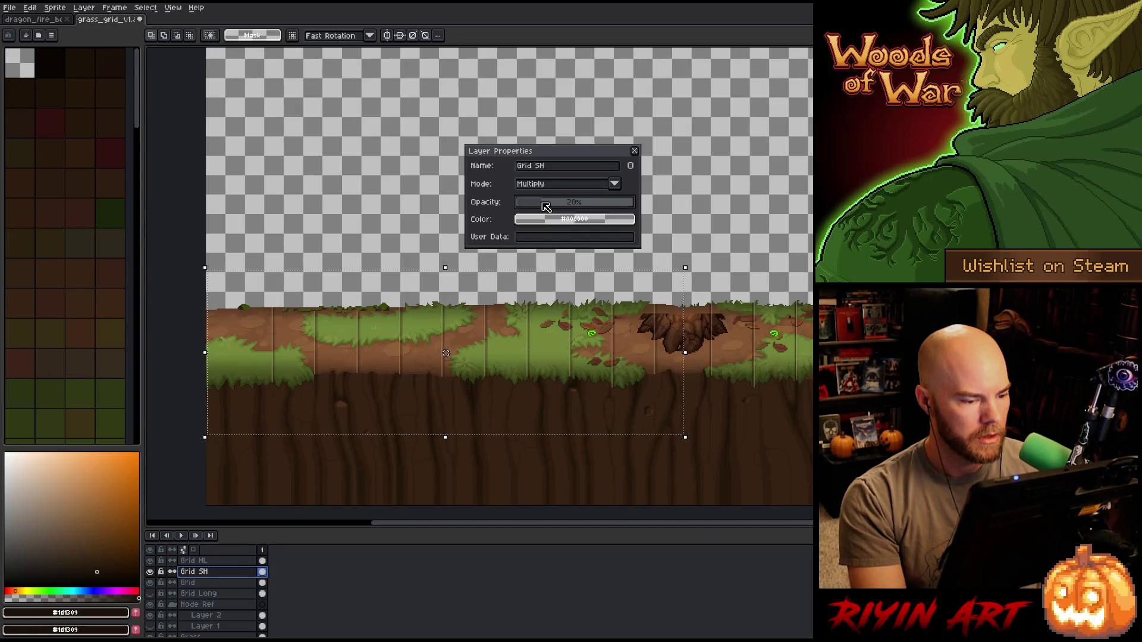
left_click(203, 581)
left_click(576, 204)
type("4")
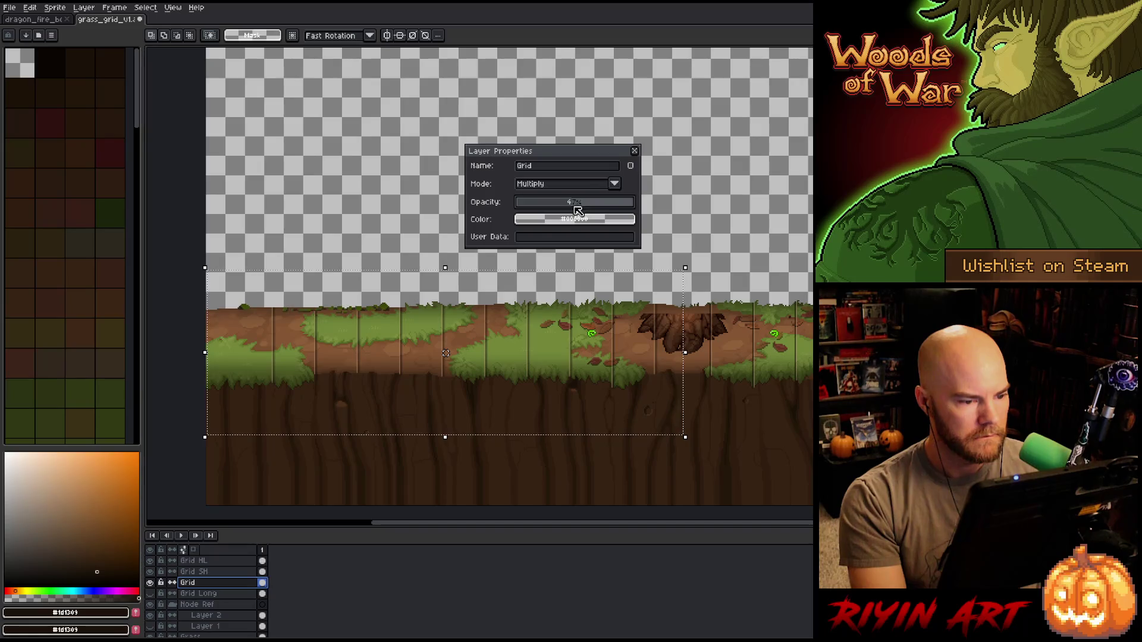
left_click(634, 152)
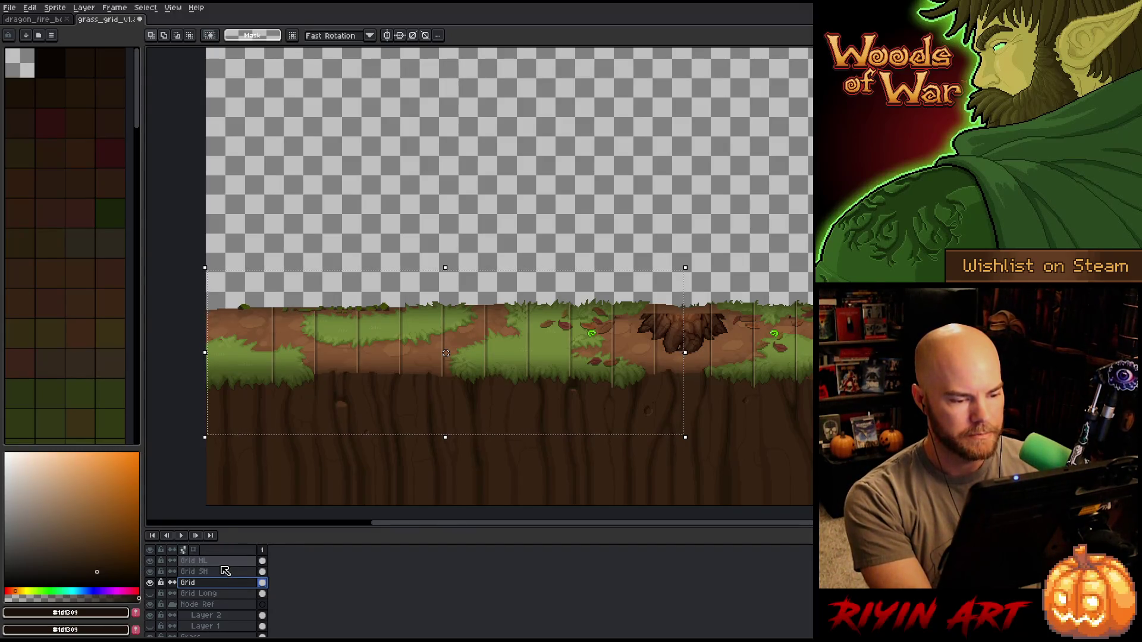
key("ctrl+d")
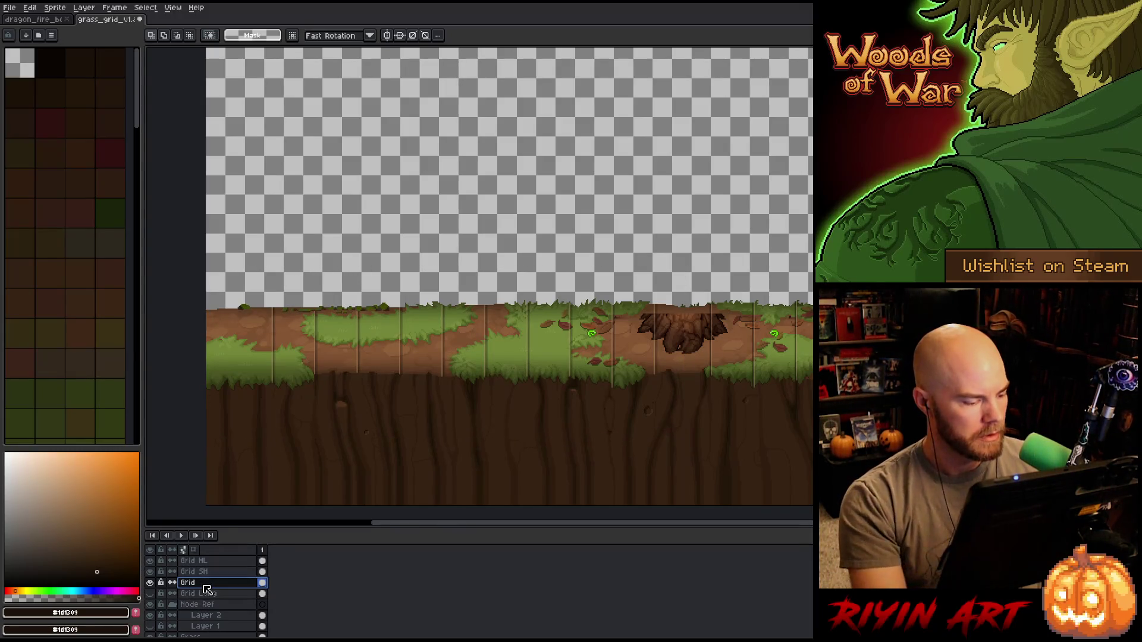
- Retune the Grid layer's opacity, then Grid SH's, and select part of the strip on the right
double_click(214, 581)
left_click(571, 204)
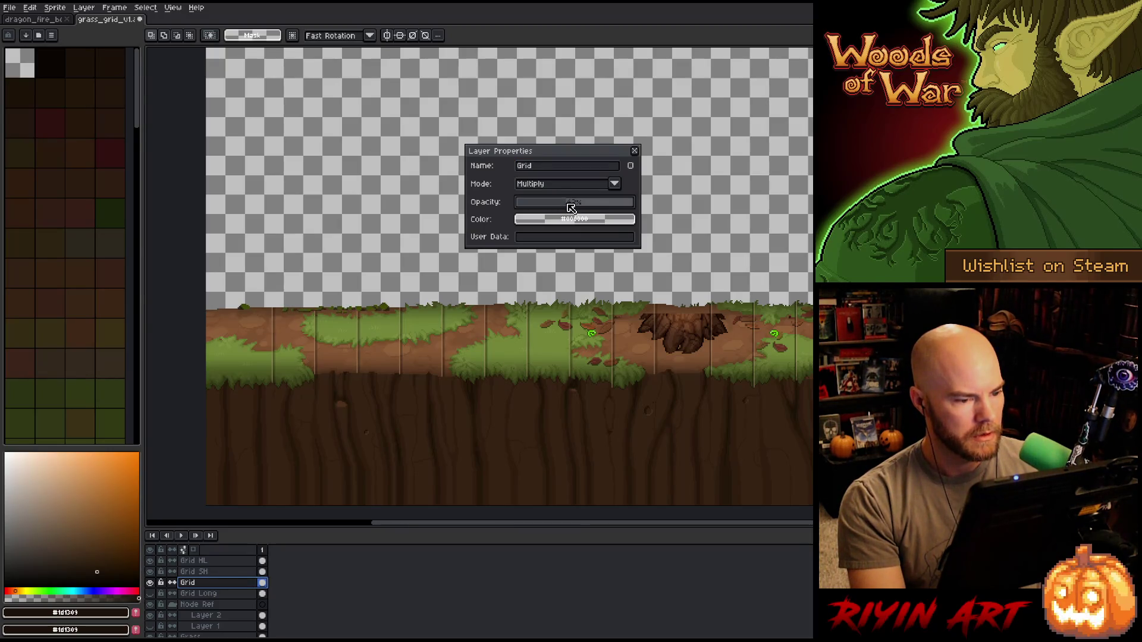
key("Up")
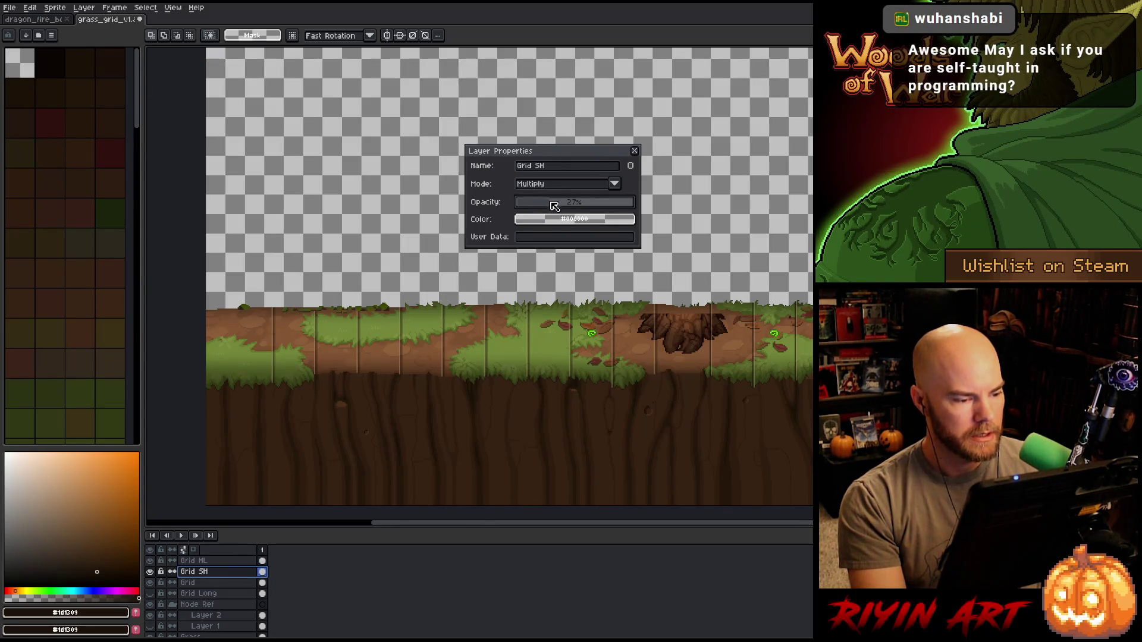
scroll(404, 305, "down", 1)
scroll(592, 289, "up", 1)
scroll(592, 289, "up", 1)
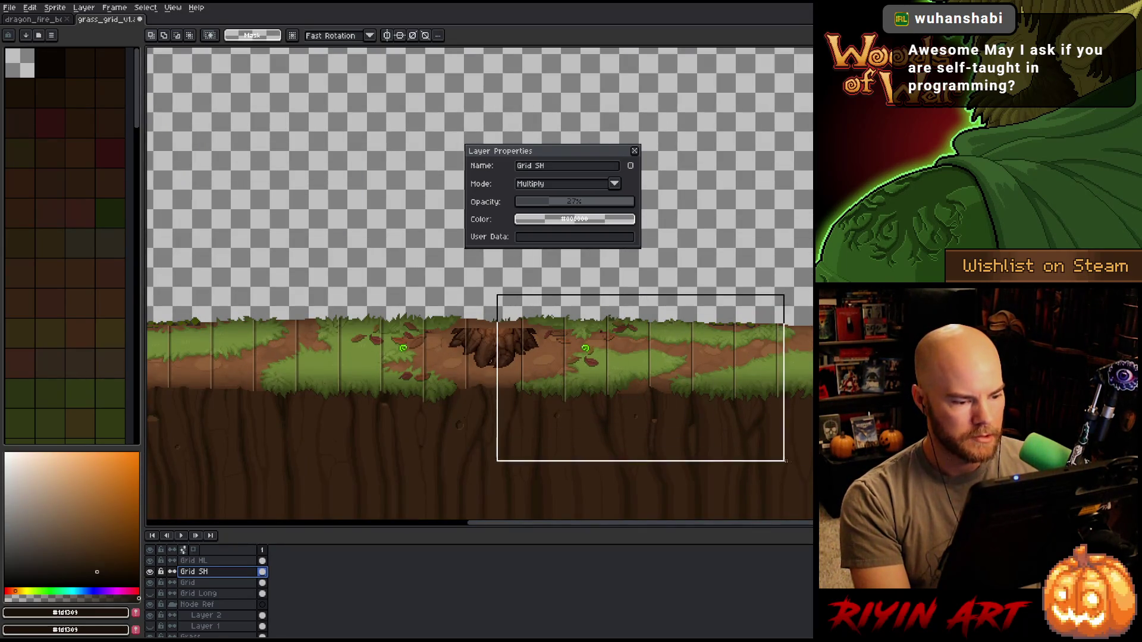
left_click_drag(497, 293, 733, 464)
scroll(733, 378, "up", 2)
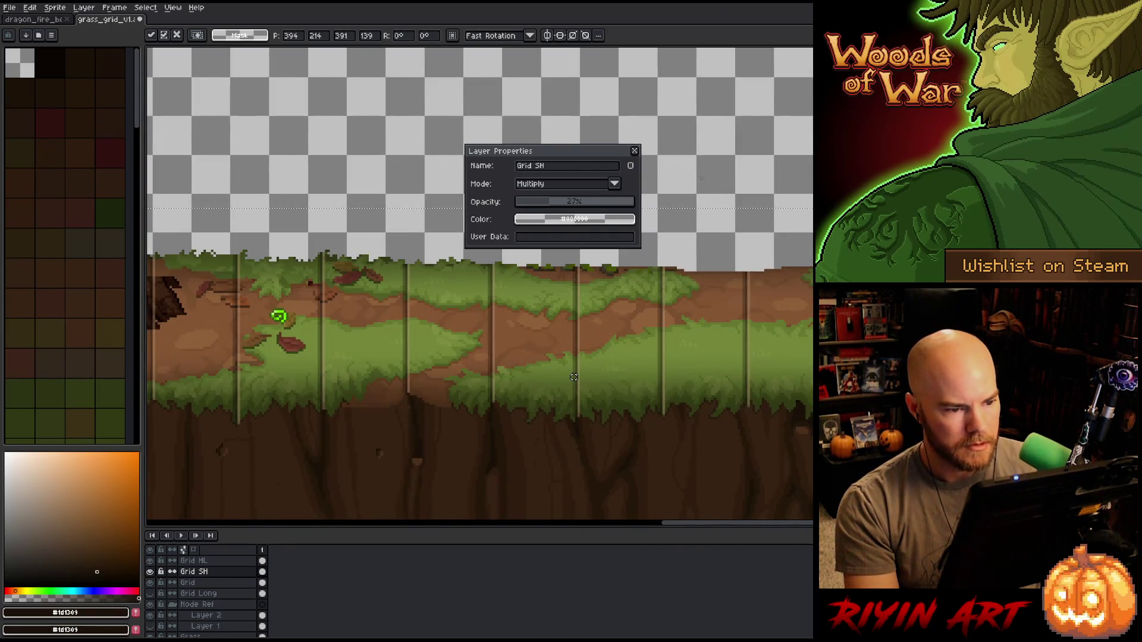
left_click(635, 152)
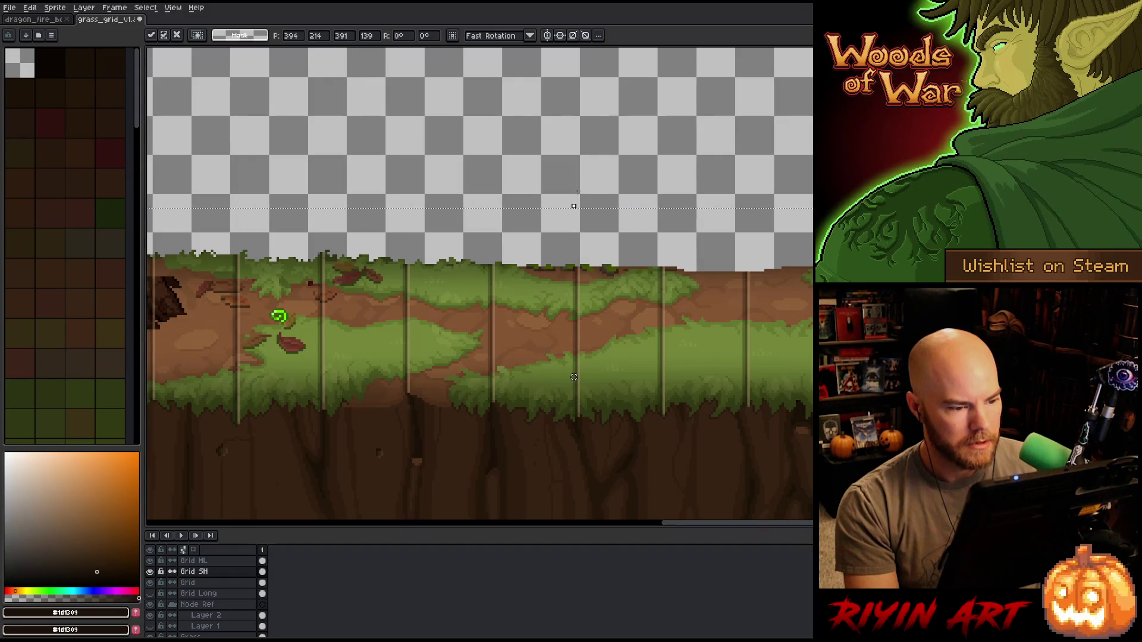
scroll(573, 379, "down", 2)
scroll(377, 357, "up", 1)
scroll(332, 297, "up", 1)
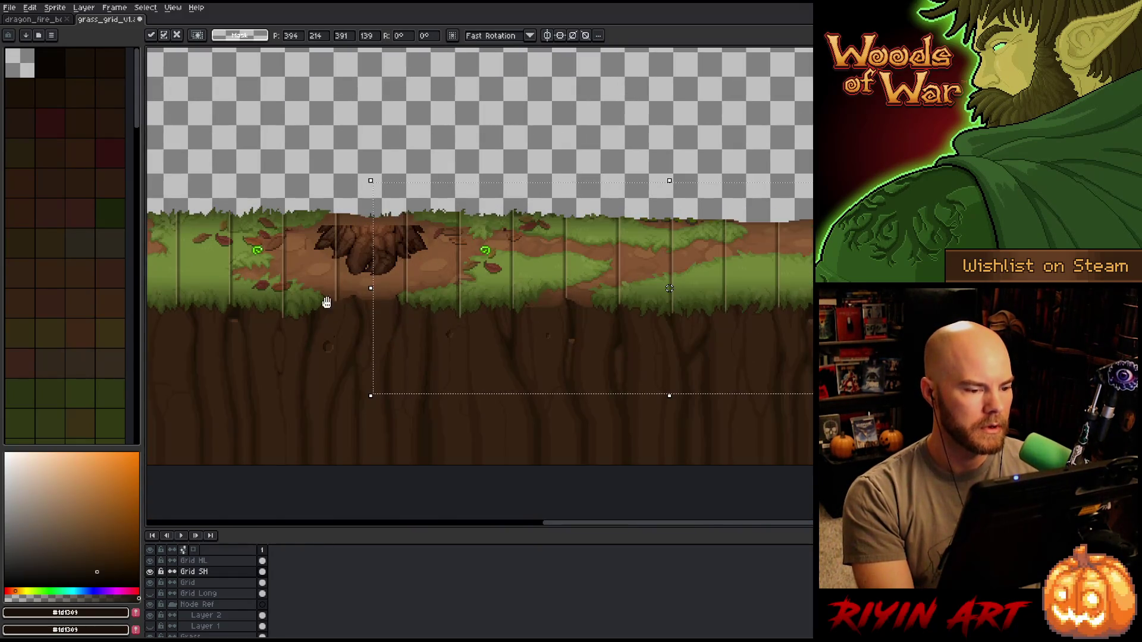
- Lower the Grid HL layer's opacity, then raise it slightly, in Layer Properties
left_click_drag(332, 297, 446, 339)
double_click(192, 560)
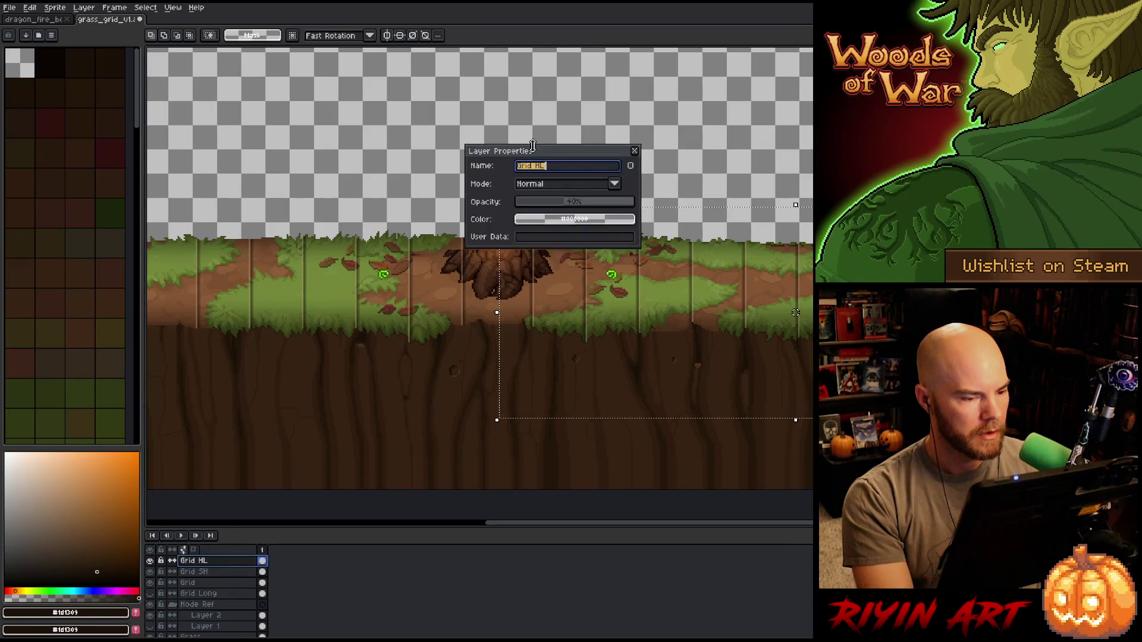
left_click(562, 204)
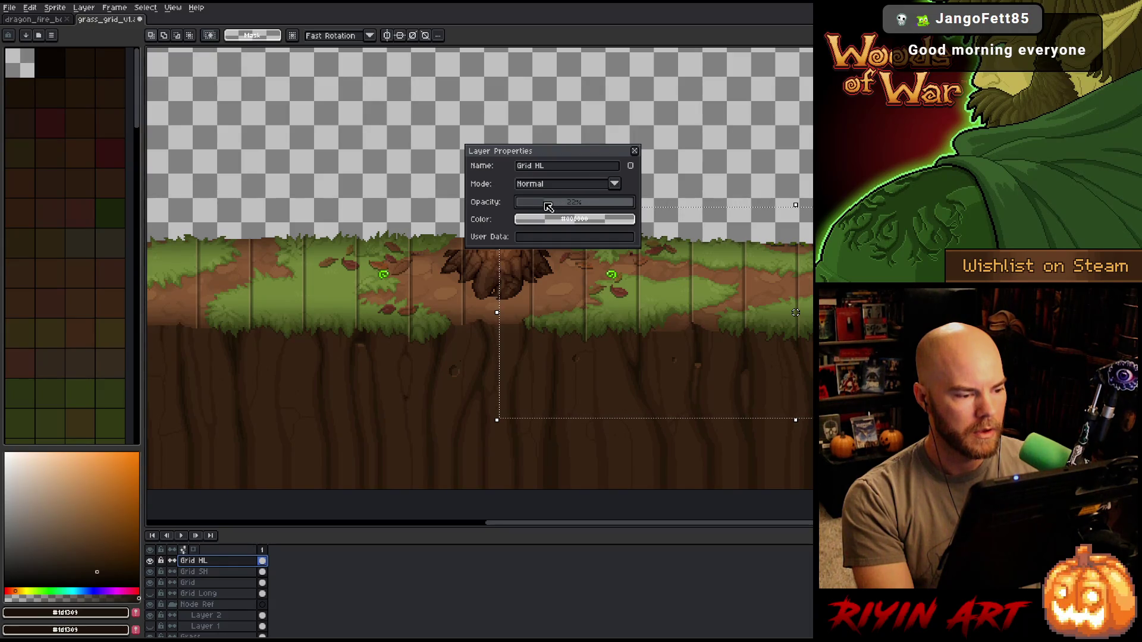
left_click_drag(548, 206, 565, 205)
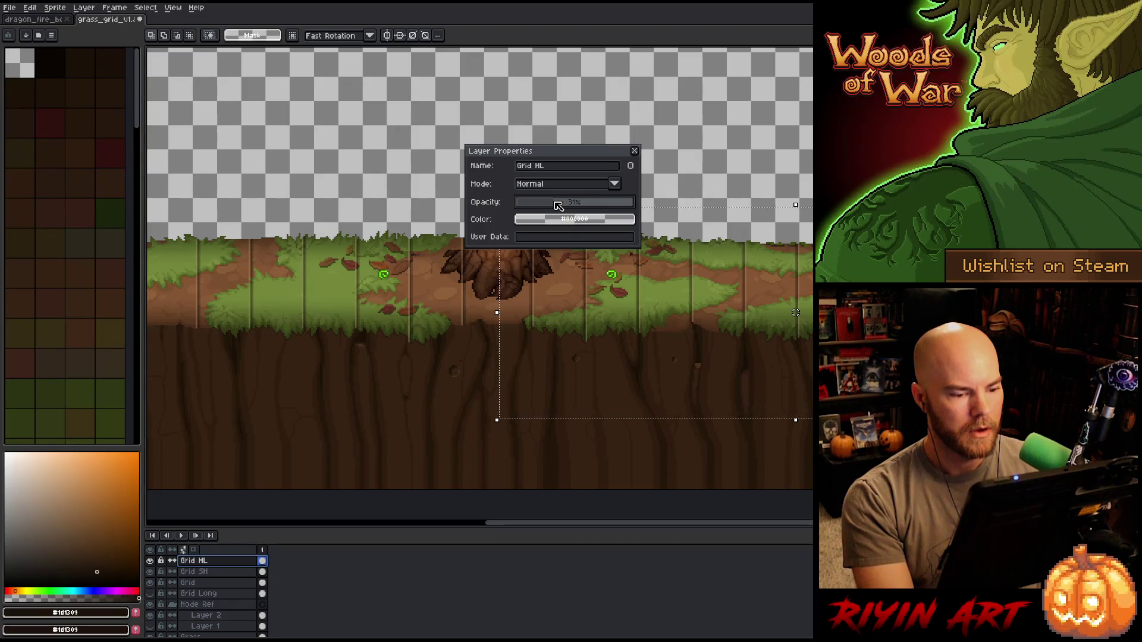
left_click(633, 150)
scroll(444, 268, "down", 2)
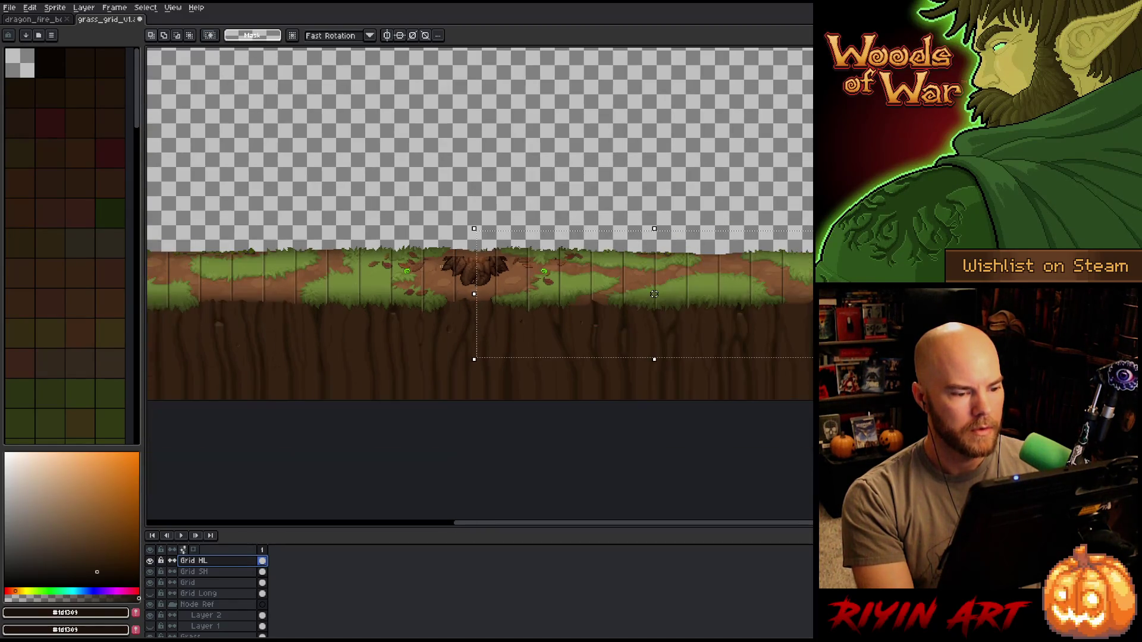
left_click_drag(375, 285, 557, 293)
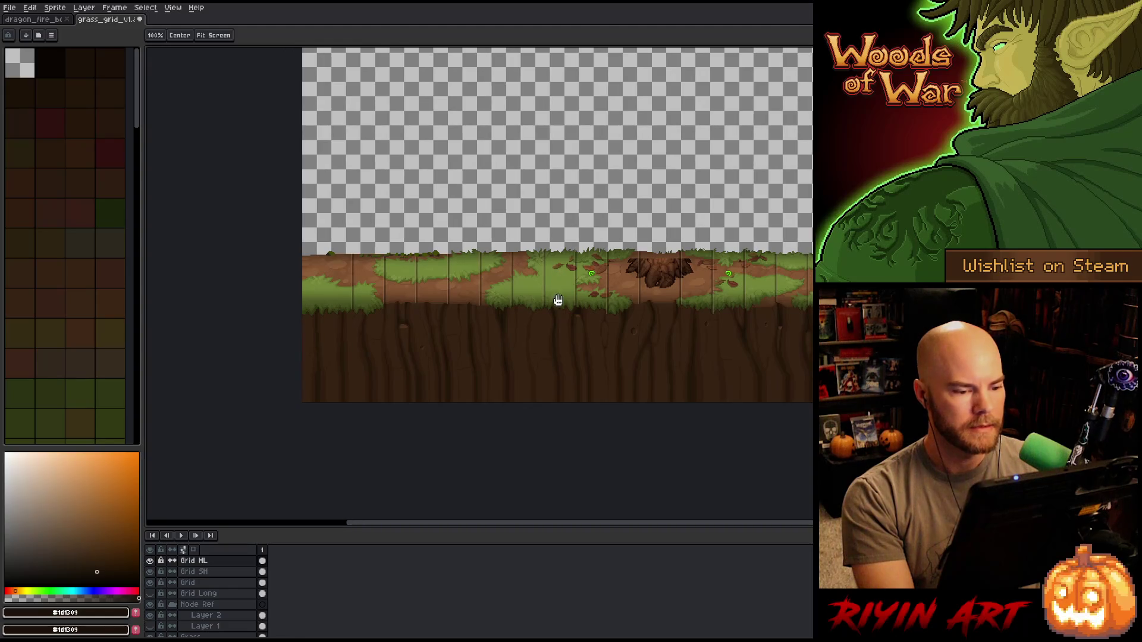
left_click_drag(688, 325, 489, 326)
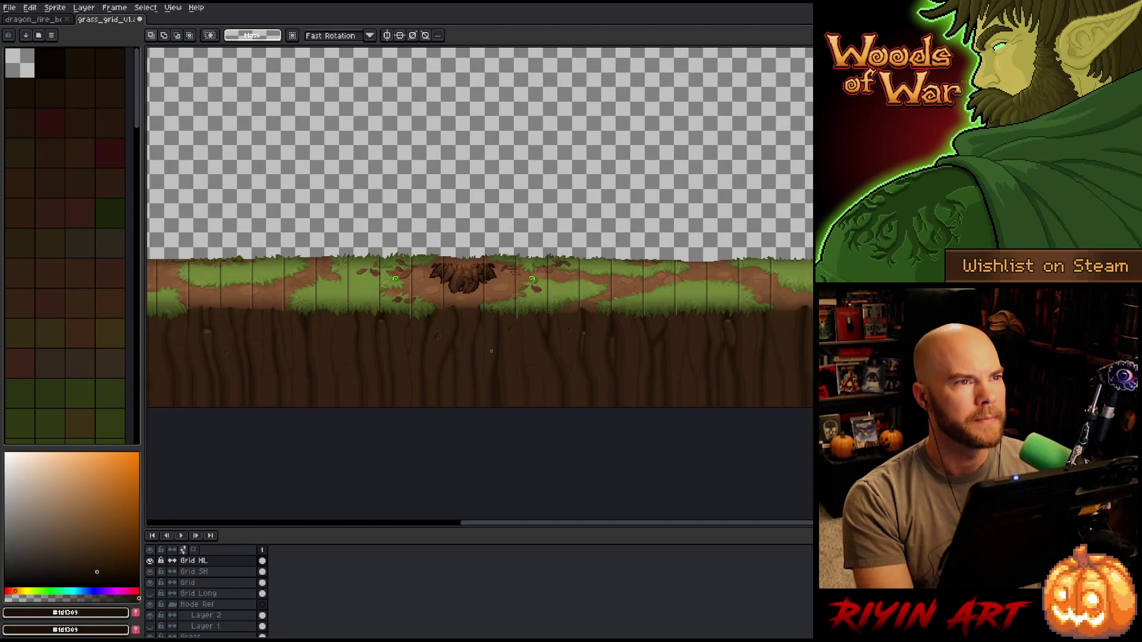
scroll(489, 321, "up", 1)
scroll(489, 317, "up", 1)
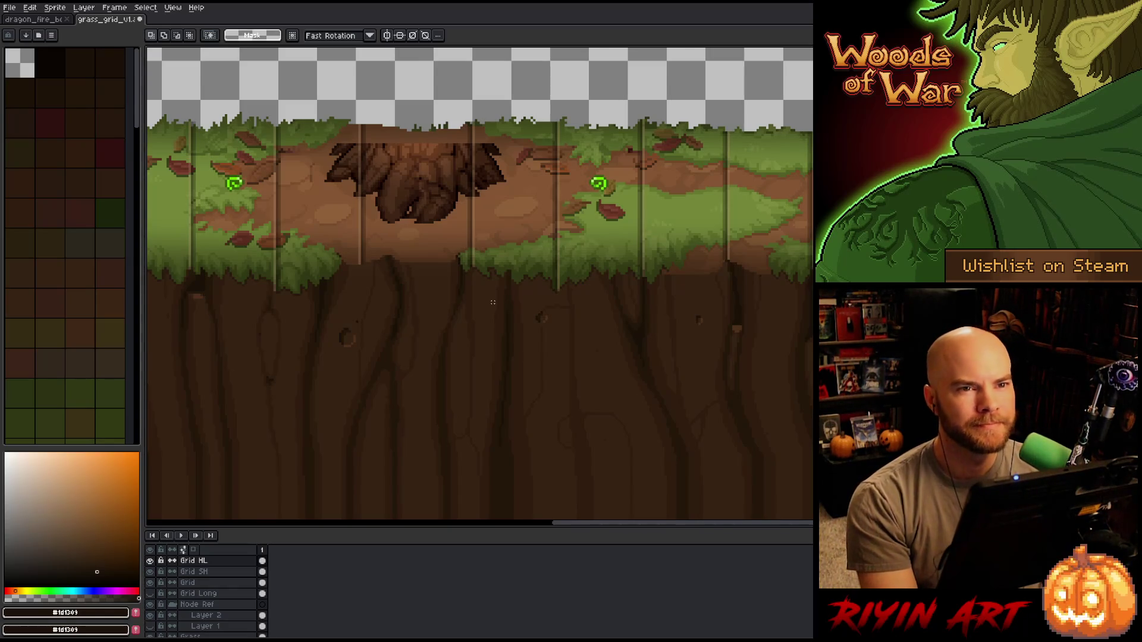
scroll(488, 282, "down", 1)
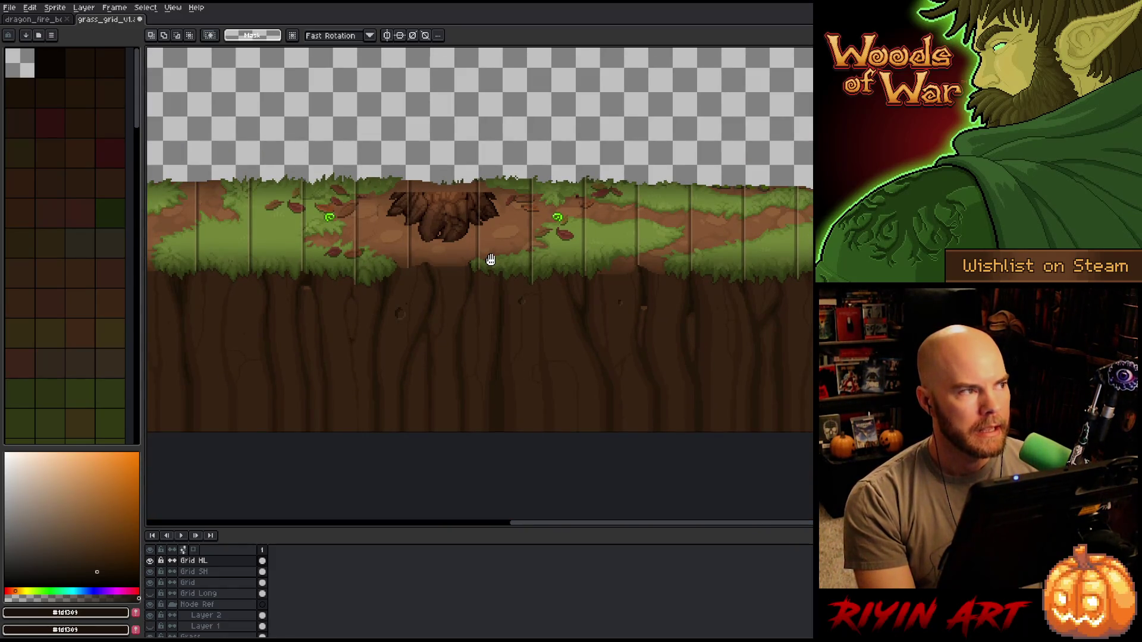
left_click_drag(507, 260, 520, 390)
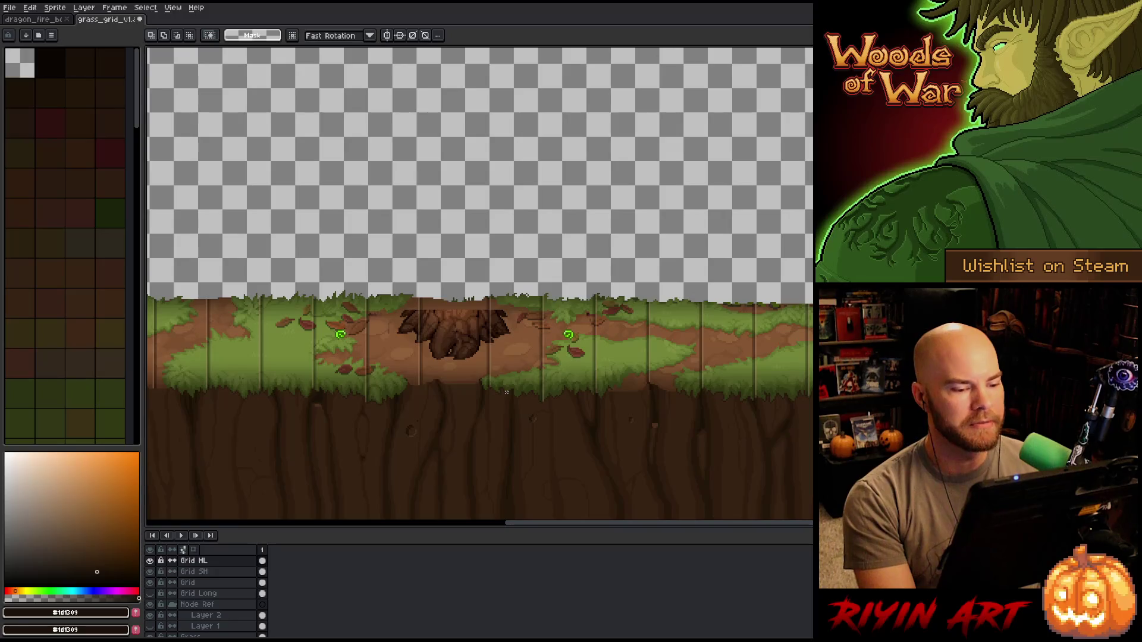
scroll(506, 392, "up", 2)
scroll(506, 392, "up", 2)
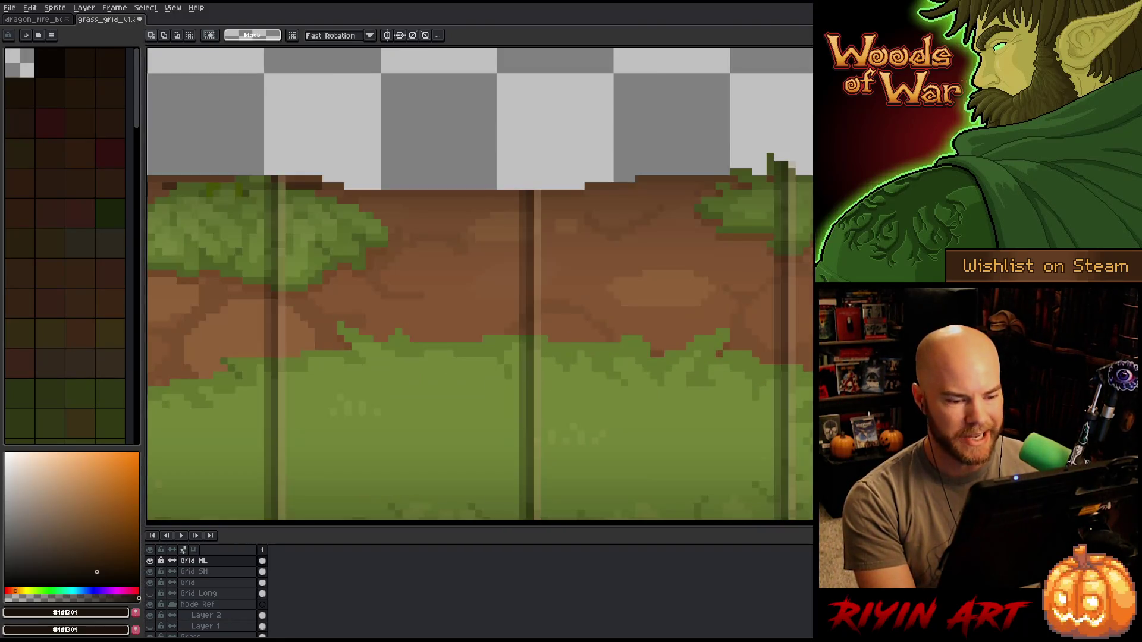
scroll(386, 308, "down", 1)
- Raise the Grid layer's opacity from about 56% to roughly 65%
double_click(203, 581)
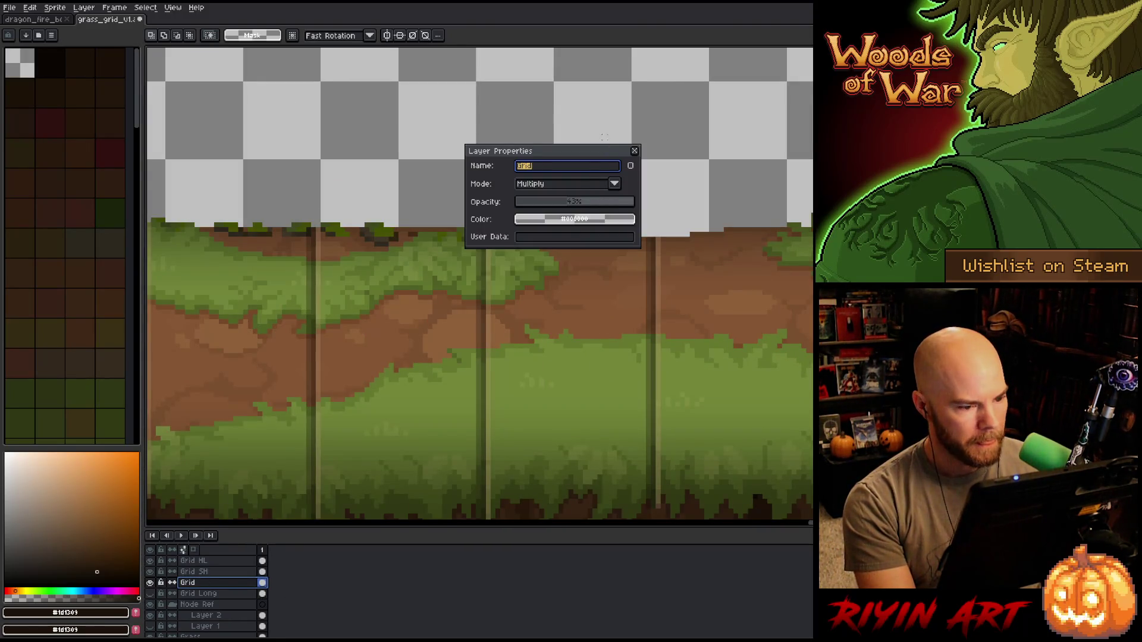
left_click(586, 207)
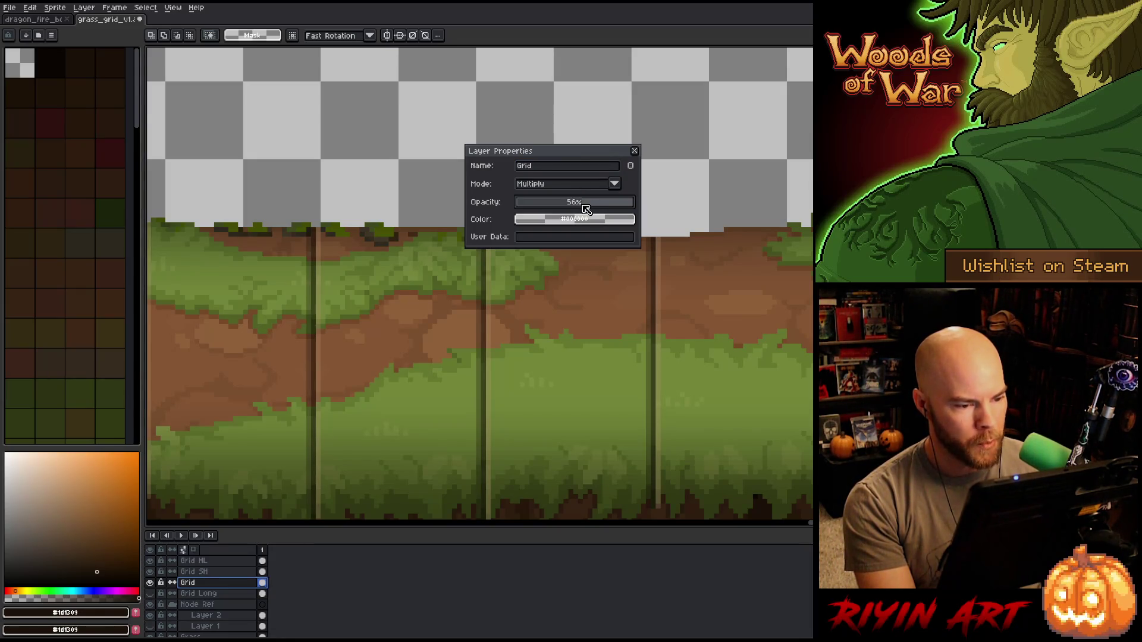
left_click_drag(585, 207, 598, 206)
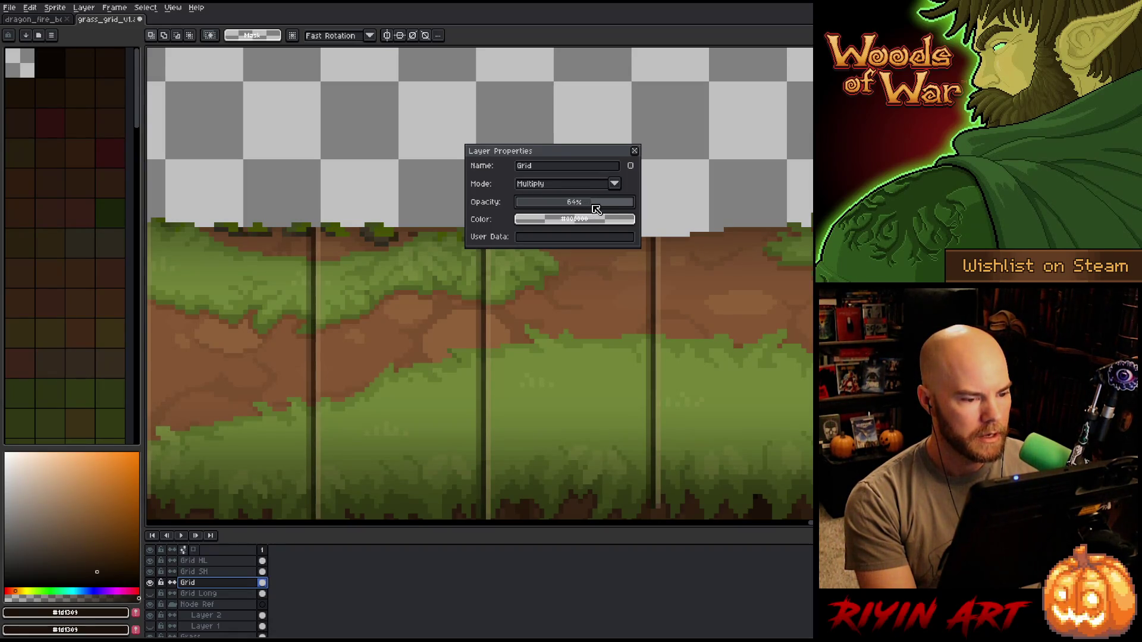
left_click(633, 151)
scroll(616, 286, "down", 2)
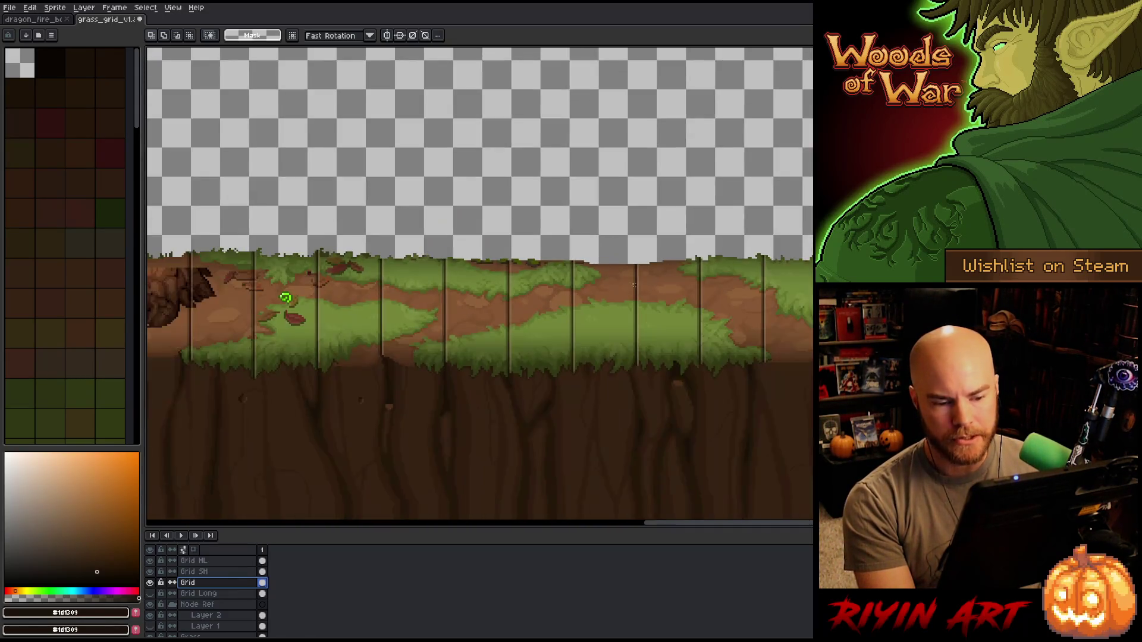
scroll(587, 292, "up", 1)
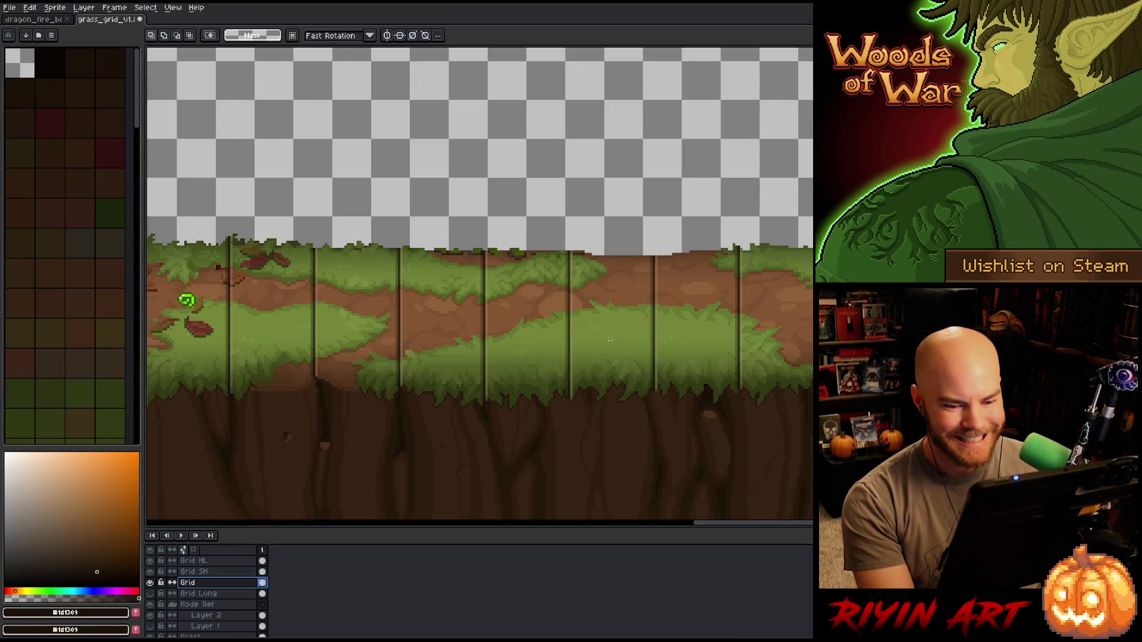
scroll(550, 291, "down", 1)
scroll(549, 291, "up", 1)
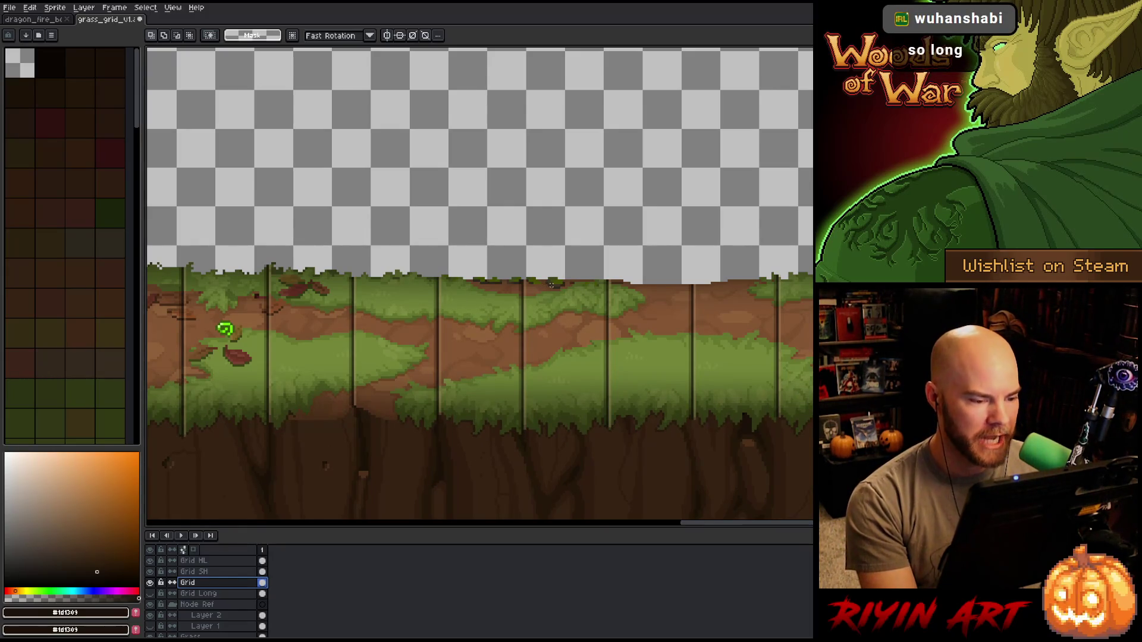
scroll(391, 302, "up", 1)
scroll(392, 302, "up", 1)
scroll(390, 301, "down", 1)
scroll(391, 302, "down", 2)
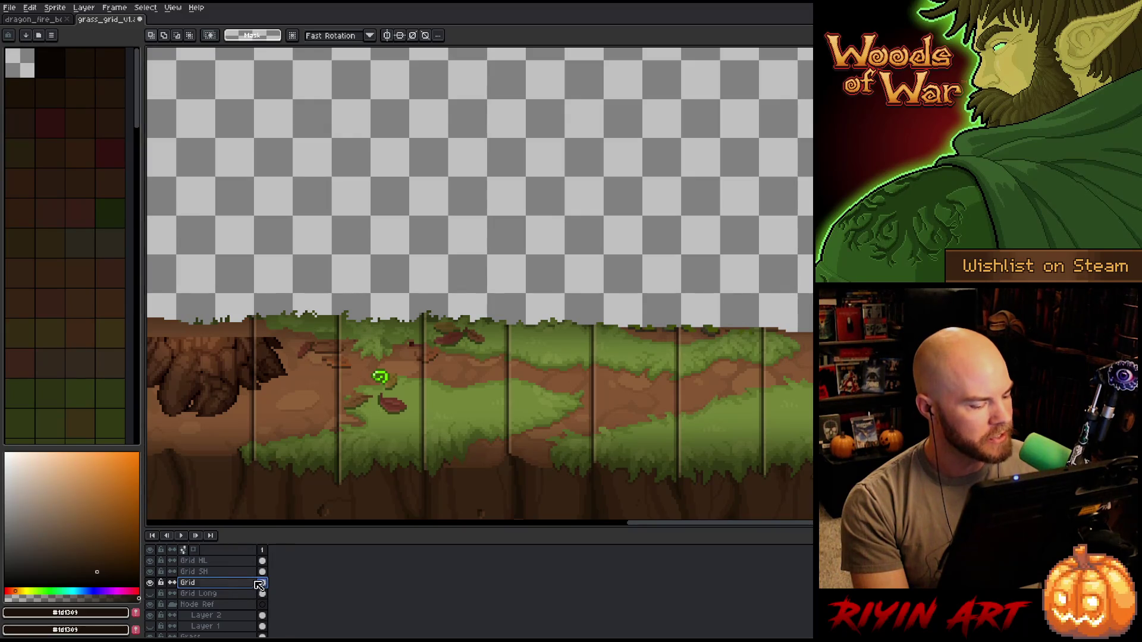
scroll(266, 609, "down", 1)
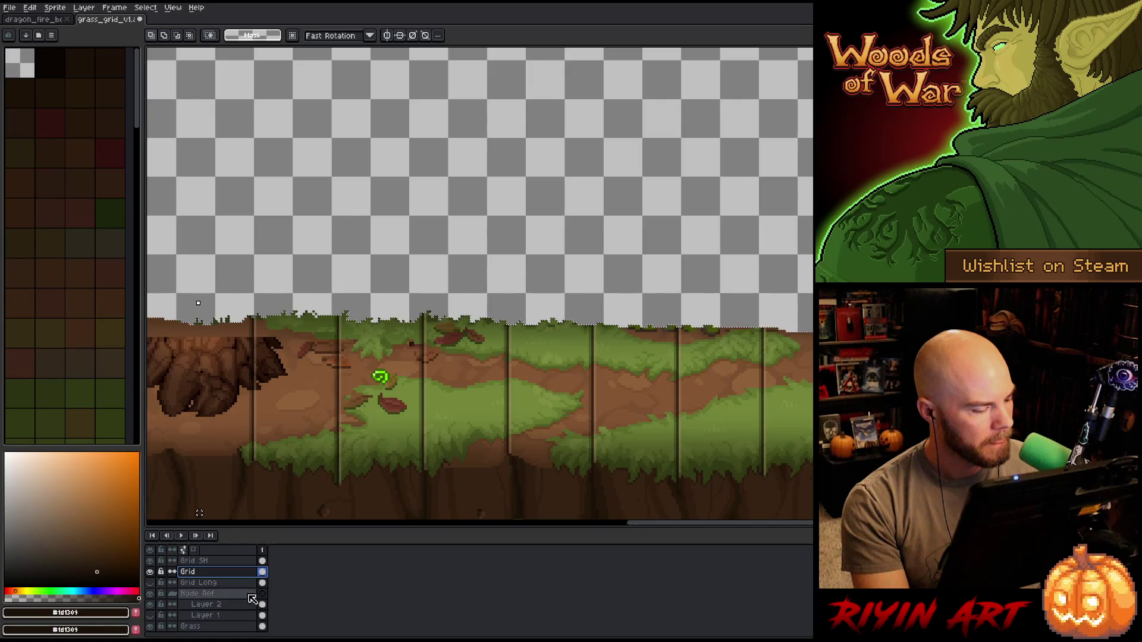
- Select the Grid SH, Grid and Grid Long cels, zoom out along the strip, and open Grid SH's properties
left_click_drag(262, 582, 265, 568)
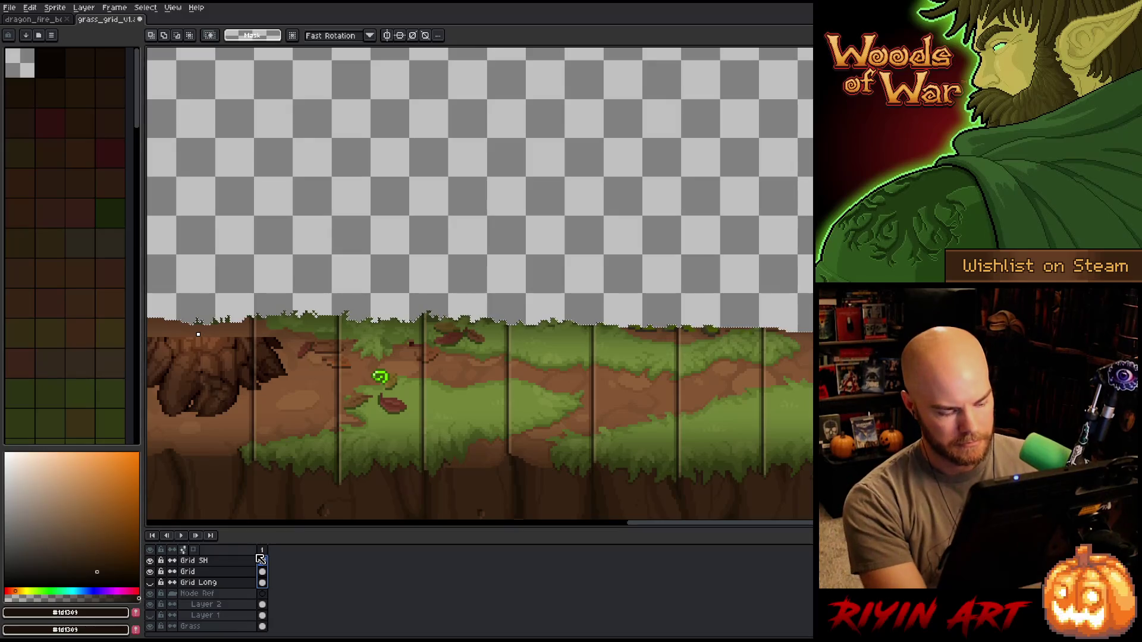
key("minus")
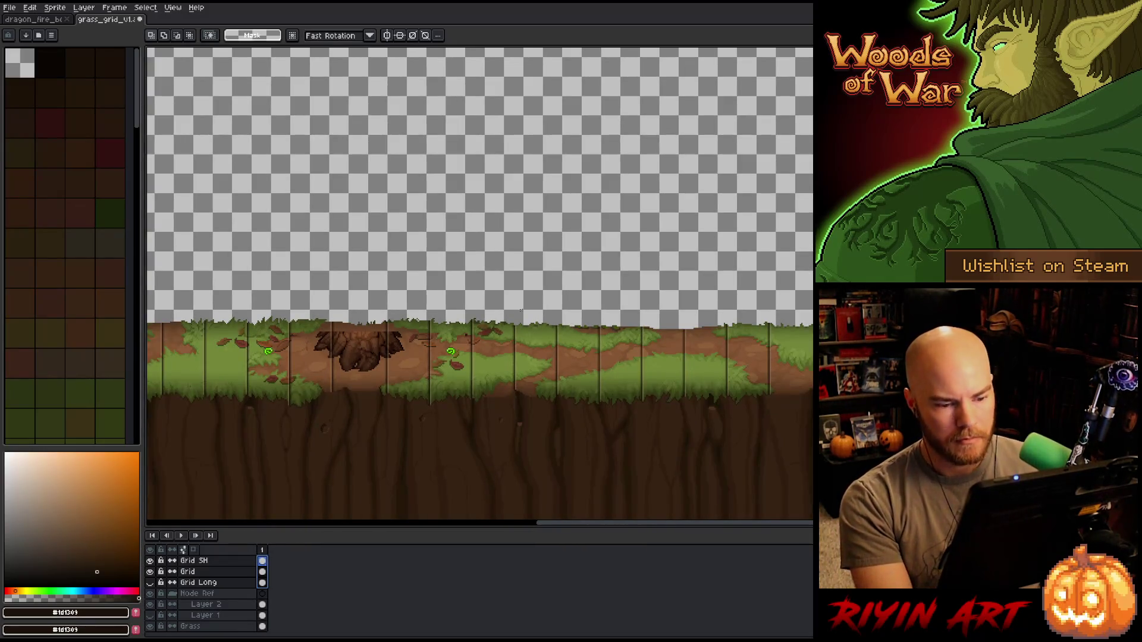
scroll(376, 380, "up", 1)
mouse_move(375, 381)
left_mouse_down()
mouse_move(592, 380)
mouse_move(615, 407)
left_mouse_up()
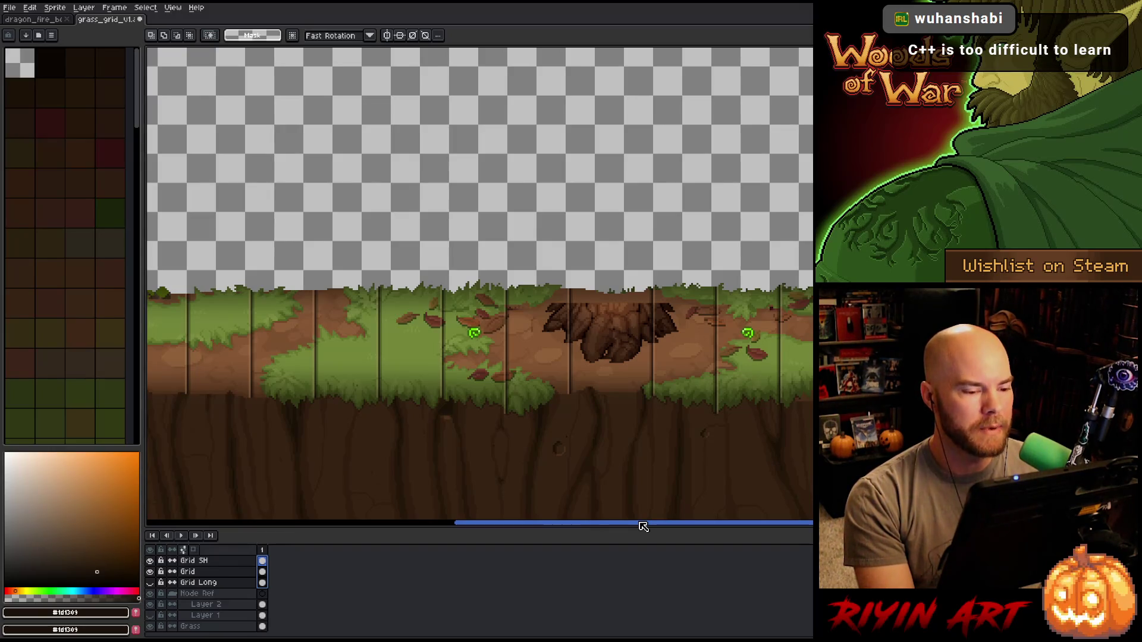
left_click_drag(642, 526, 519, 525)
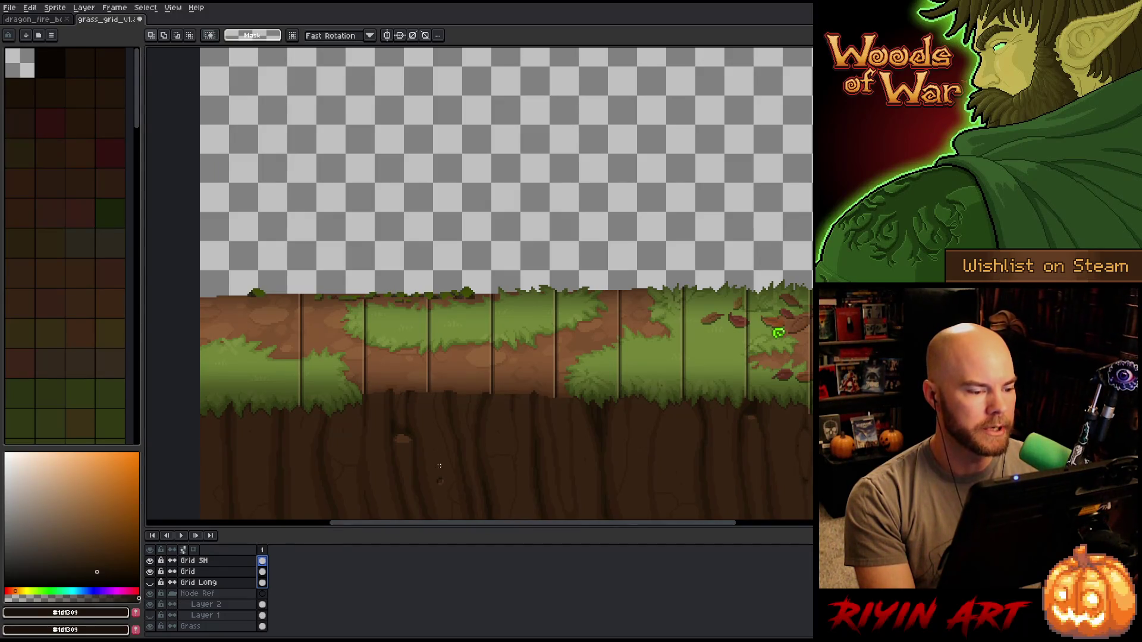
scroll(326, 313, "up", 3)
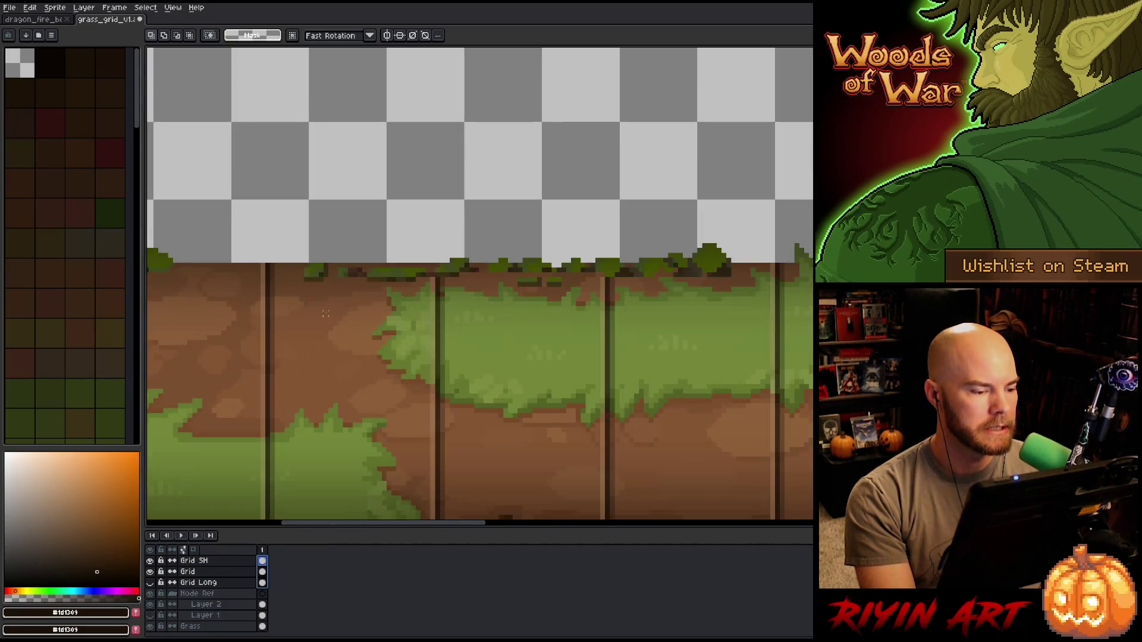
scroll(329, 313, "down", 2)
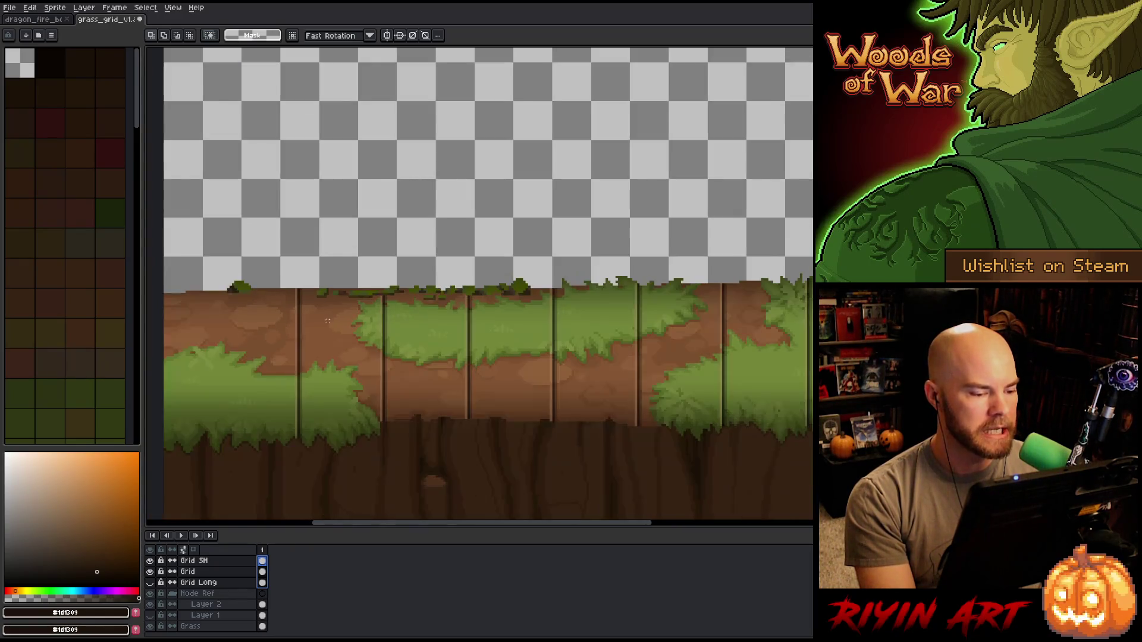
scroll(329, 313, "up", 1)
double_click(194, 561)
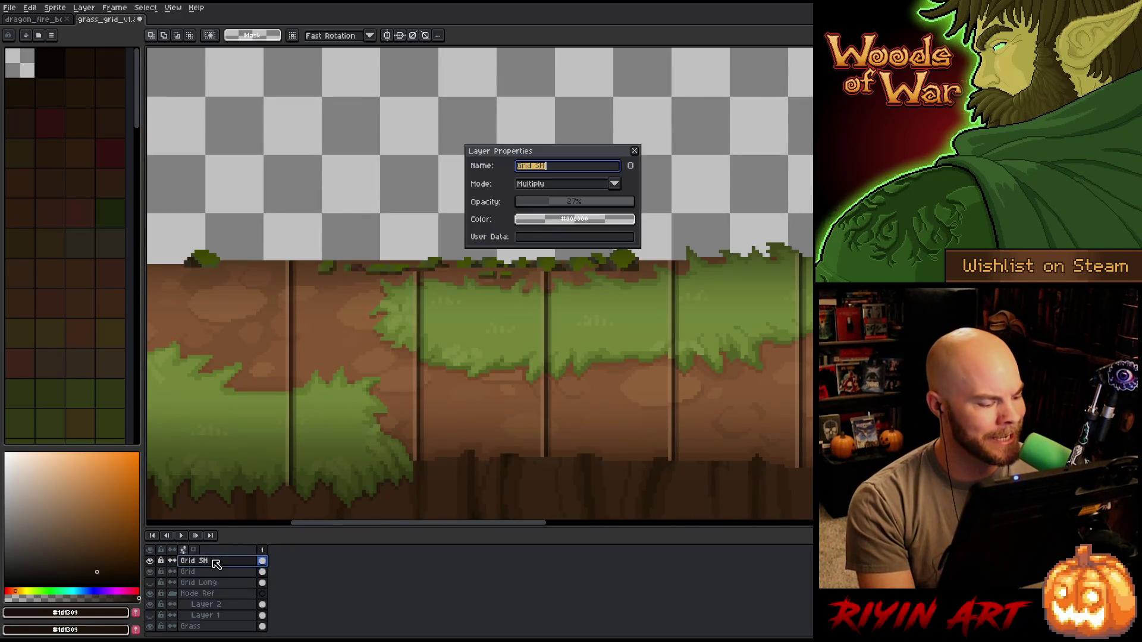
- Nudge the Grid SH opacity down then slightly up, and make the Grid layer active
left_click_drag(569, 207, 562, 208)
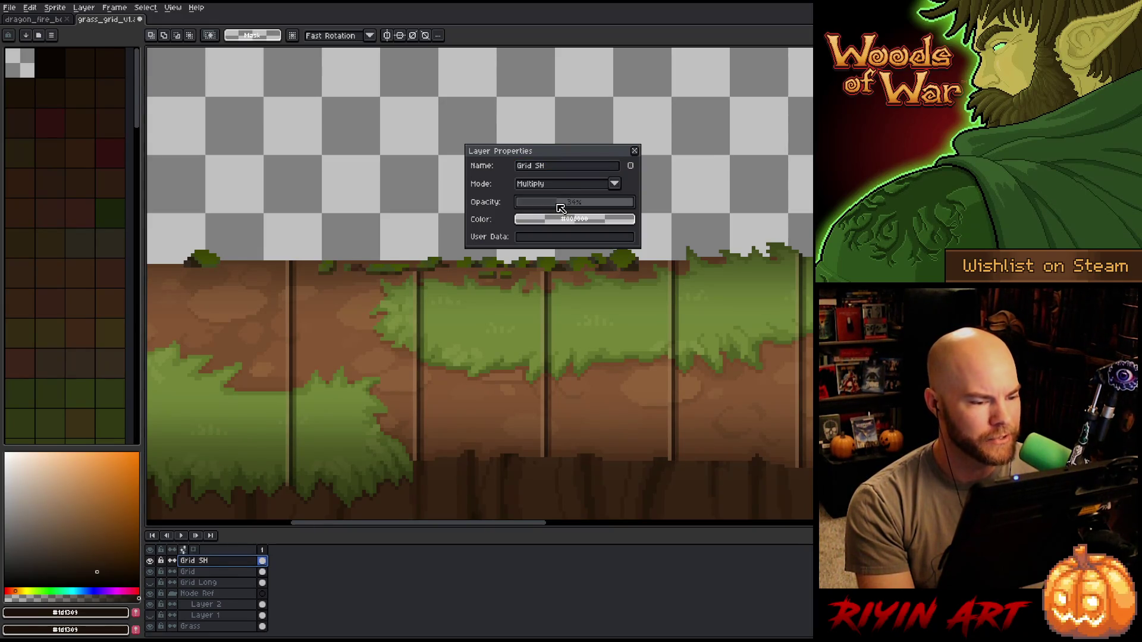
left_click_drag(559, 208, 563, 207)
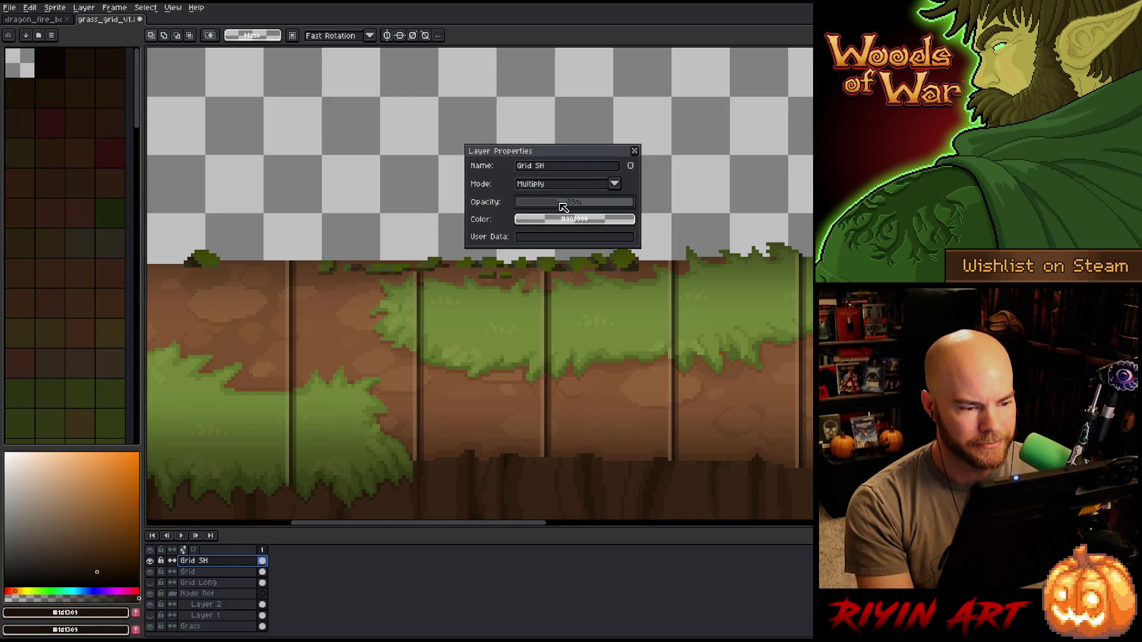
left_click(634, 151)
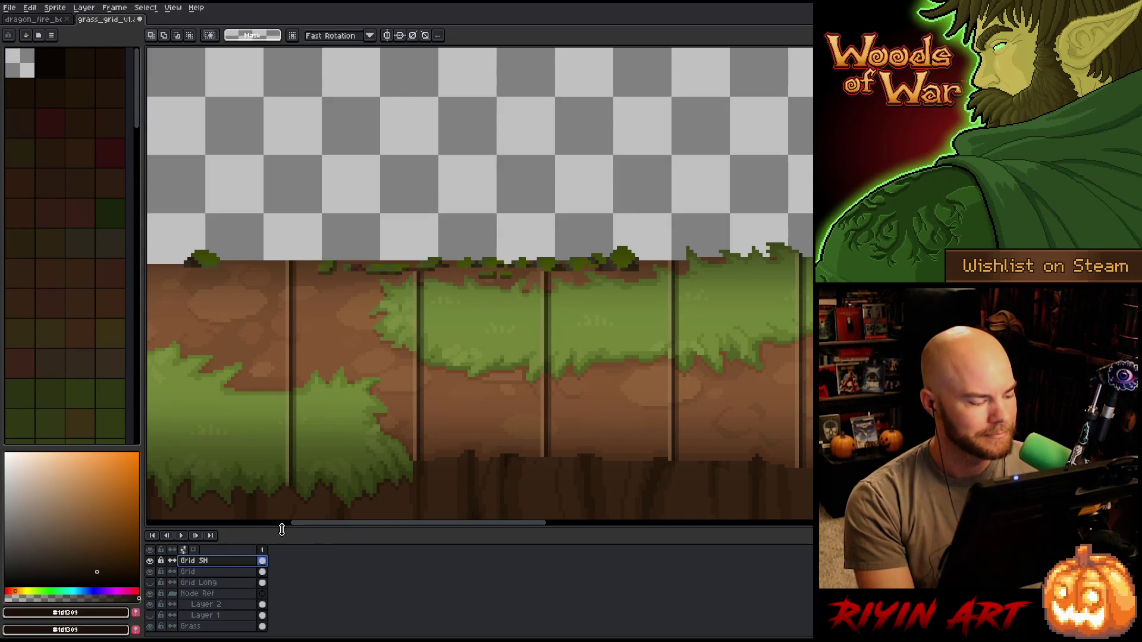
left_click(207, 572)
scroll(210, 574, "up", 1)
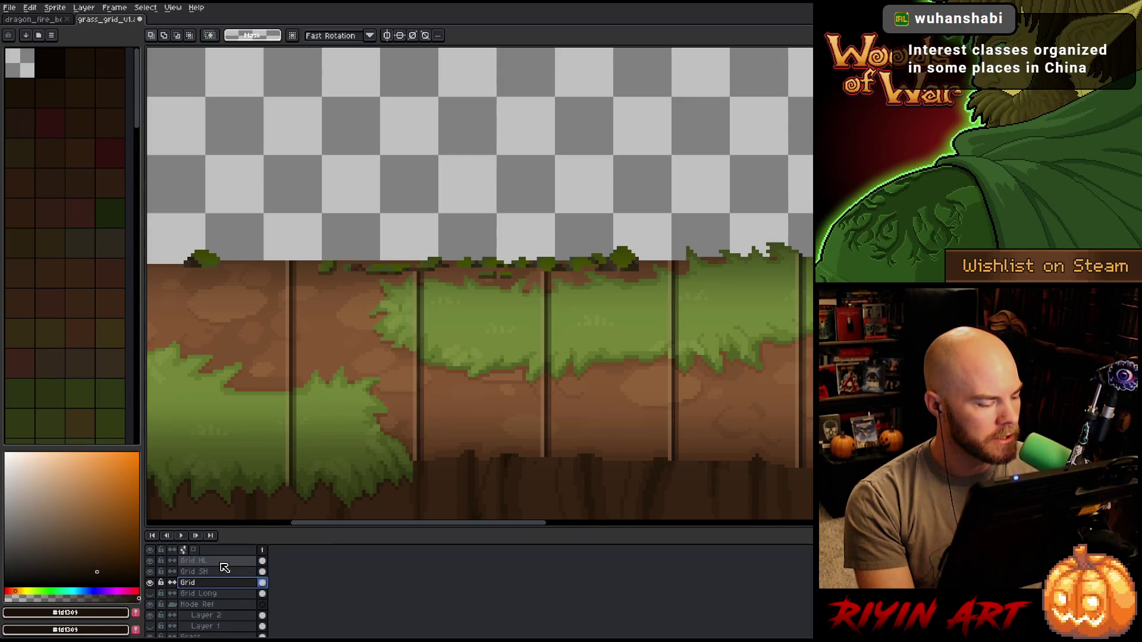
- Review Grid HL's opacity and browse its blend mode list, keeping Normal
double_click(221, 561)
left_click(563, 207)
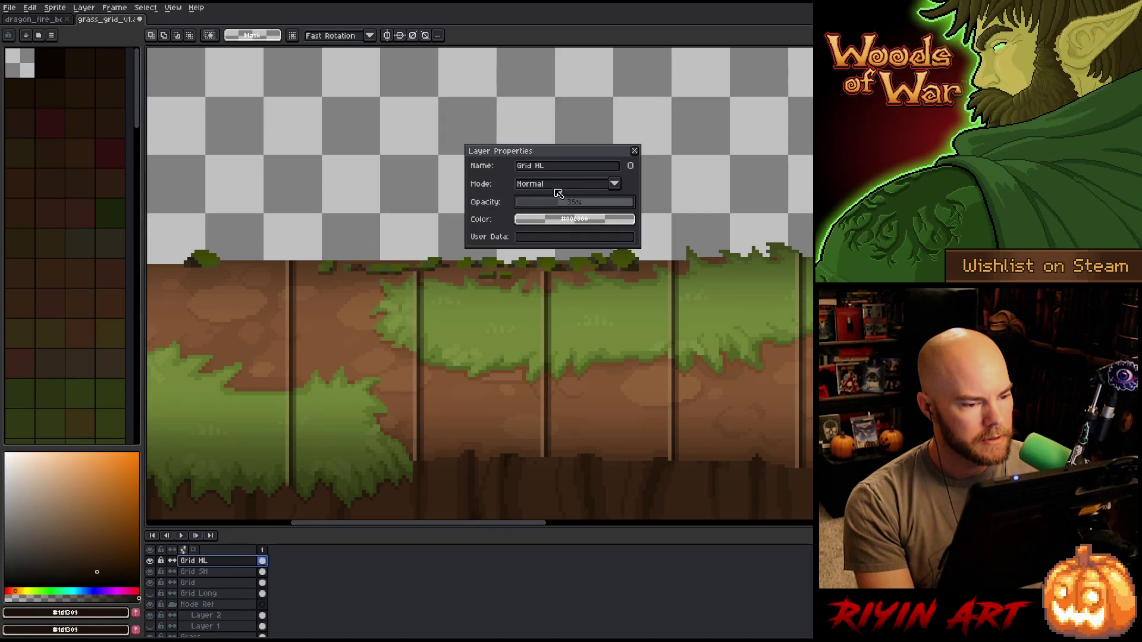
left_click(555, 187)
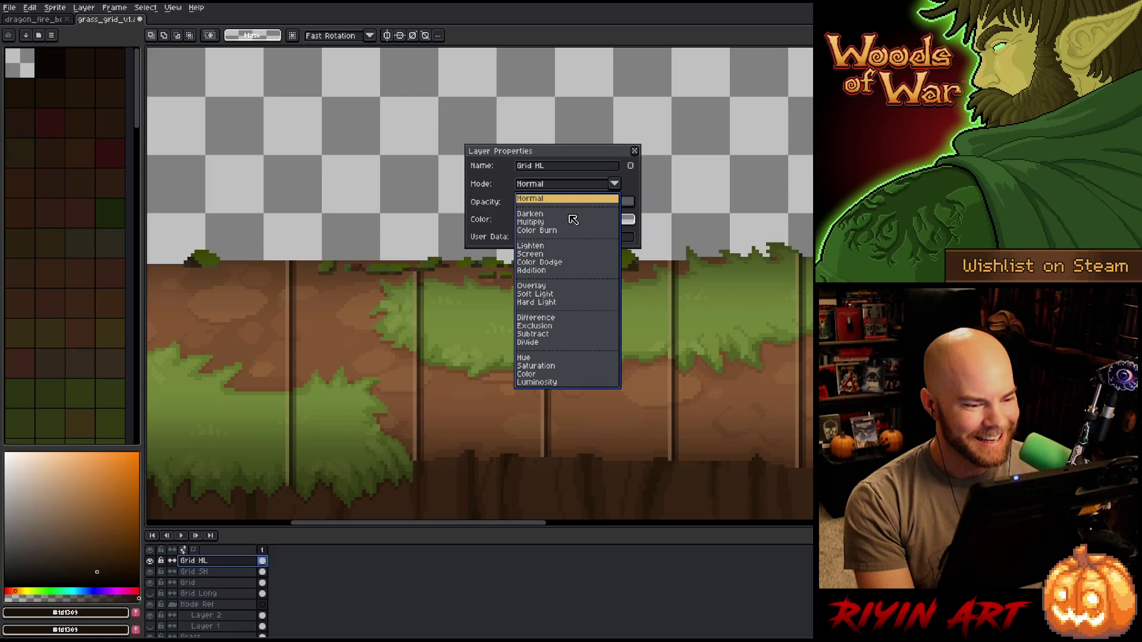
left_click(508, 187)
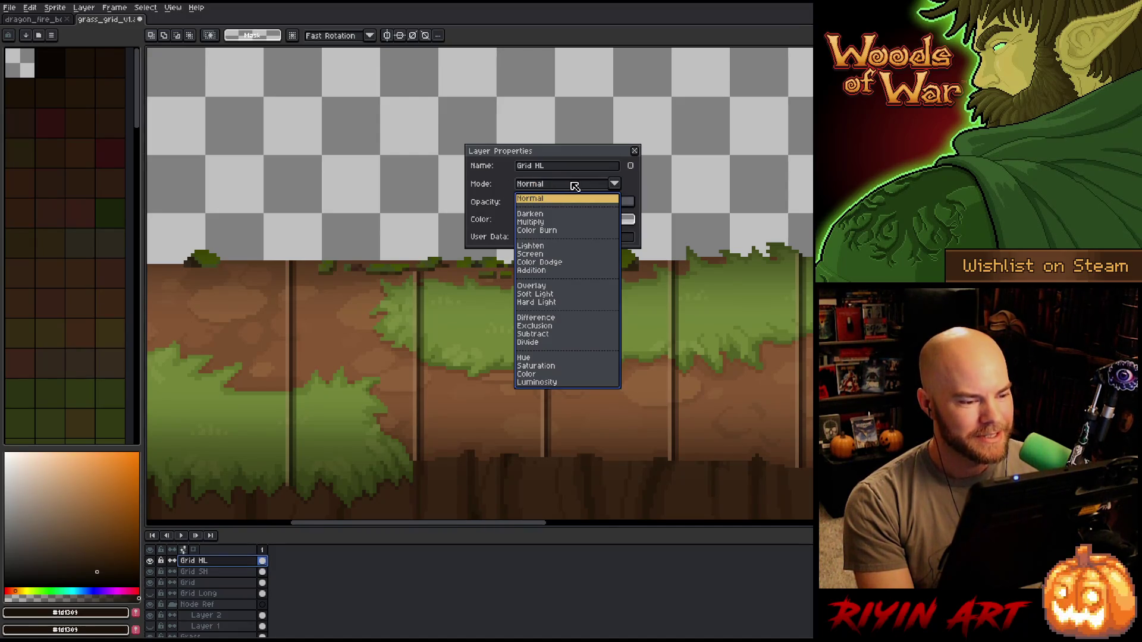
left_click(623, 182)
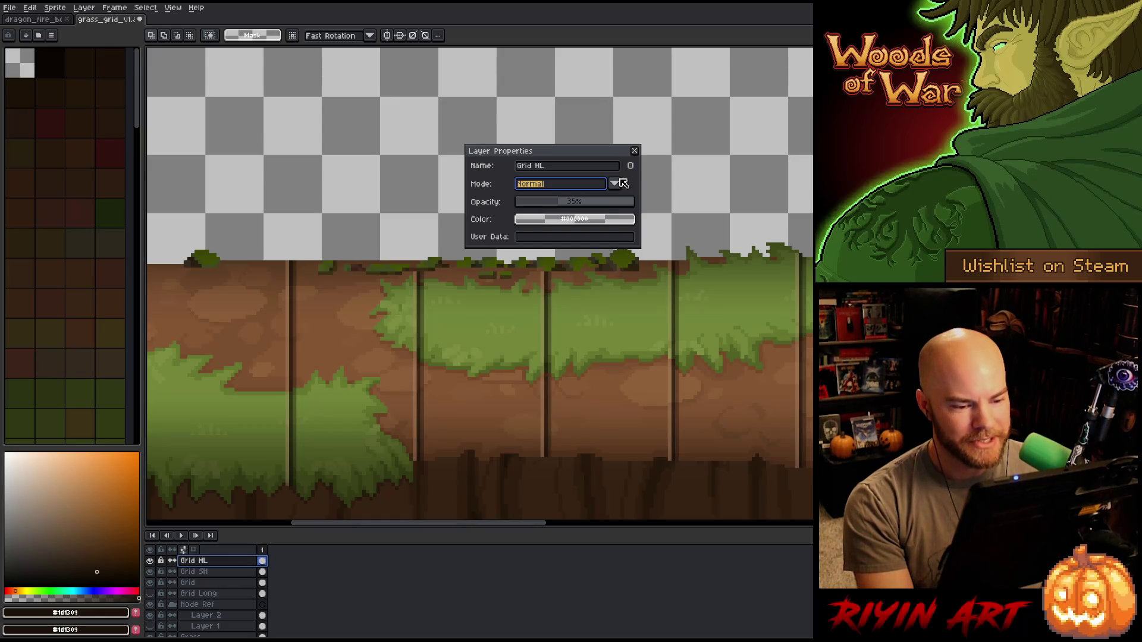
- Confirm Normal as Grid HL's blend mode and close its properties
left_click(613, 184)
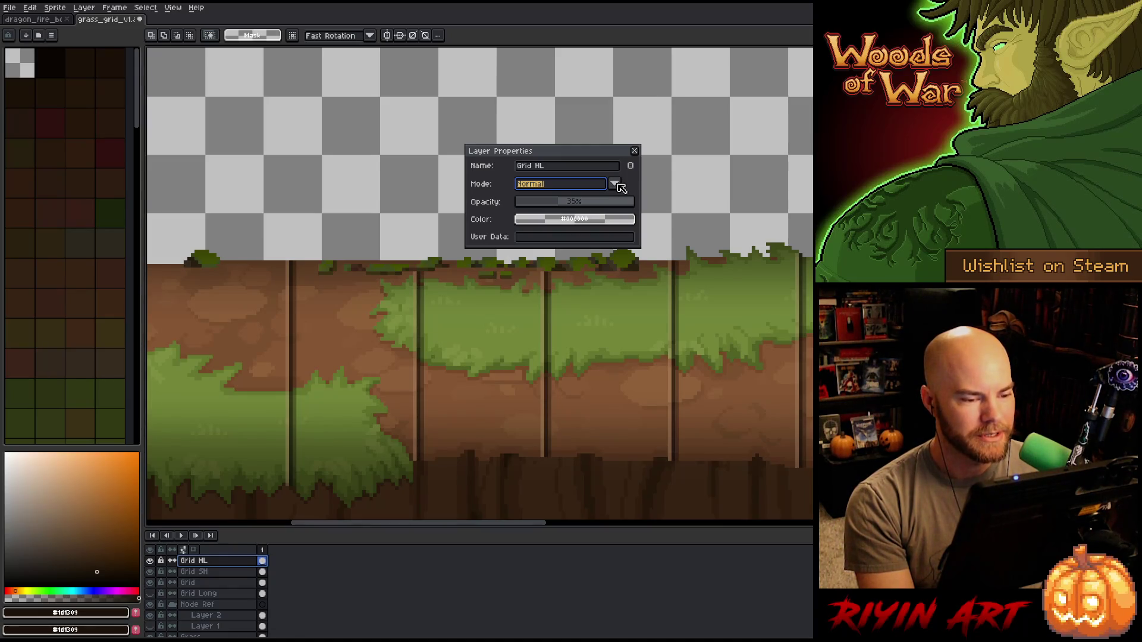
left_click(619, 186)
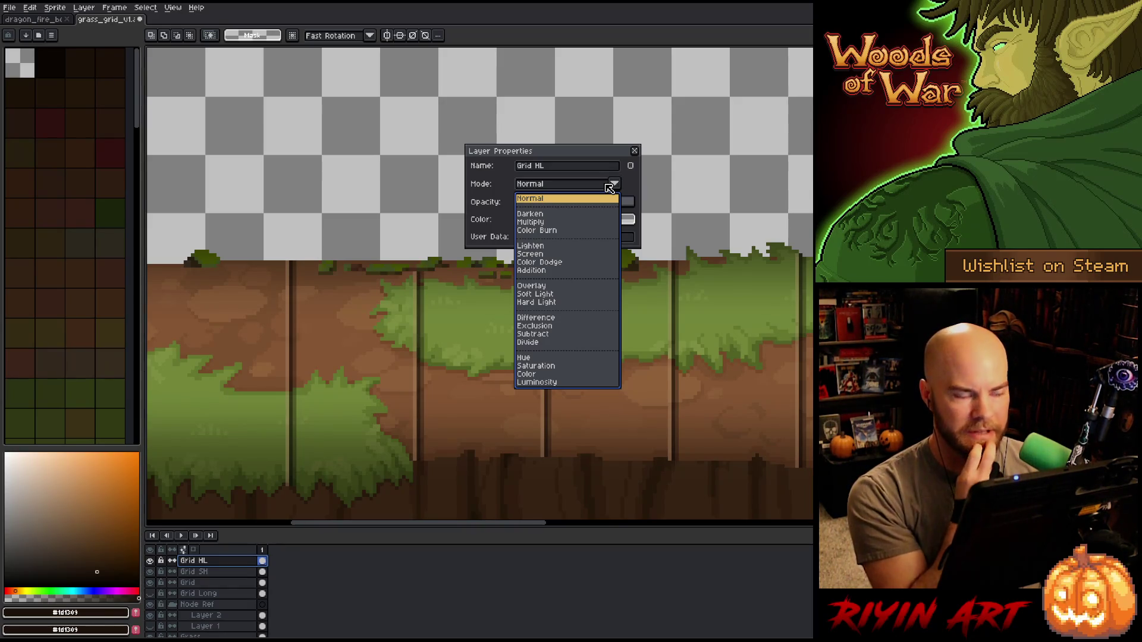
left_click(609, 186)
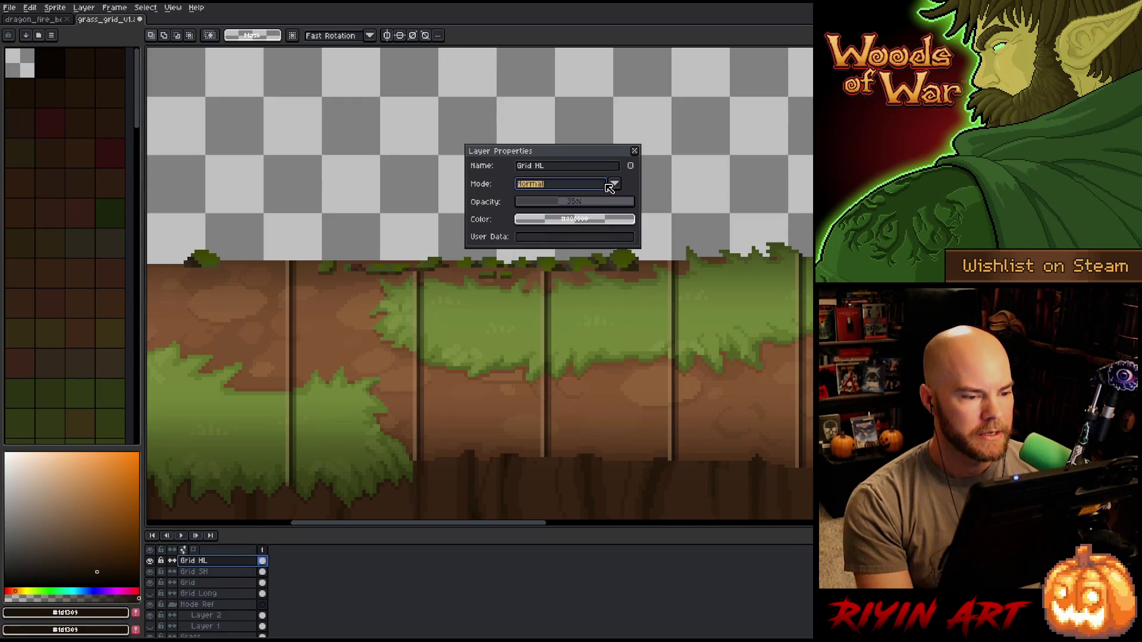
left_click(634, 151)
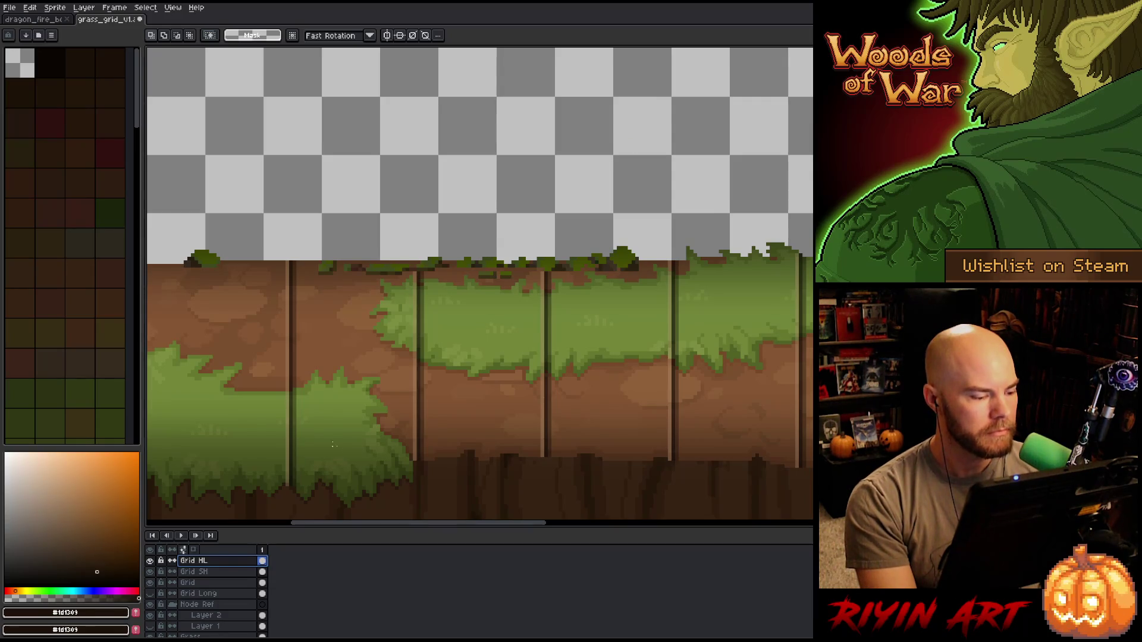
scroll(667, 432, "down", 1)
scroll(668, 431, "down", 1)
scroll(667, 432, "up", 1)
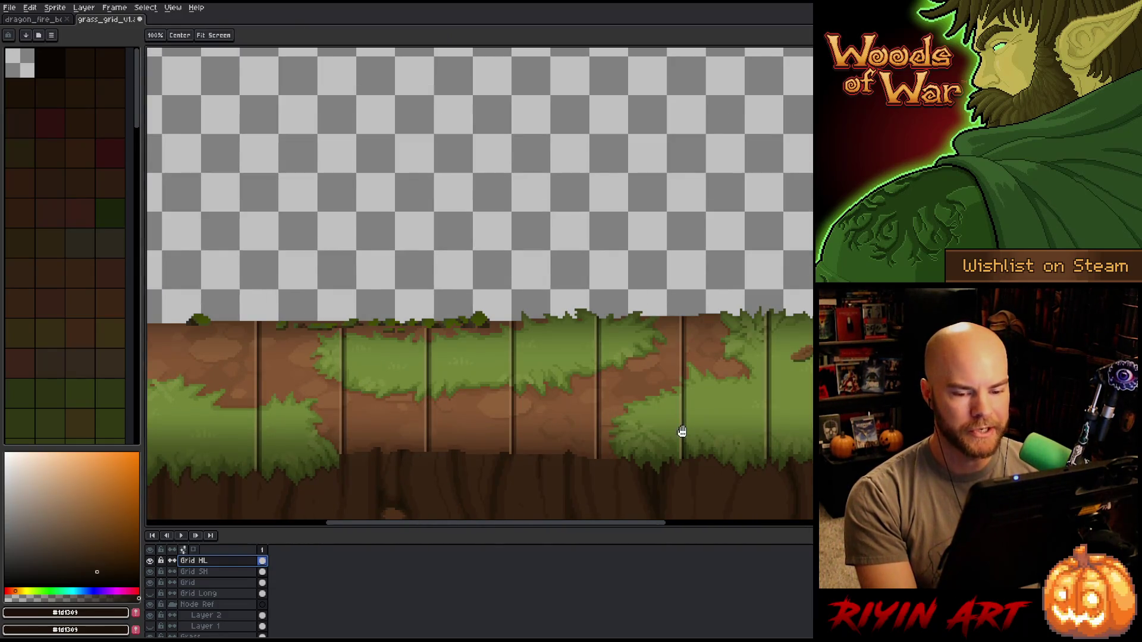
left_click_drag(667, 432, 481, 418)
- Switch to the Rectangular Marquee tool over the stump tiles
key("m")
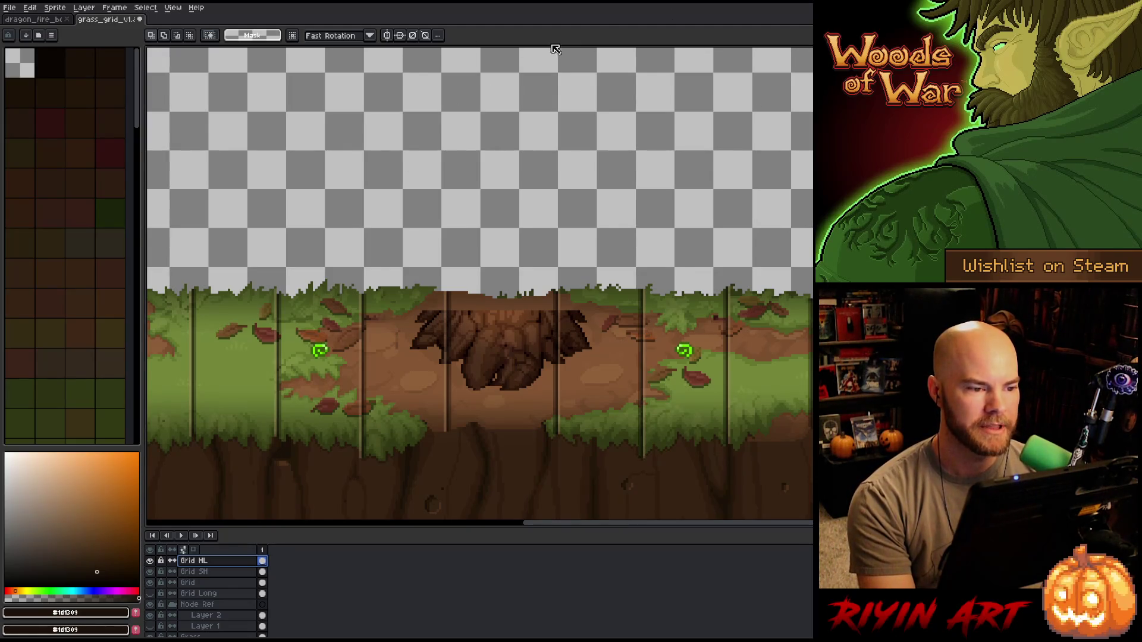
- Test a couple of marquee selections over the ground tiles, deselect, and bring up the Grid layer's properties
left_click_drag(497, 268, 763, 487)
key("ctrl+d")
mouse_move(505, 253)
left_mouse_down()
mouse_move(811, 468)
mouse_move(812, 485)
left_mouse_up()
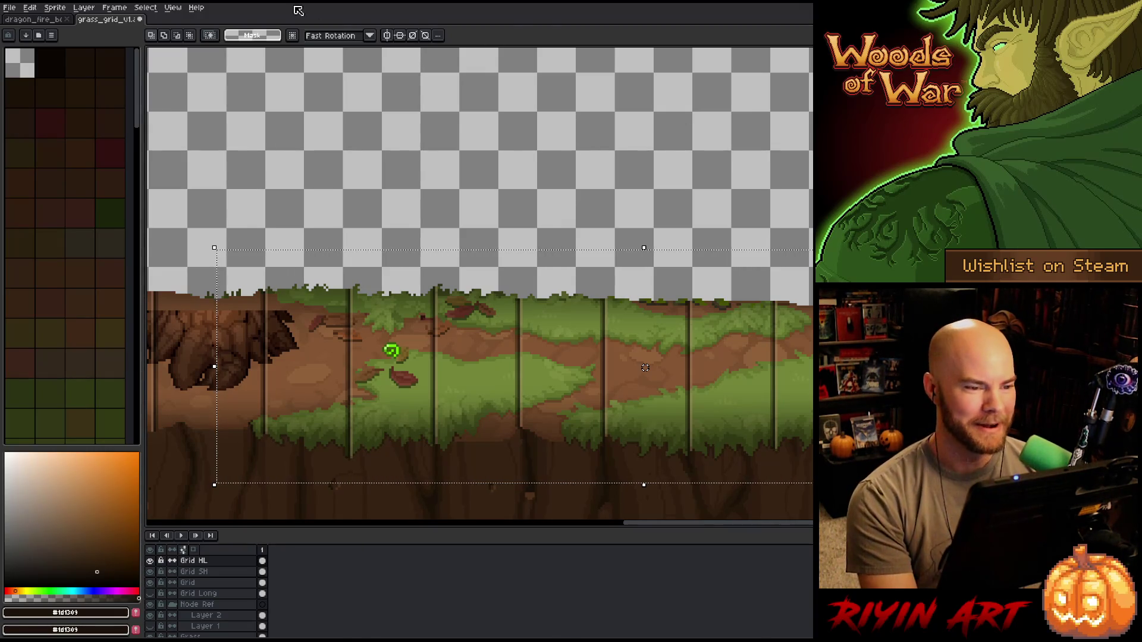
key("ctrl+d")
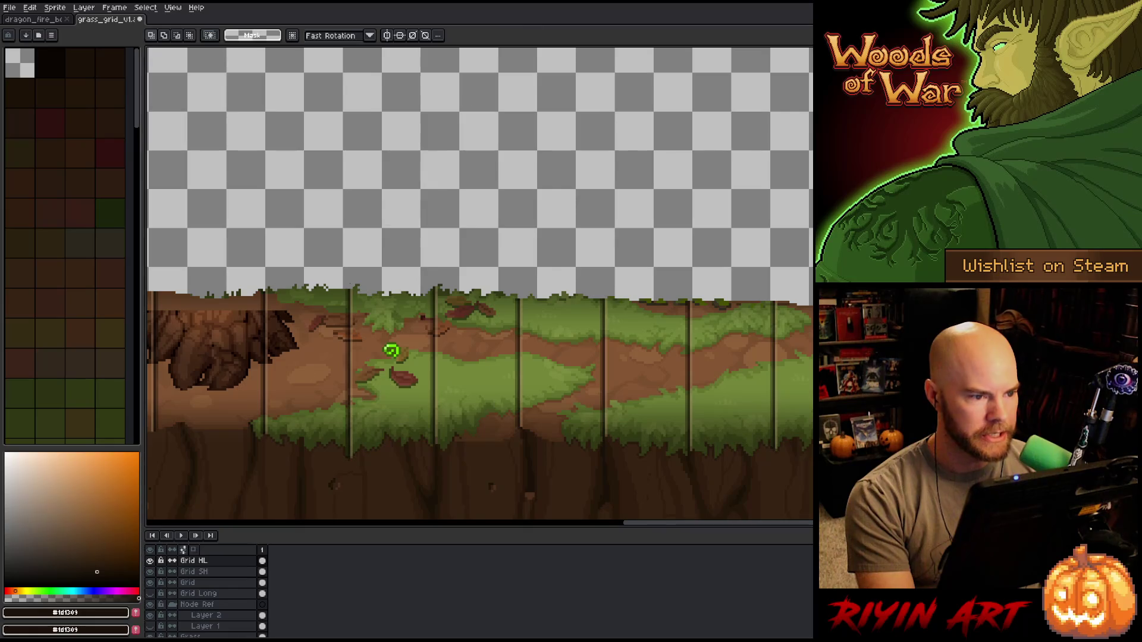
double_click(217, 582)
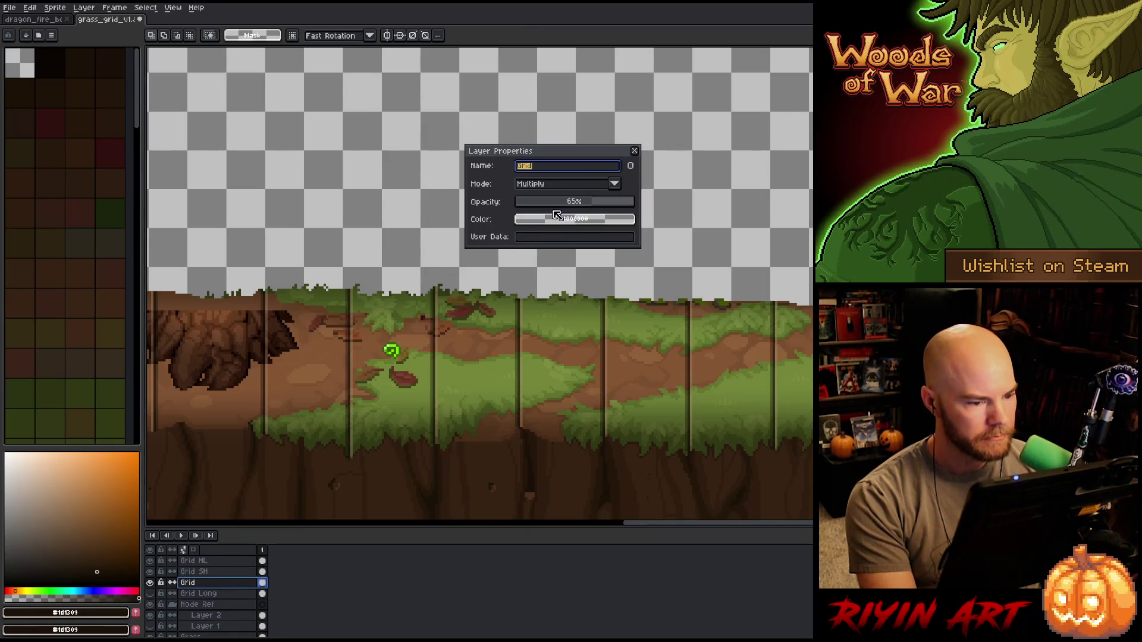
- Set Grid opacity to 50%, nudge Grid SH's opacity slightly, and dismiss Layer Properties
left_click(577, 205)
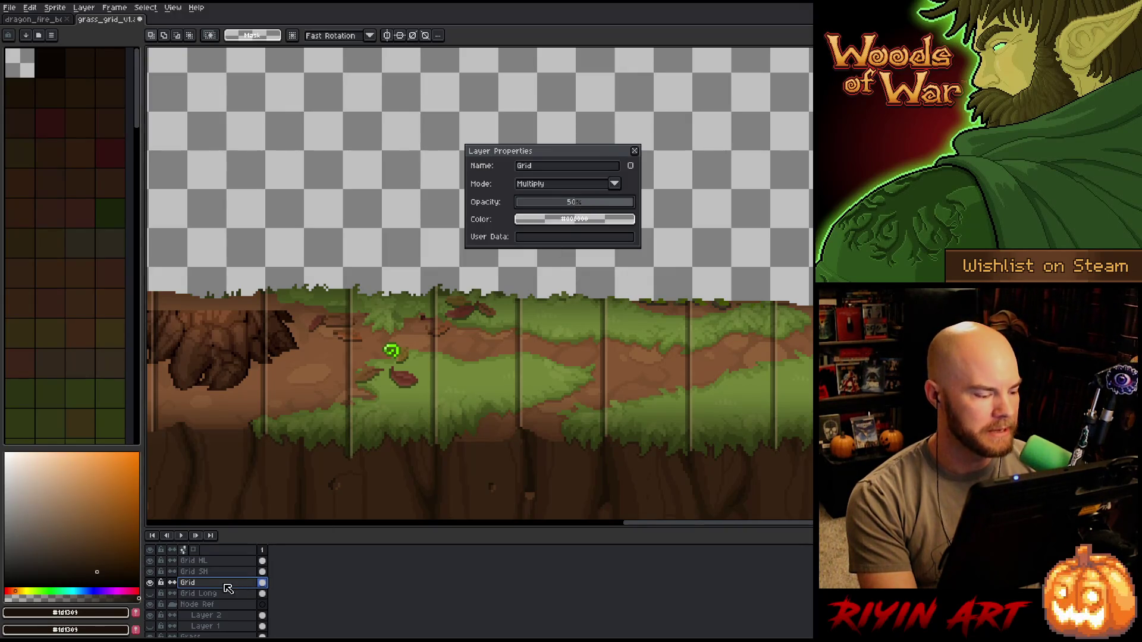
left_click(200, 571)
left_click_drag(554, 206, 555, 206)
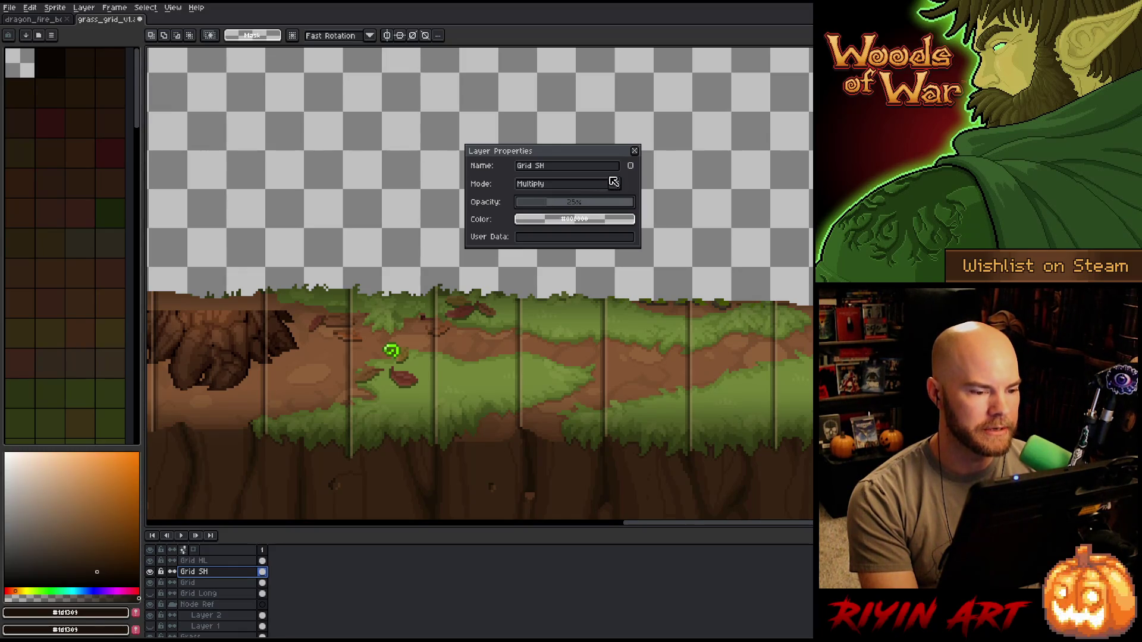
left_click(634, 152)
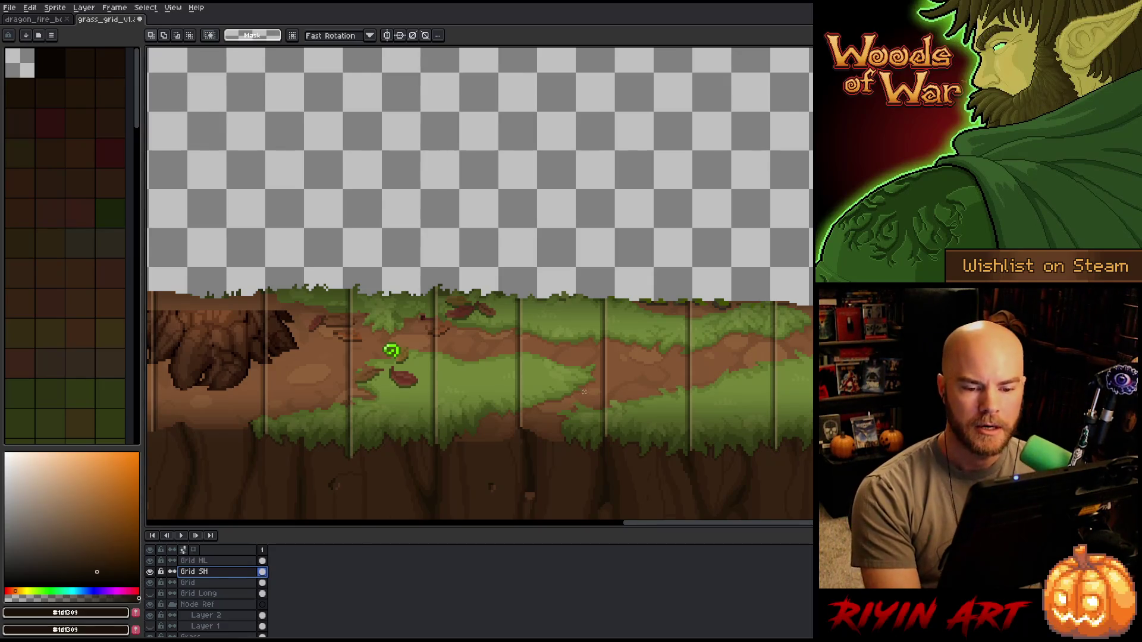
scroll(579, 400, "down", 1)
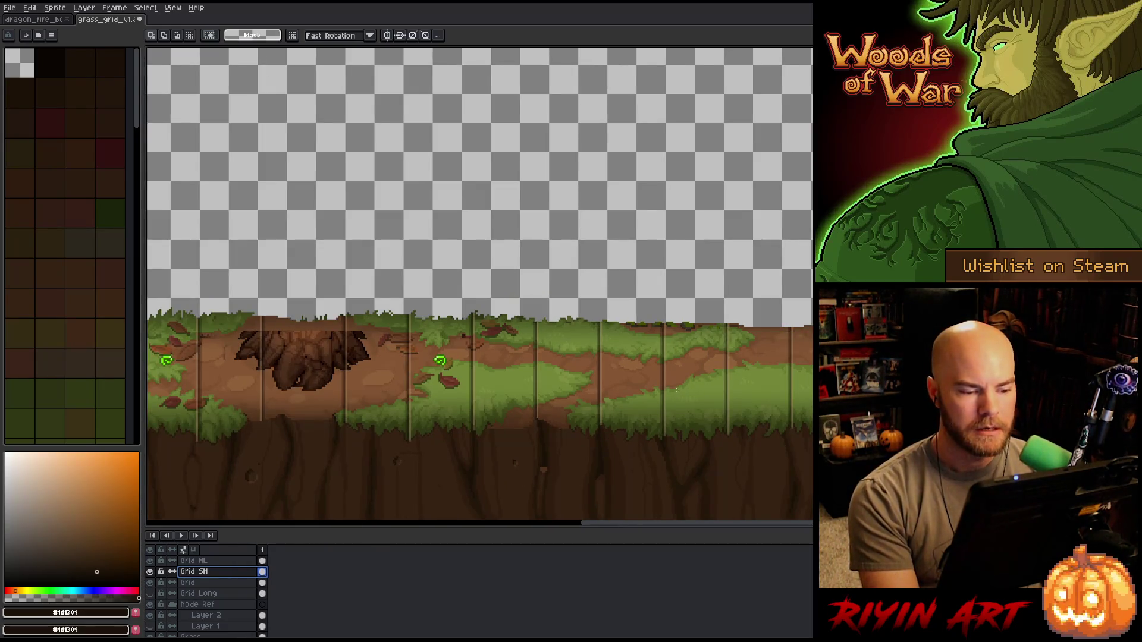
scroll(626, 373, "up", 2)
scroll(627, 373, "down", 1)
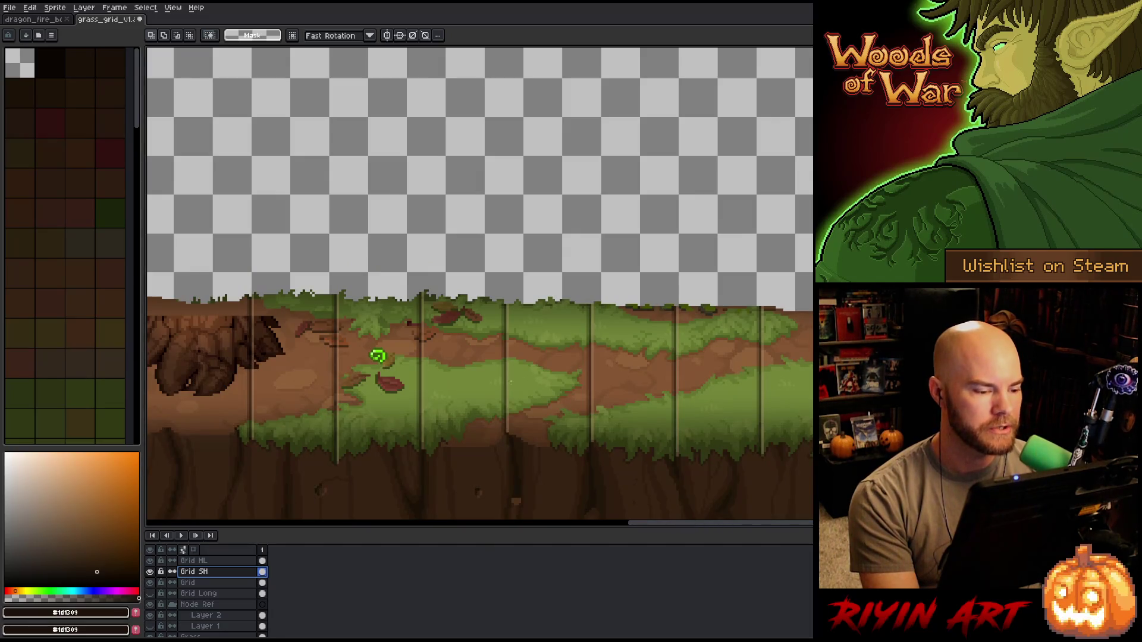
scroll(506, 384, "down", 1)
left_click_drag(505, 385, 587, 430)
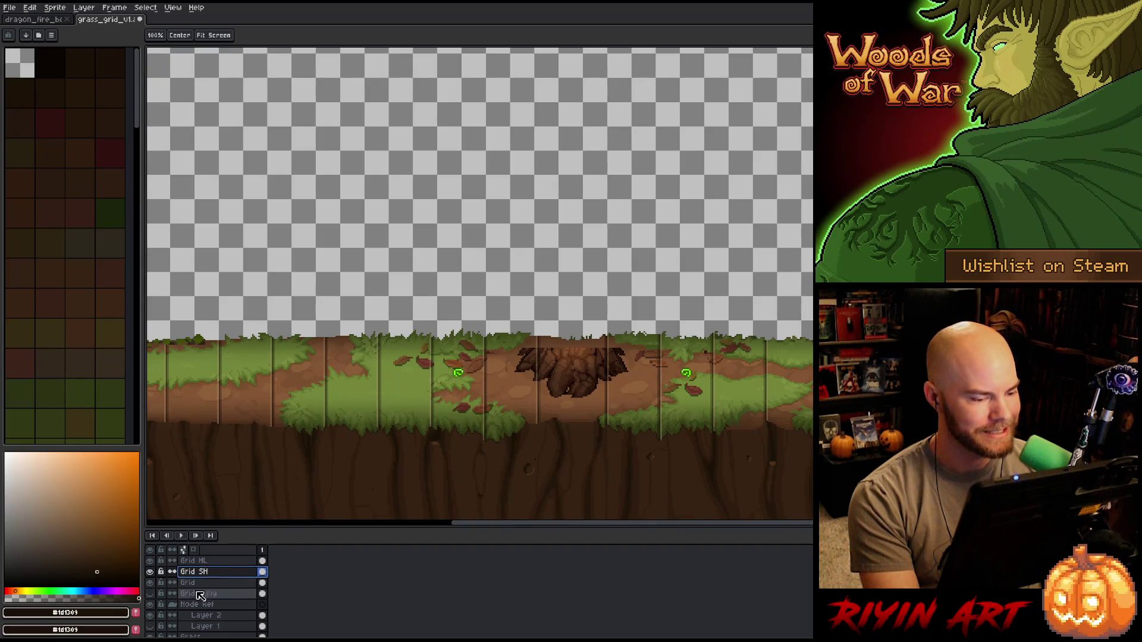
left_click(151, 609)
left_click(152, 608)
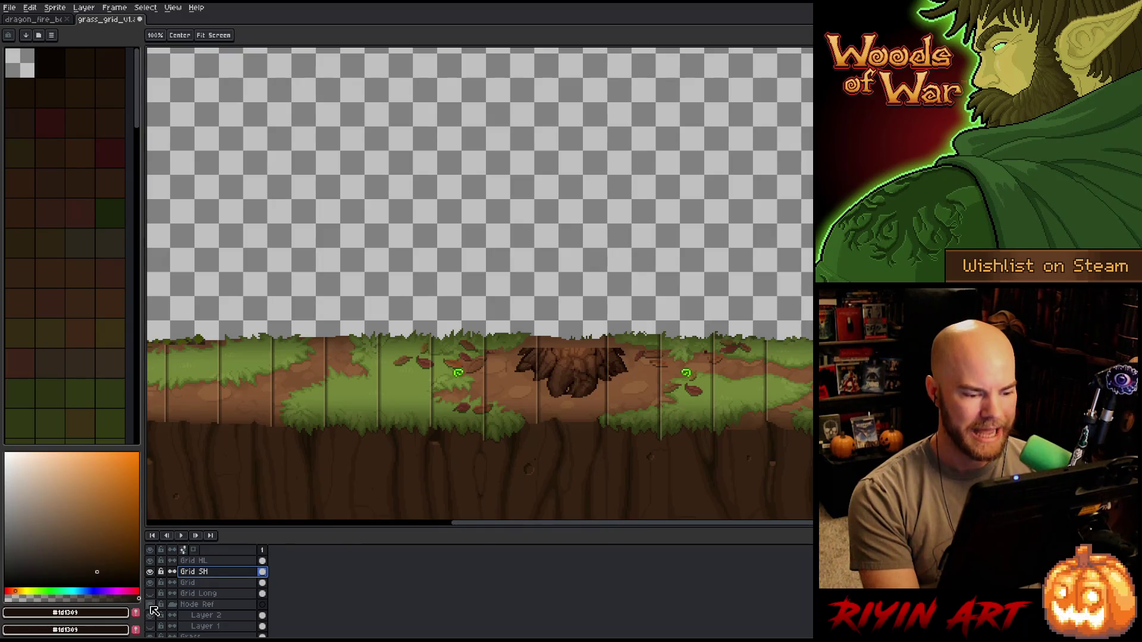
left_click(153, 610)
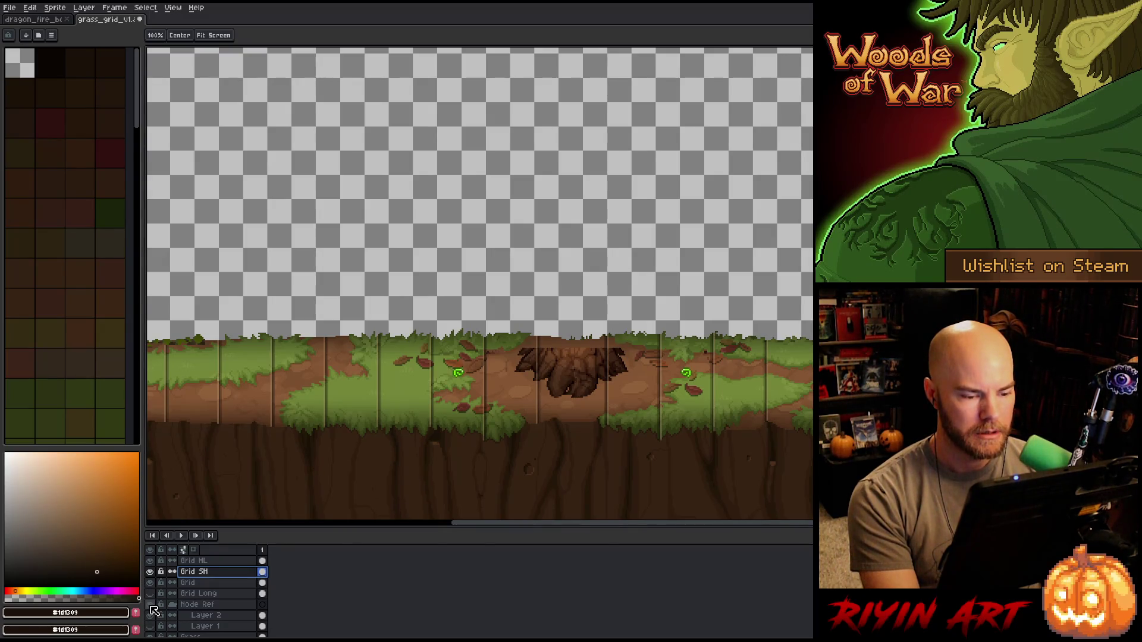
left_click(153, 610)
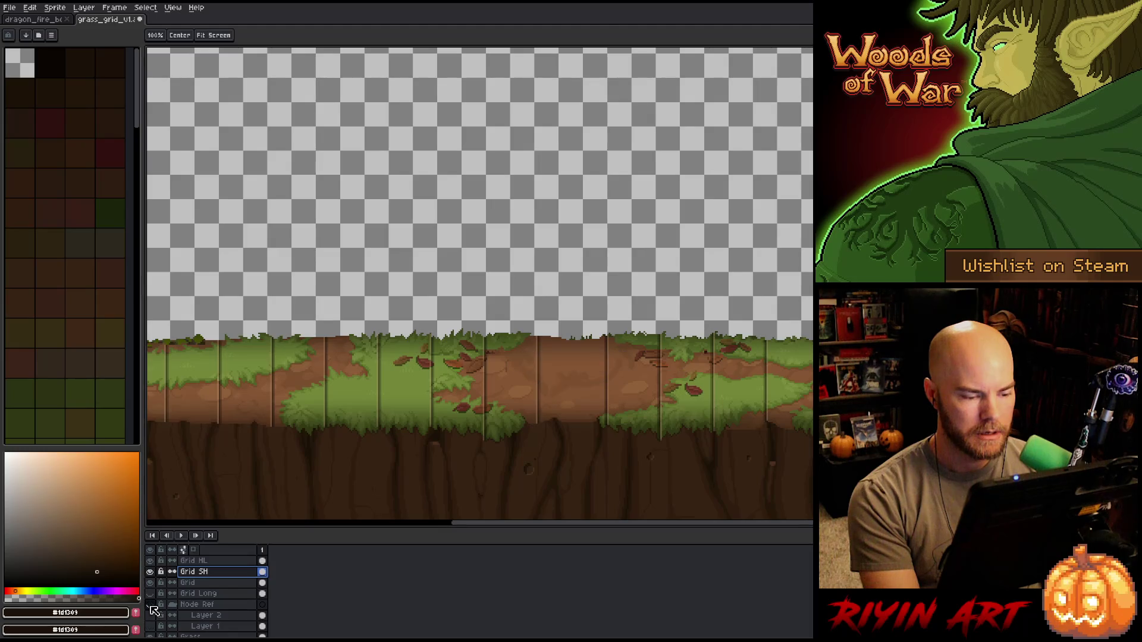
key("m")
scroll(593, 426, "up", 1)
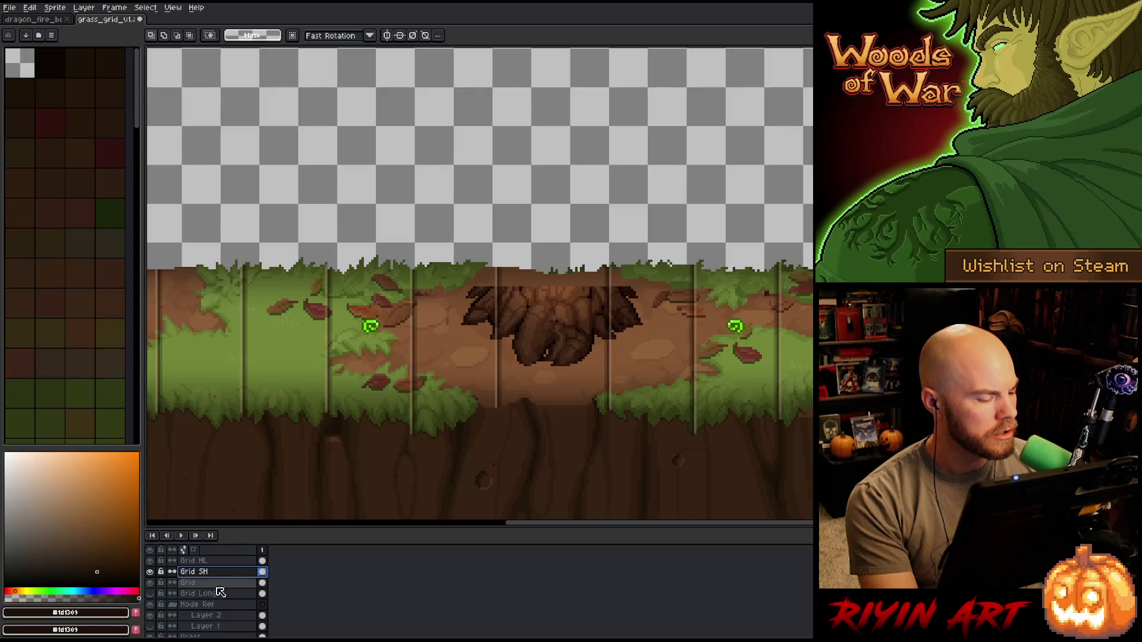
- Show the grid layers again and select the area around the stump on the Grid layer
left_click(187, 583)
left_click(149, 560)
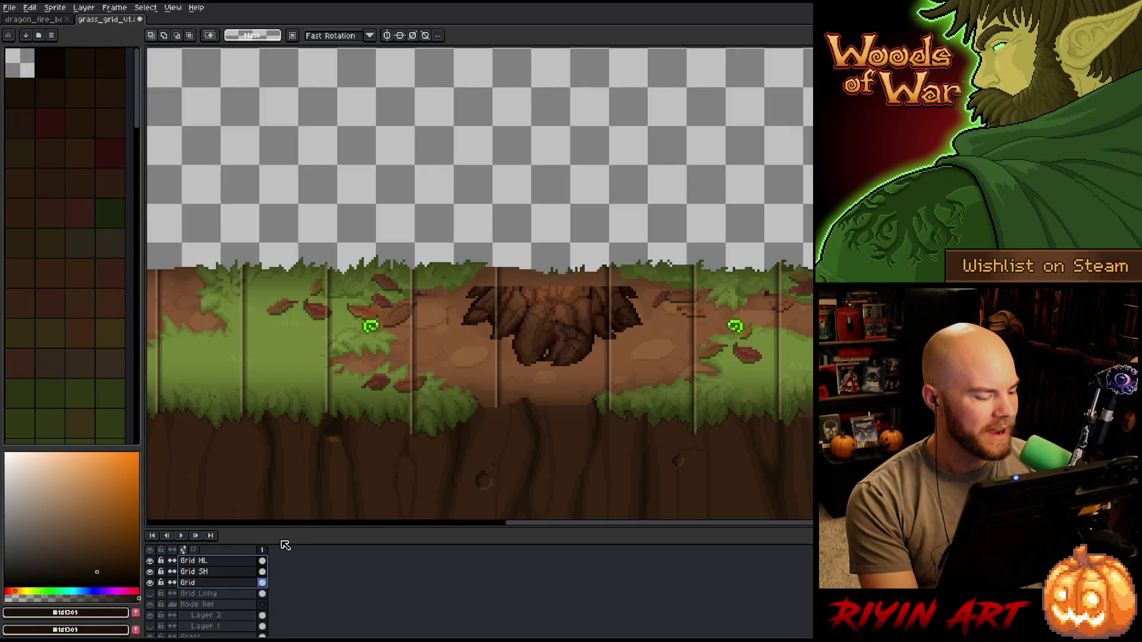
left_click_drag(464, 238, 639, 462)
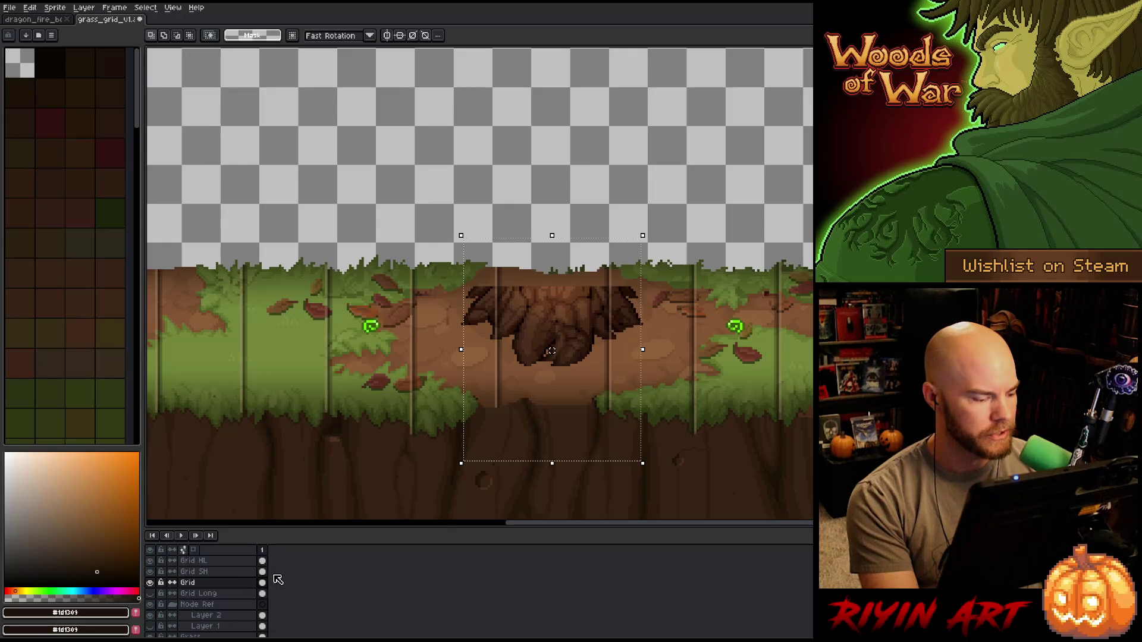
- Duplicate Group 1 into Group 1 Copy and select the copy's three grid layers
left_click(203, 561)
right_click(204, 560)
left_click(224, 610)
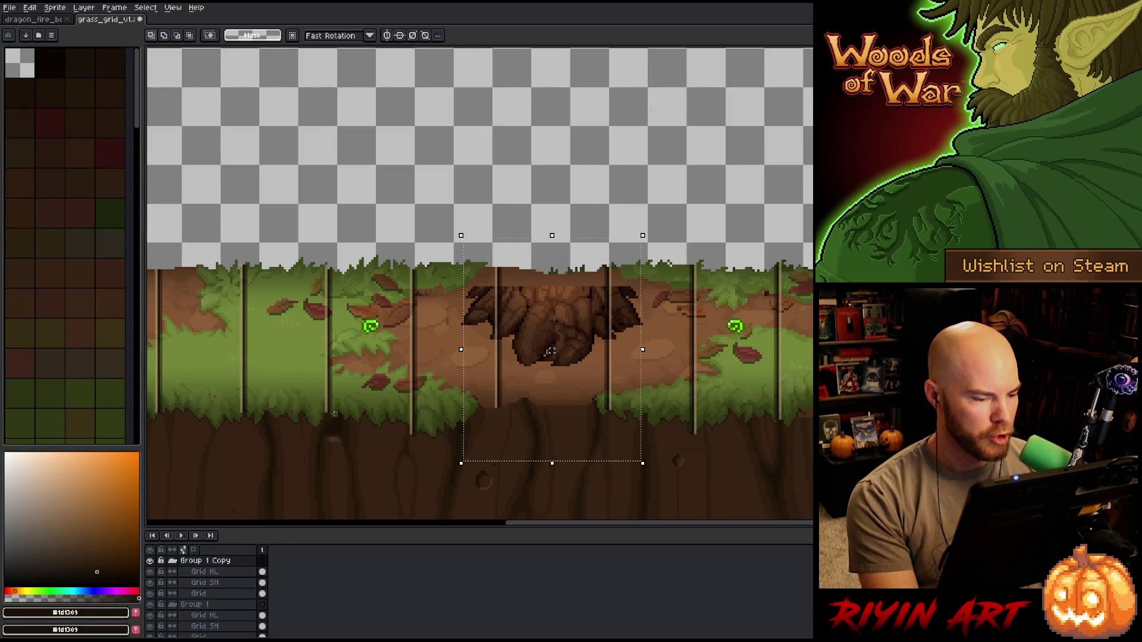
left_click_drag(220, 593, 220, 574)
key("b")
key("m")
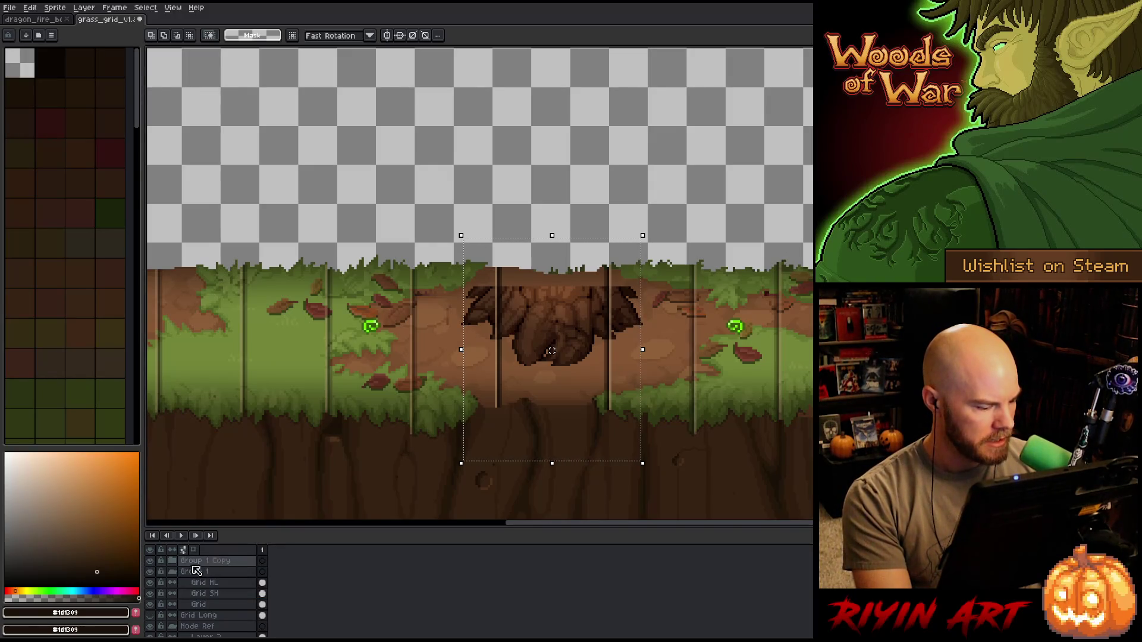
- Rename Group 1 Copy to Interior Grid and Group 1 to Exterior grid
double_click(197, 562)
type("Interior")
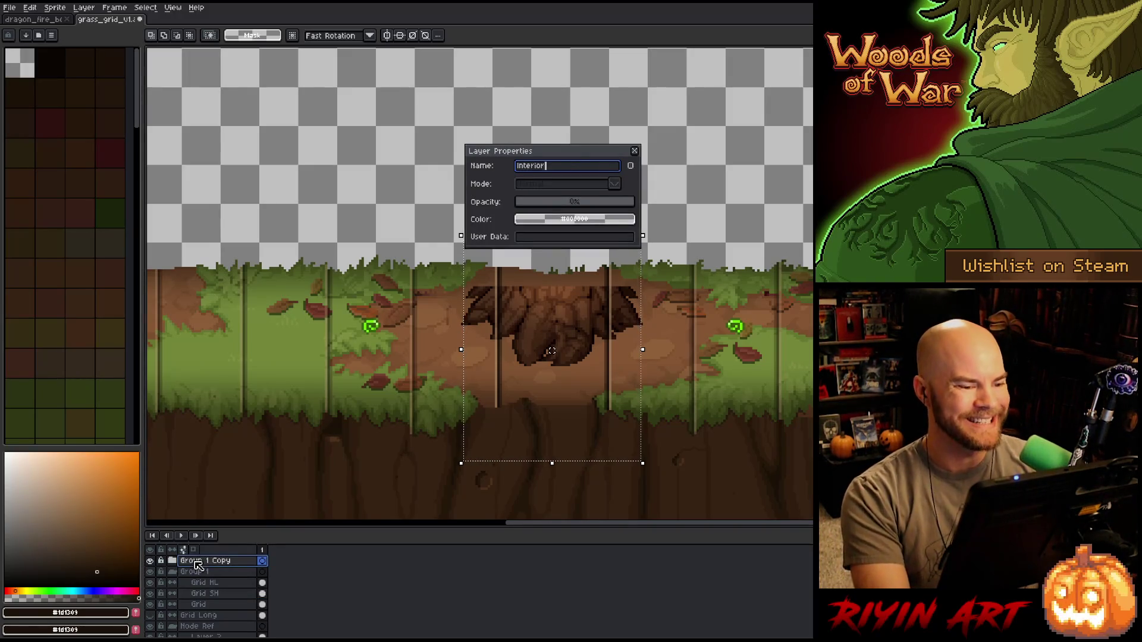
type(" Grid")
key("Return")
double_click(199, 572)
type("Exte")
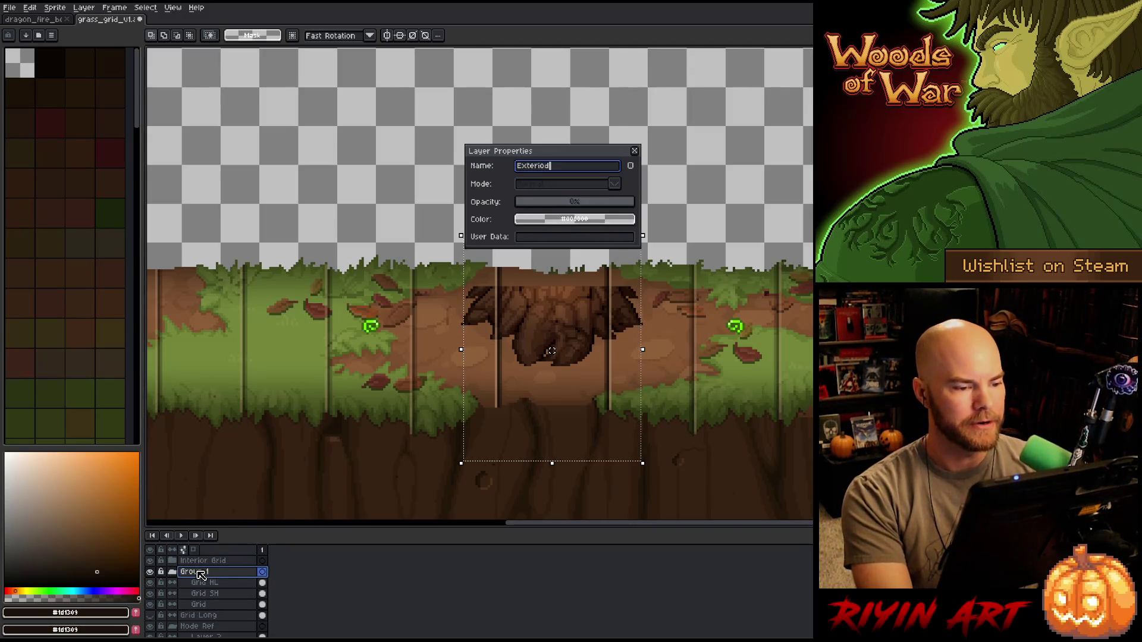
type("r grid")
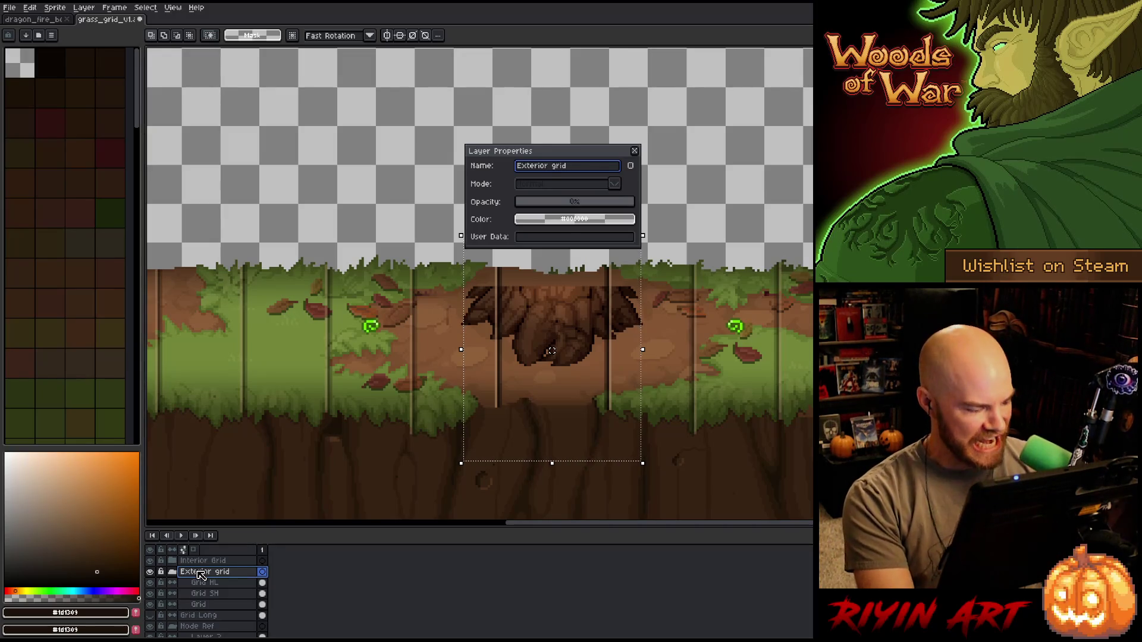
left_click(204, 582)
- Check the Exterior grid's layer properties, close them, and toggle Interior Grid's visibility
left_click(217, 605, "shift")
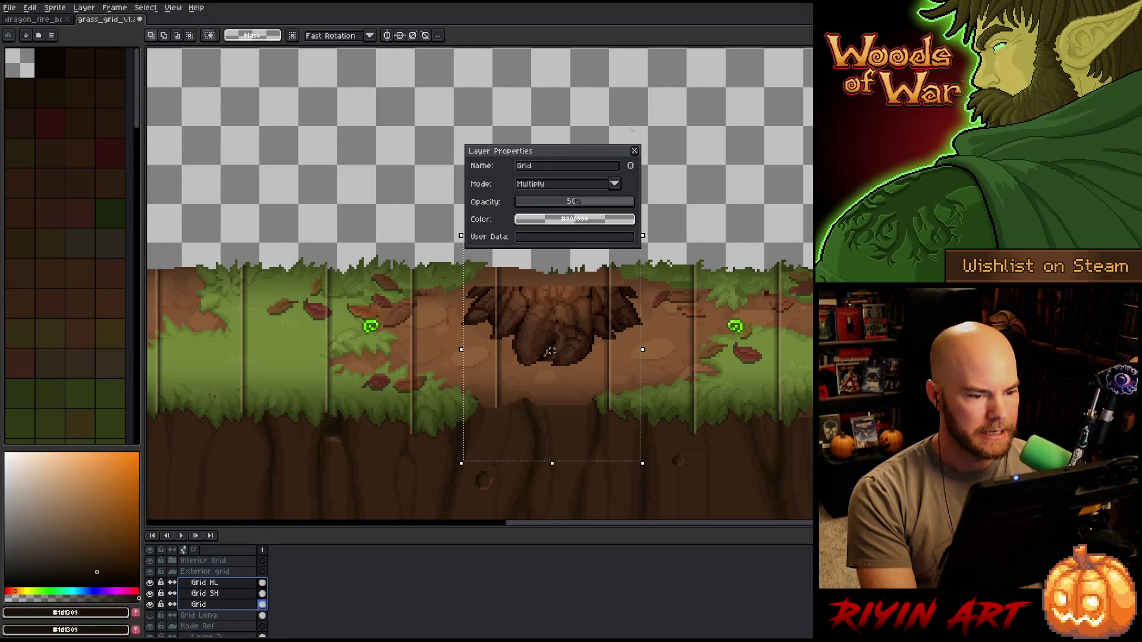
left_click(634, 153)
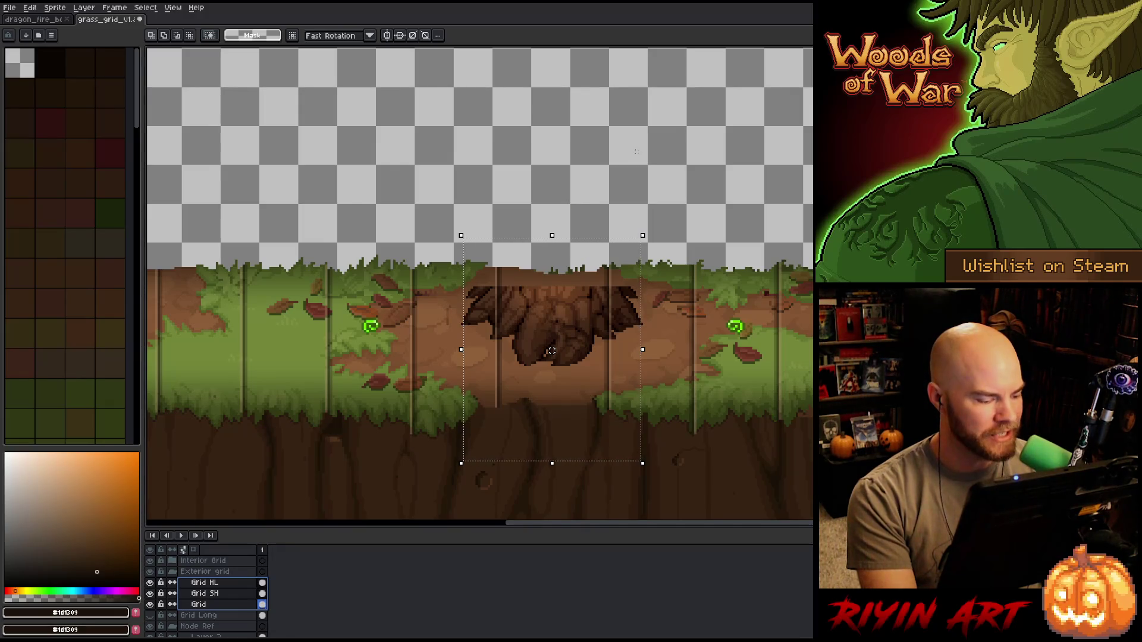
left_click(162, 560)
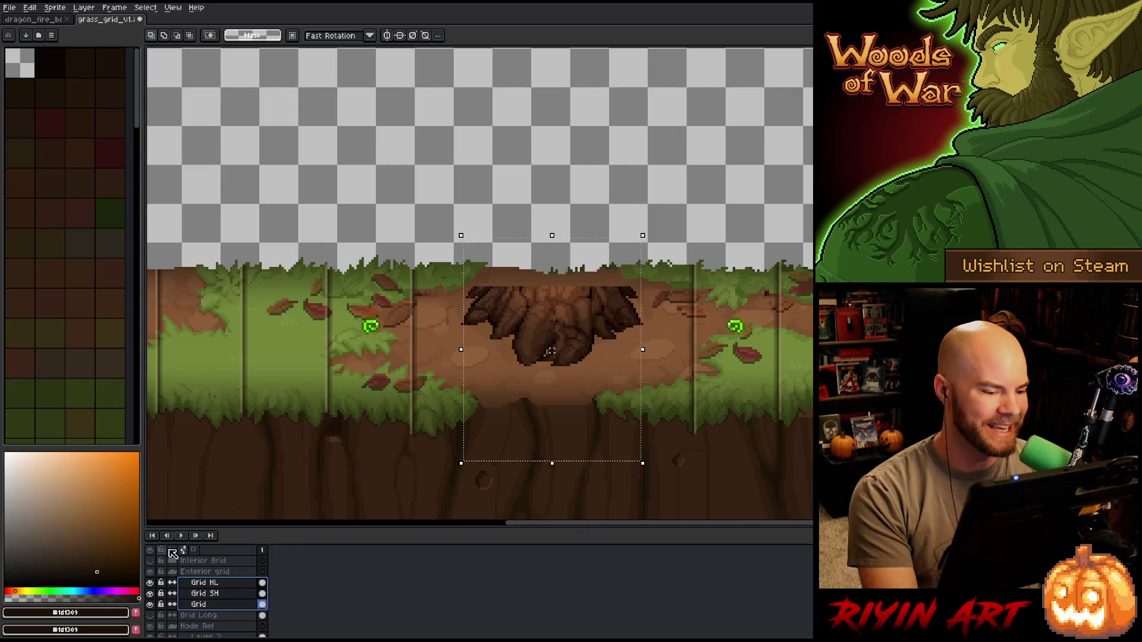
scroll(550, 350, "down", 1)
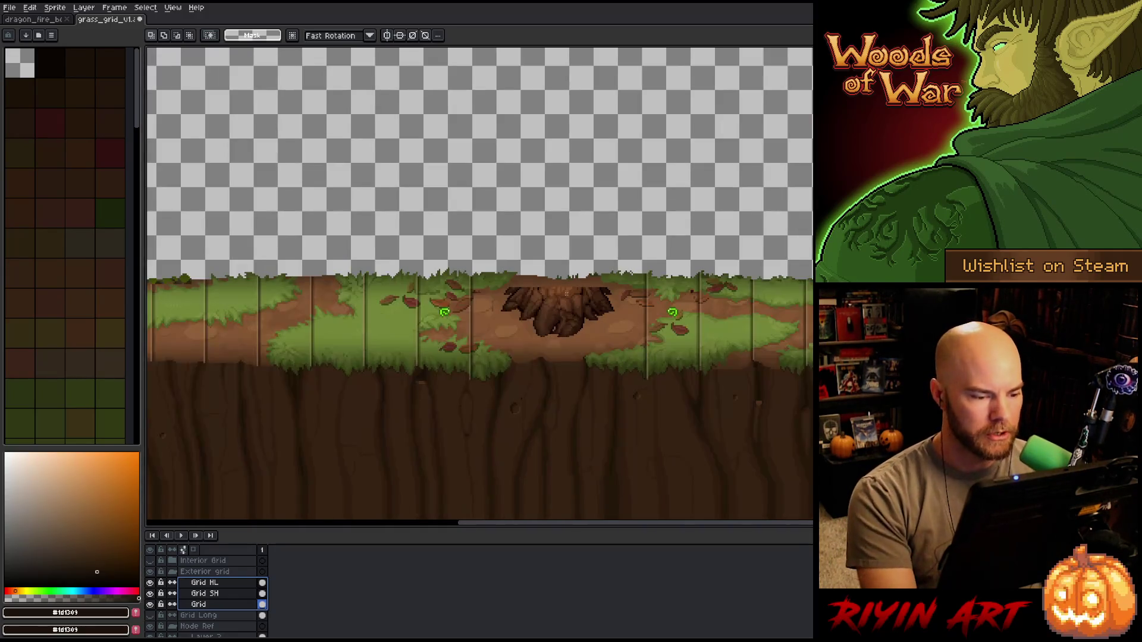
scroll(555, 295, "down", 1)
- Pan along the ground strip to inspect the tiles, then collapse the Exterior grid group
left_click_drag(554, 295, 612, 351)
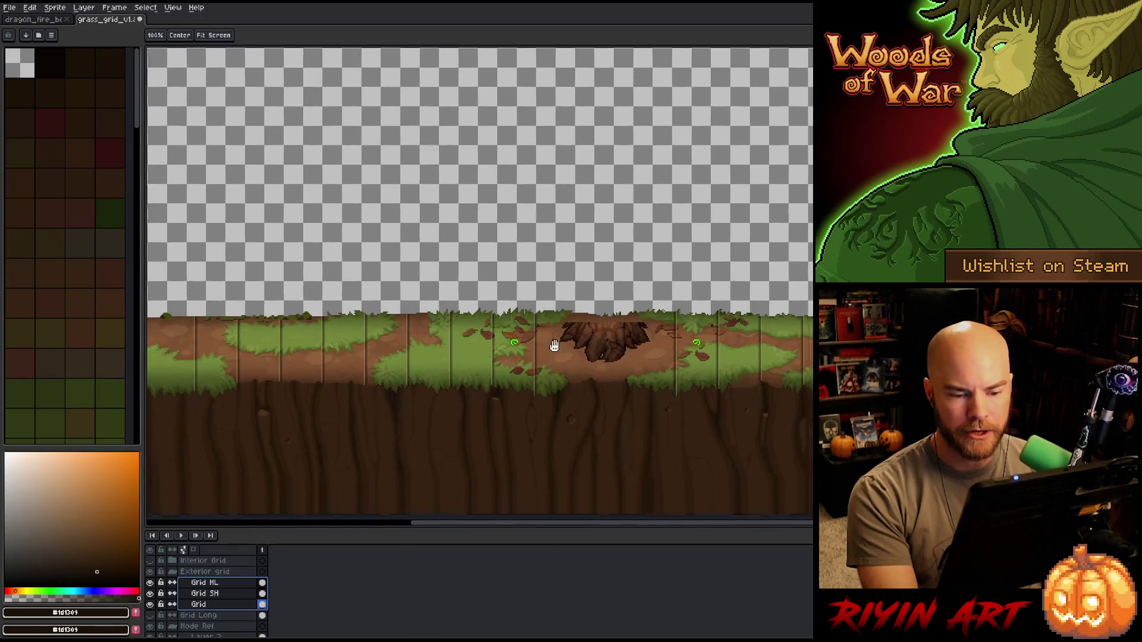
scroll(611, 350, "up", 3)
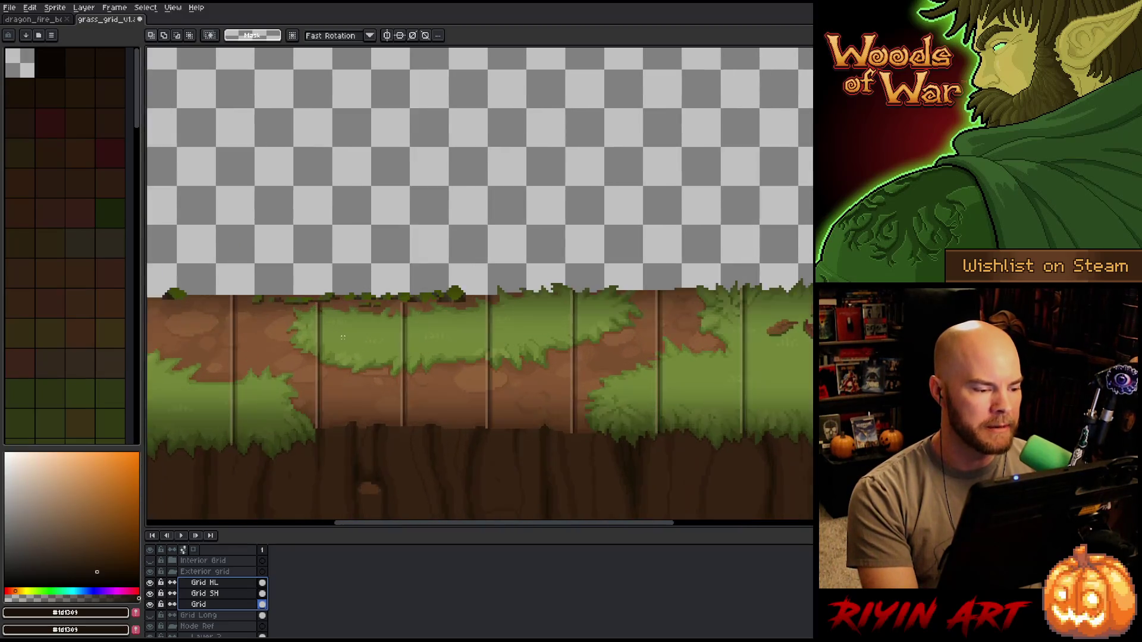
key("space")
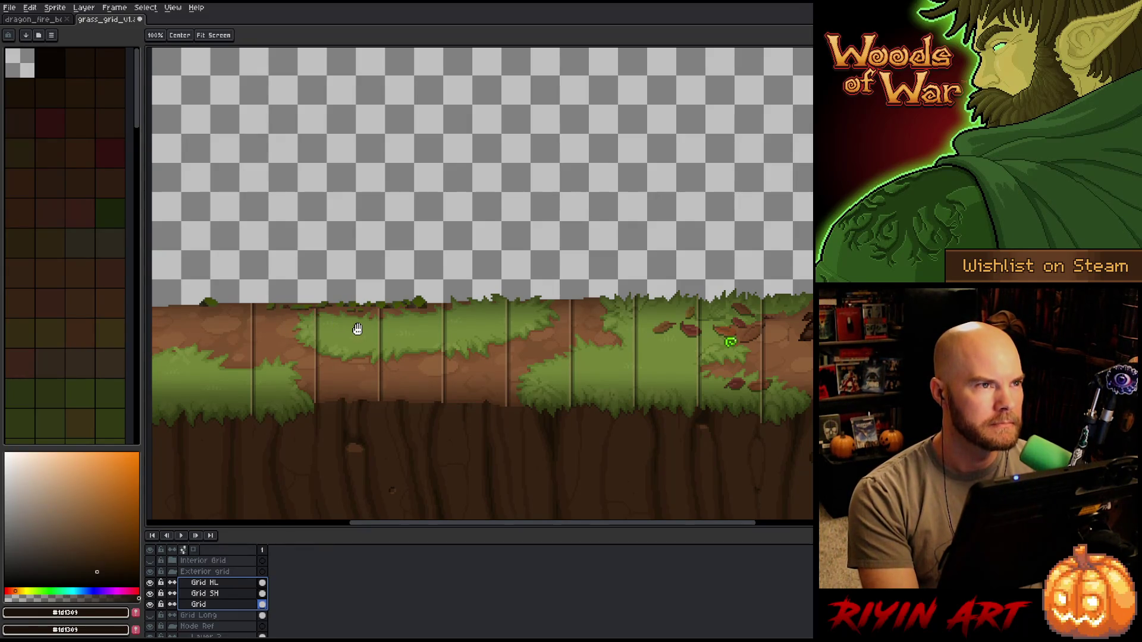
left_click_drag(340, 333, 272, 345)
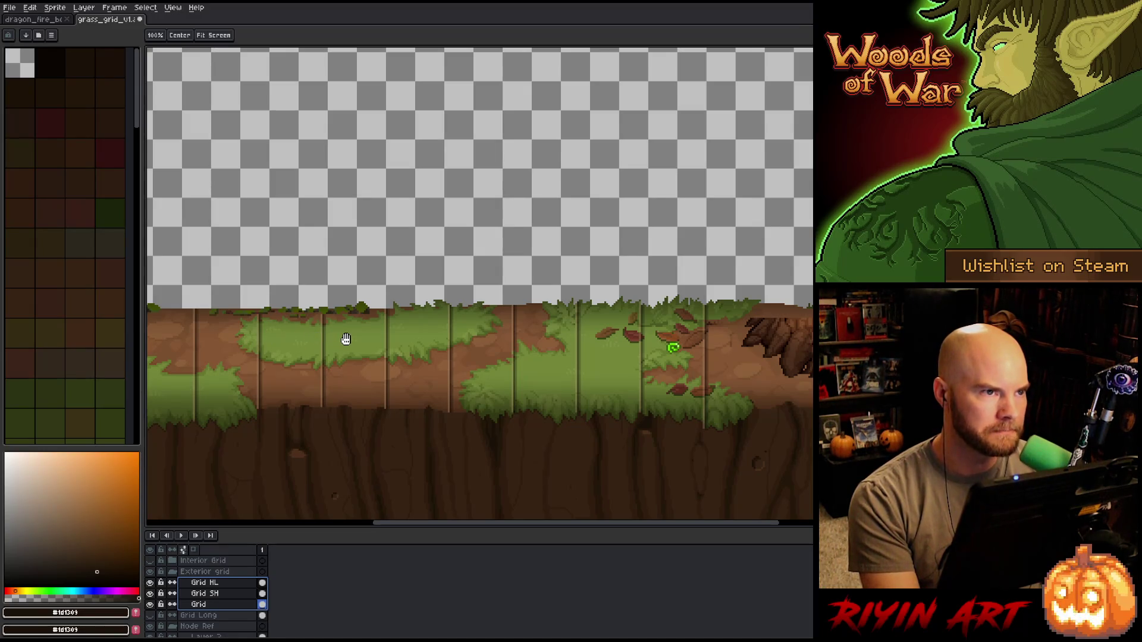
scroll(412, 333, "right", 3)
scroll(375, 334, "right", 2)
scroll(364, 339, "right", 2)
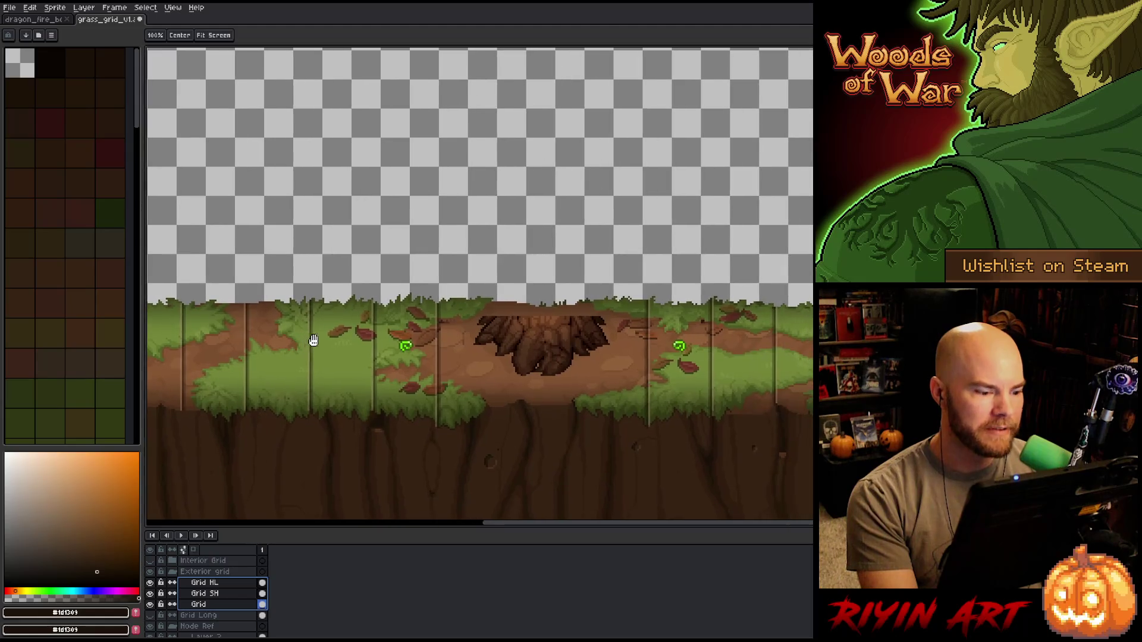
scroll(308, 339, "right", 1)
scroll(468, 371, "right", 1)
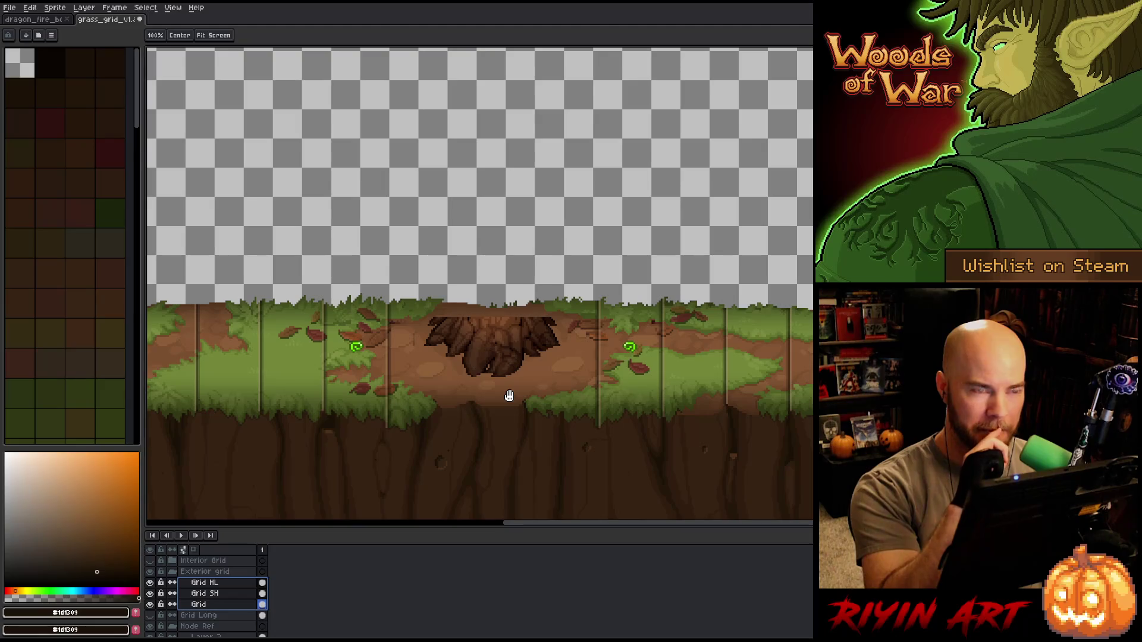
scroll(515, 348, "down", 1)
scroll(520, 300, "up", 1)
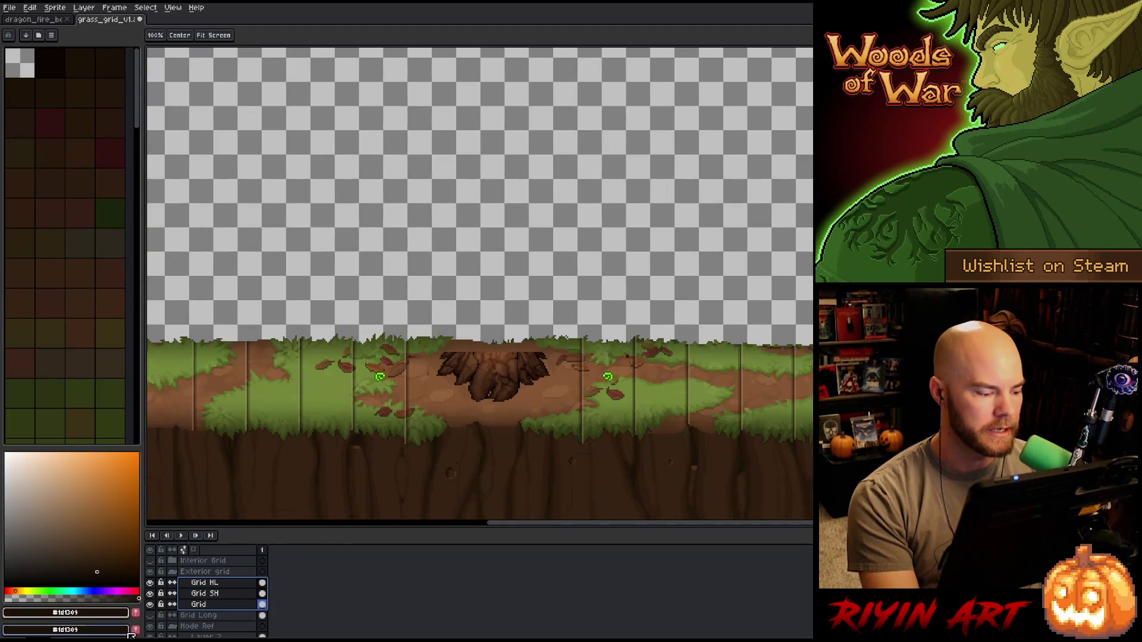
left_click(171, 571)
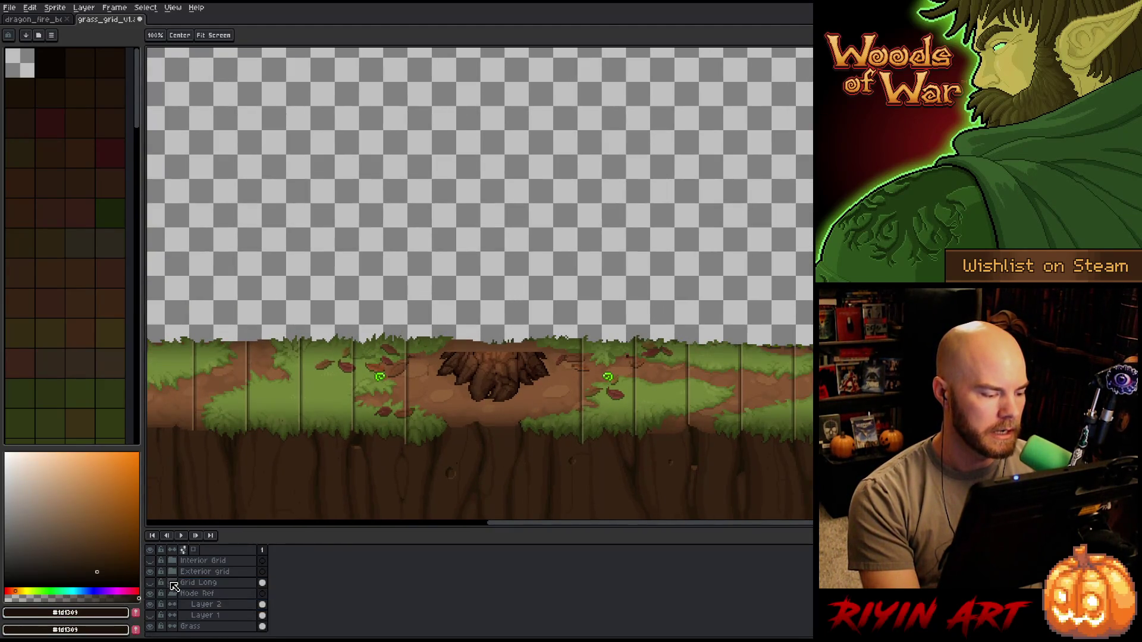
left_click(154, 615)
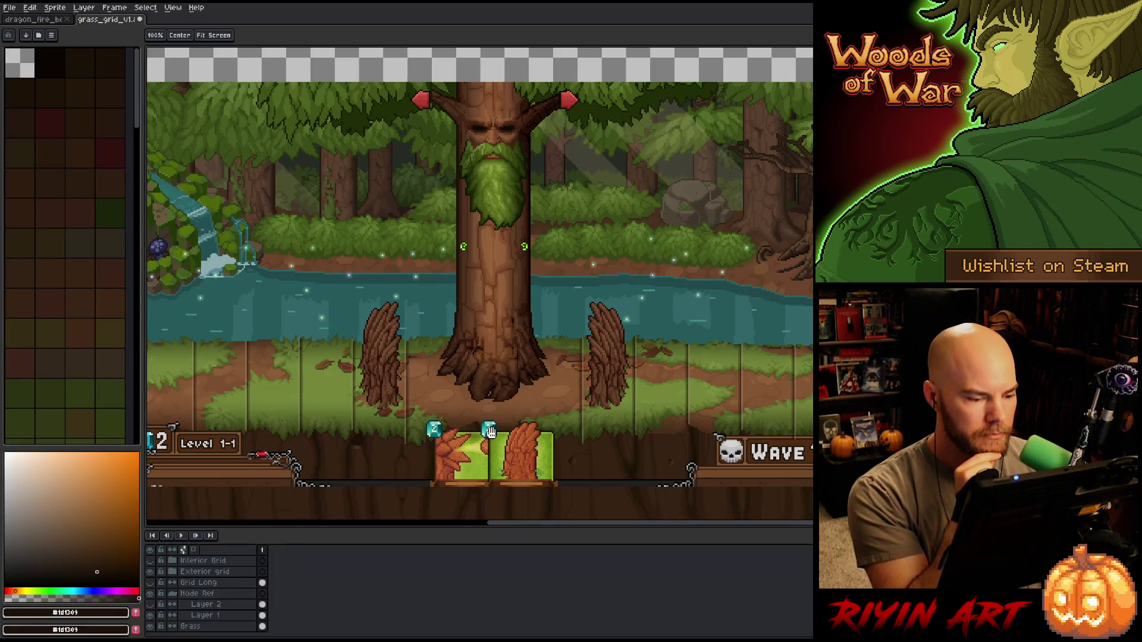
scroll(421, 352, "down", 1)
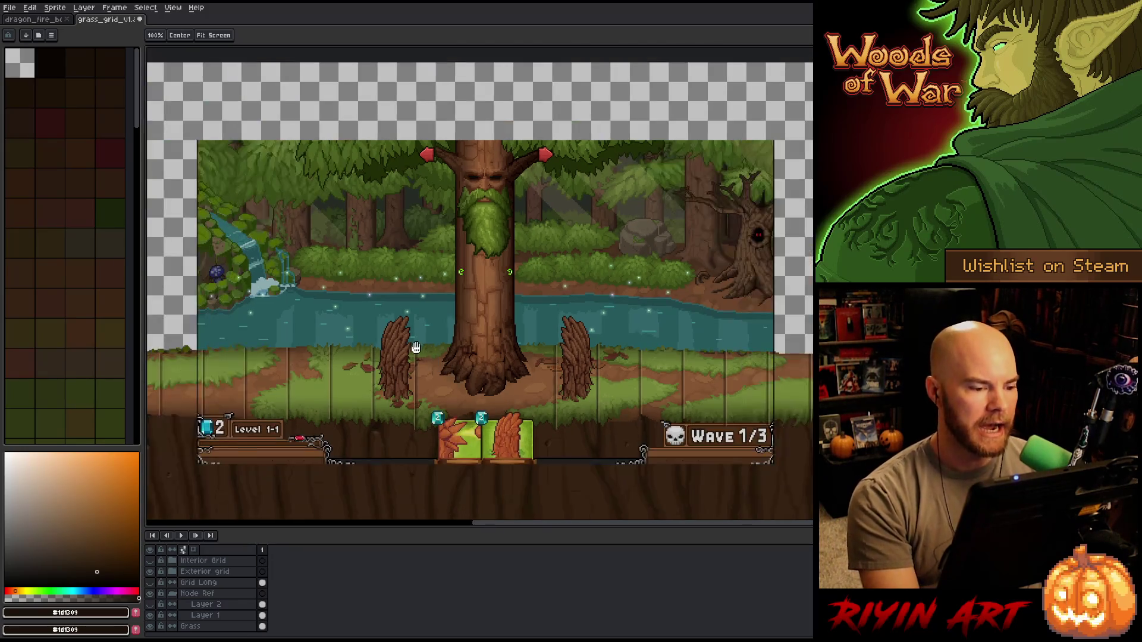
scroll(421, 352, "up", 1)
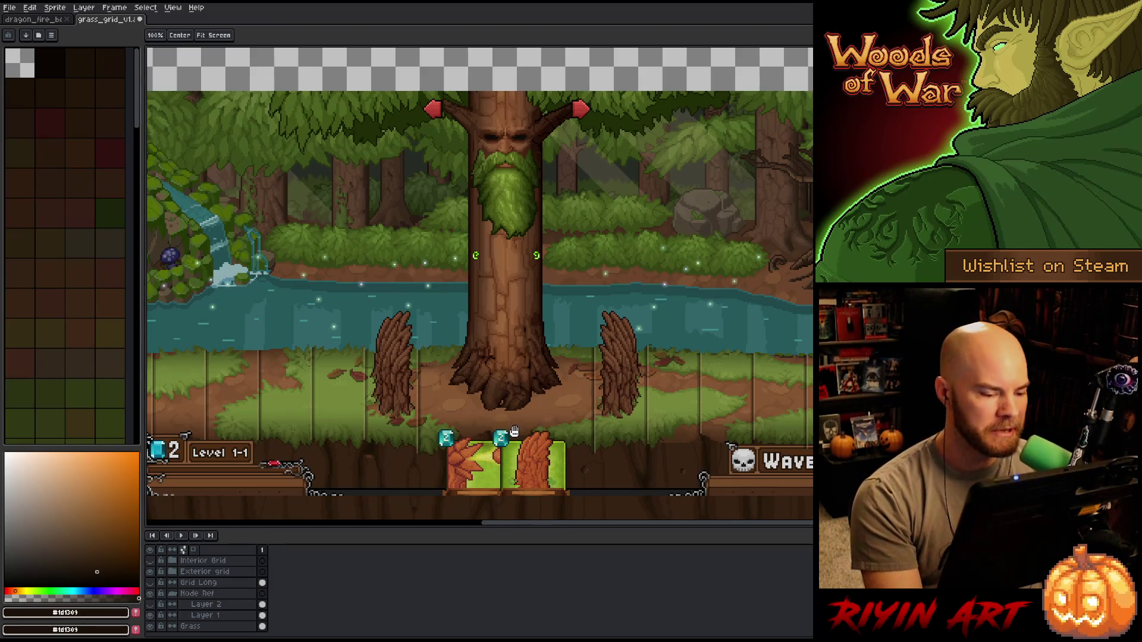
left_click_drag(473, 331, 699, 341)
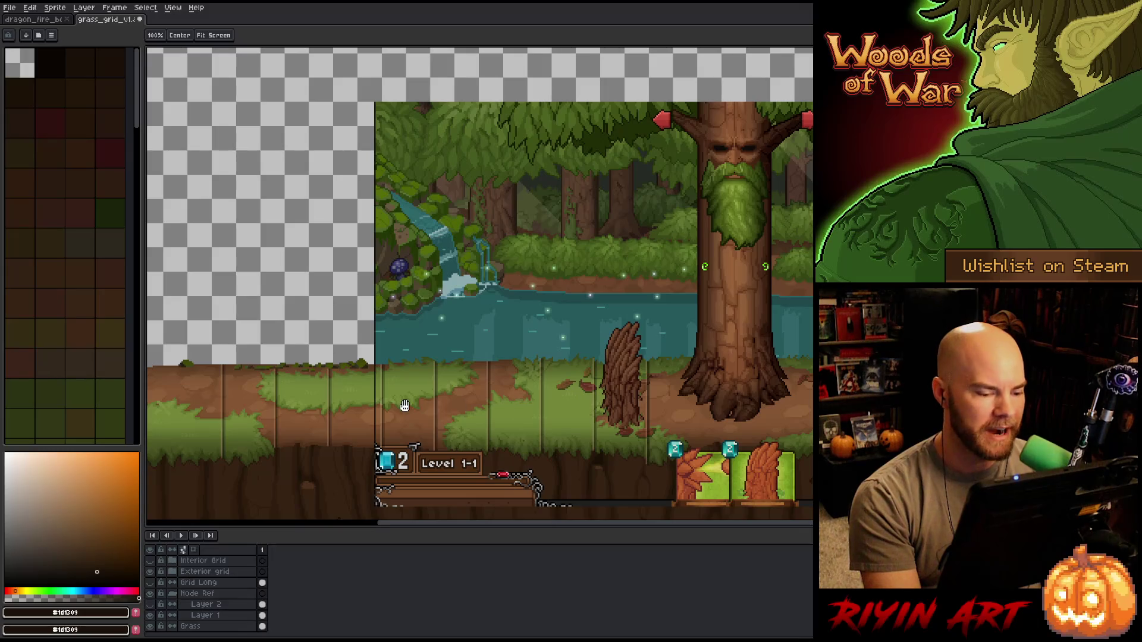
left_click_drag(615, 372, 380, 391)
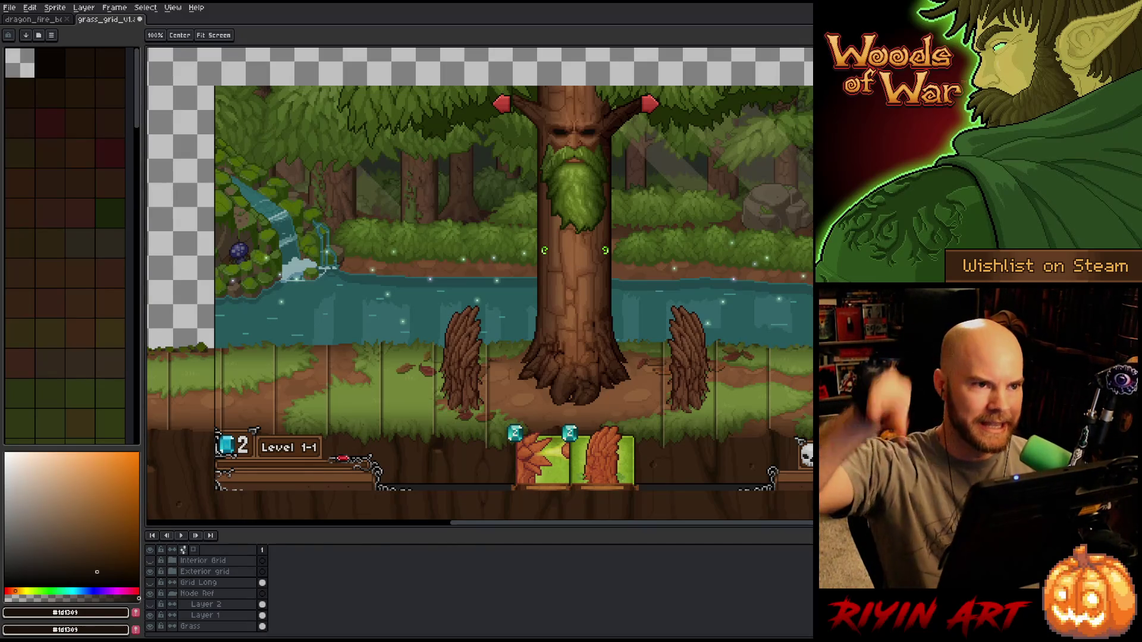
scroll(357, 292, "down", 1)
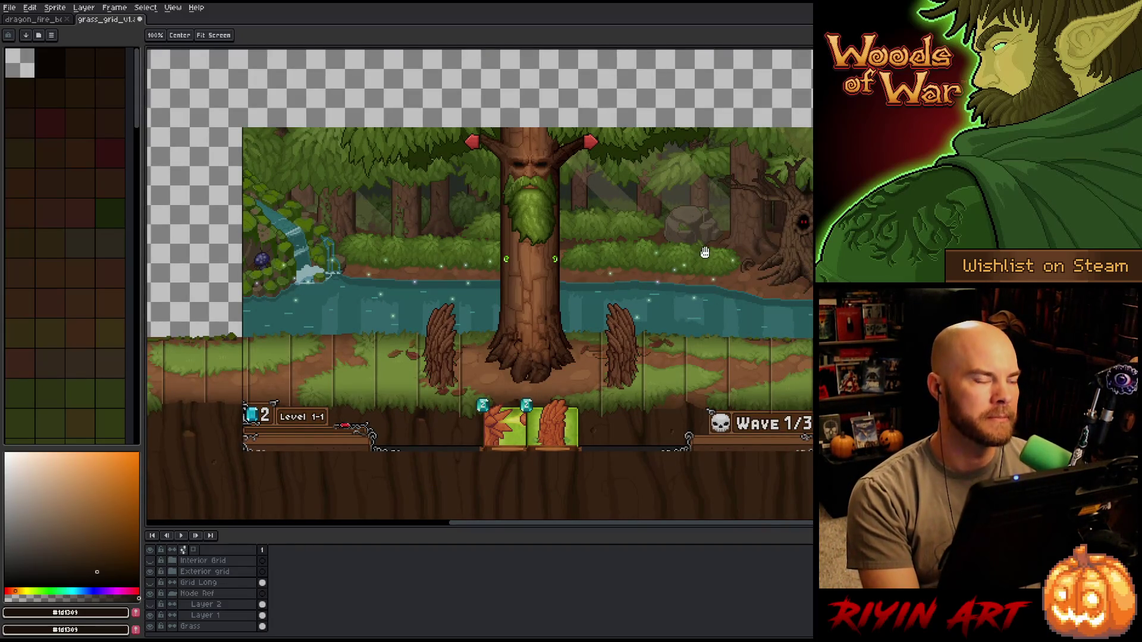
left_click_drag(641, 335, 588, 360)
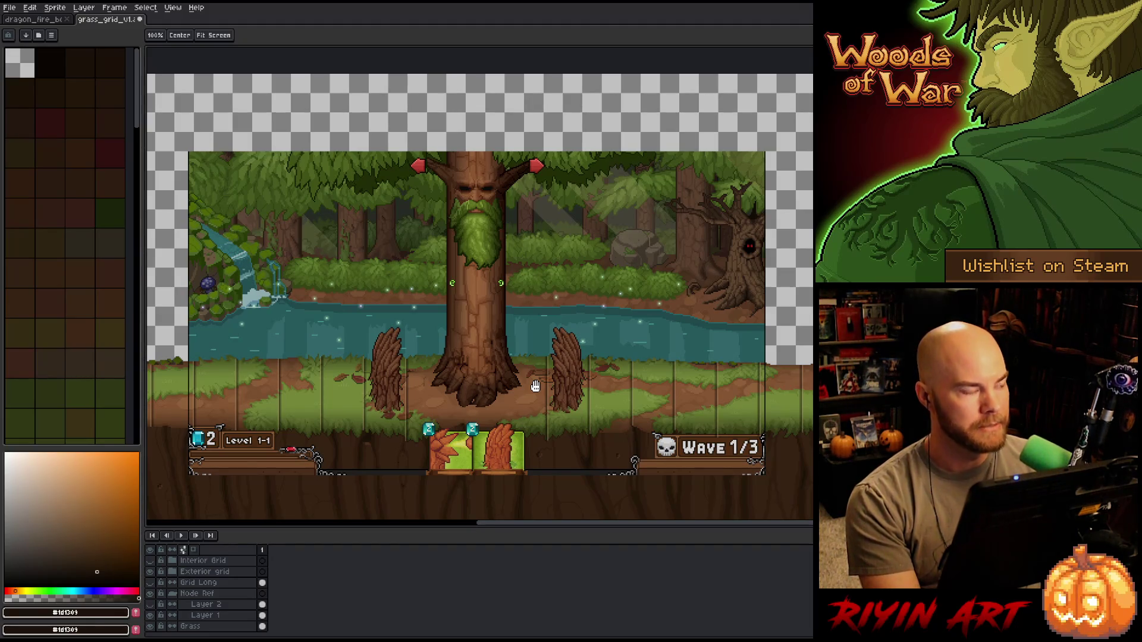
left_click(150, 593)
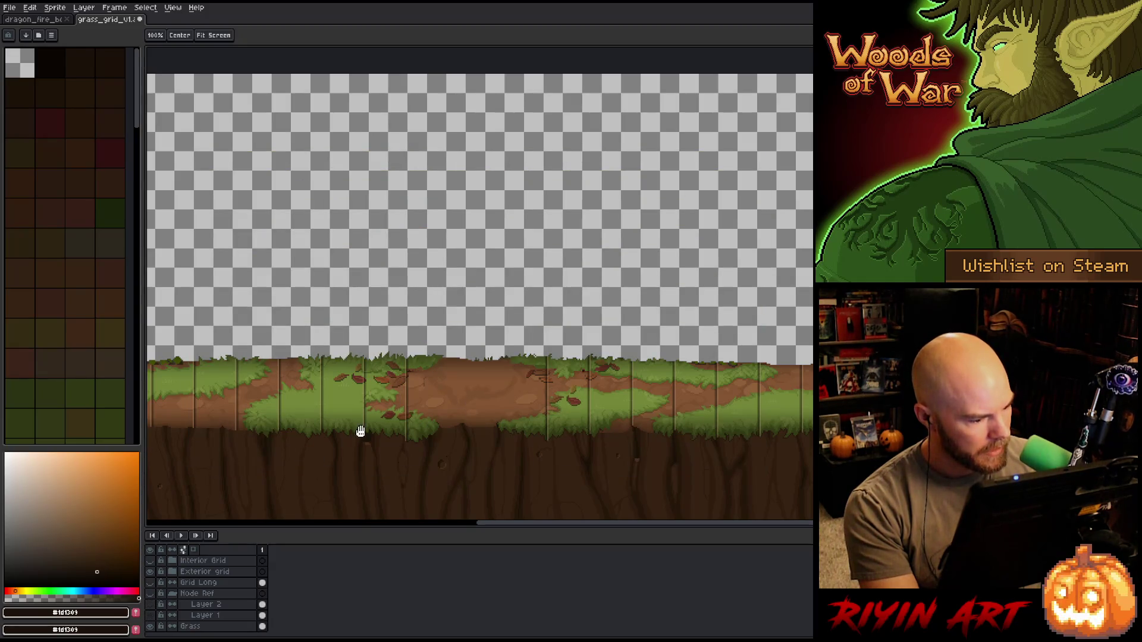
scroll(360, 432, "down", 1)
scroll(356, 418, "up", 1)
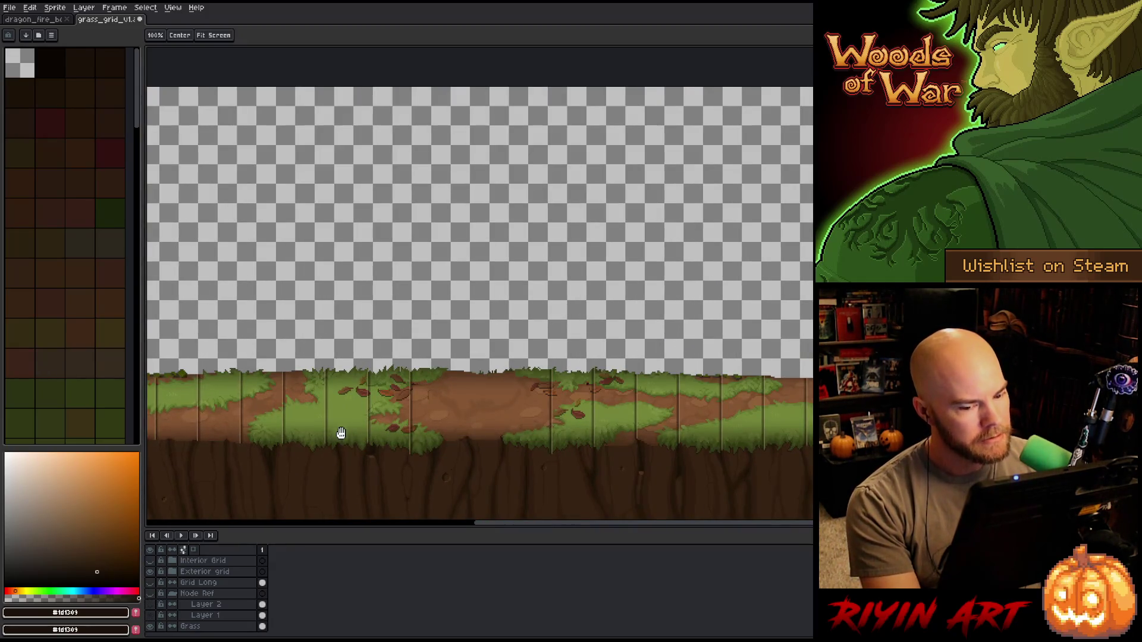
left_click_drag(333, 436, 489, 338)
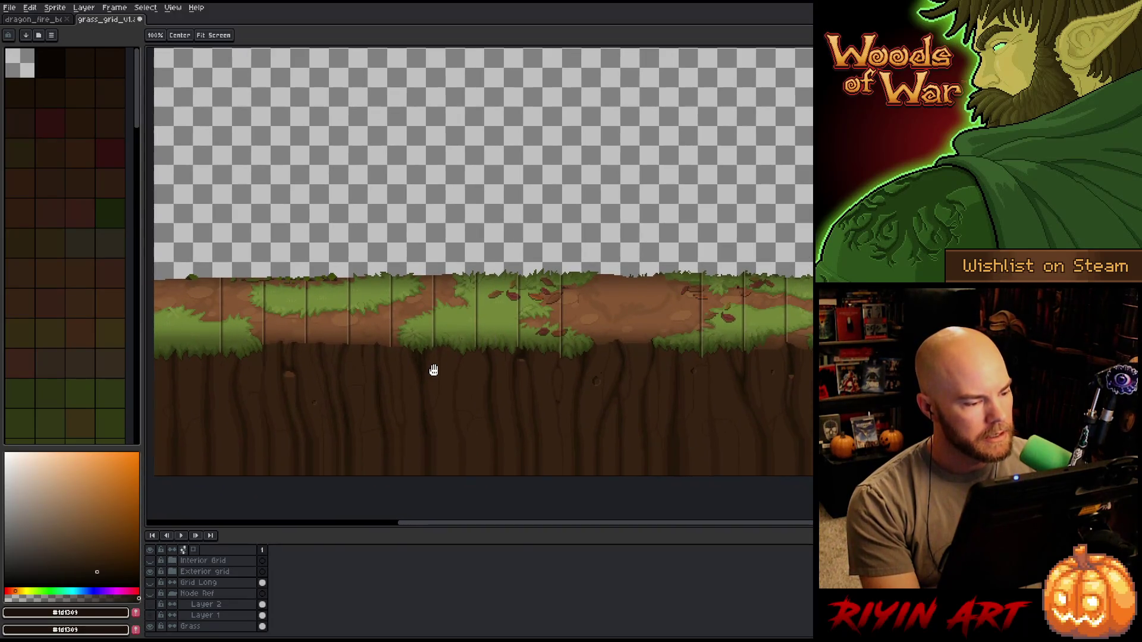
key("m")
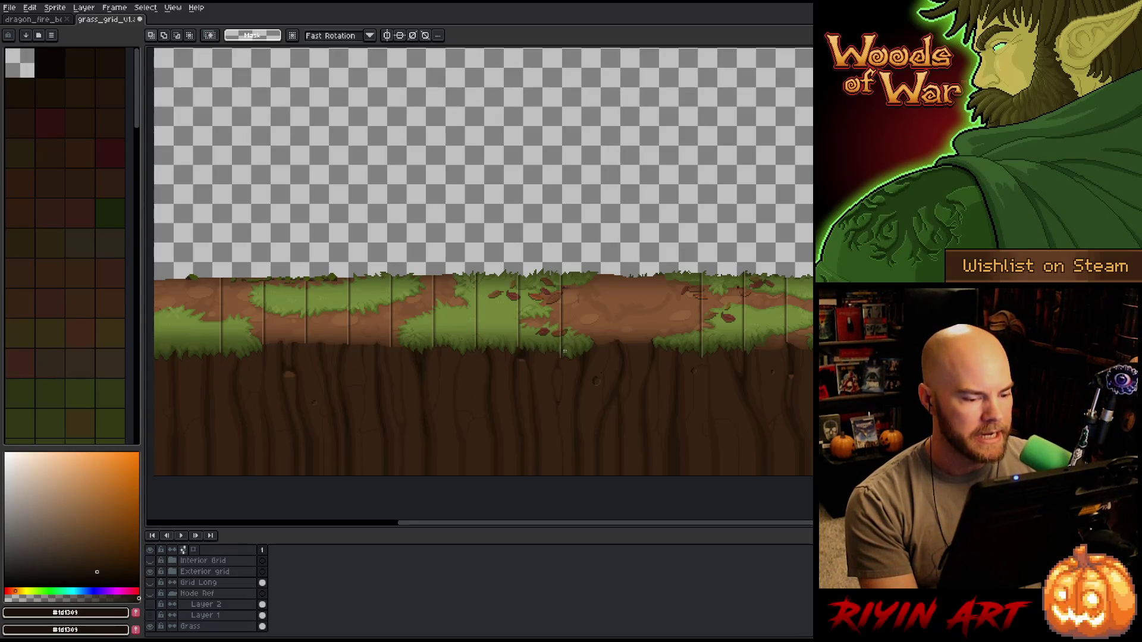
left_click_drag(559, 347, 705, 413)
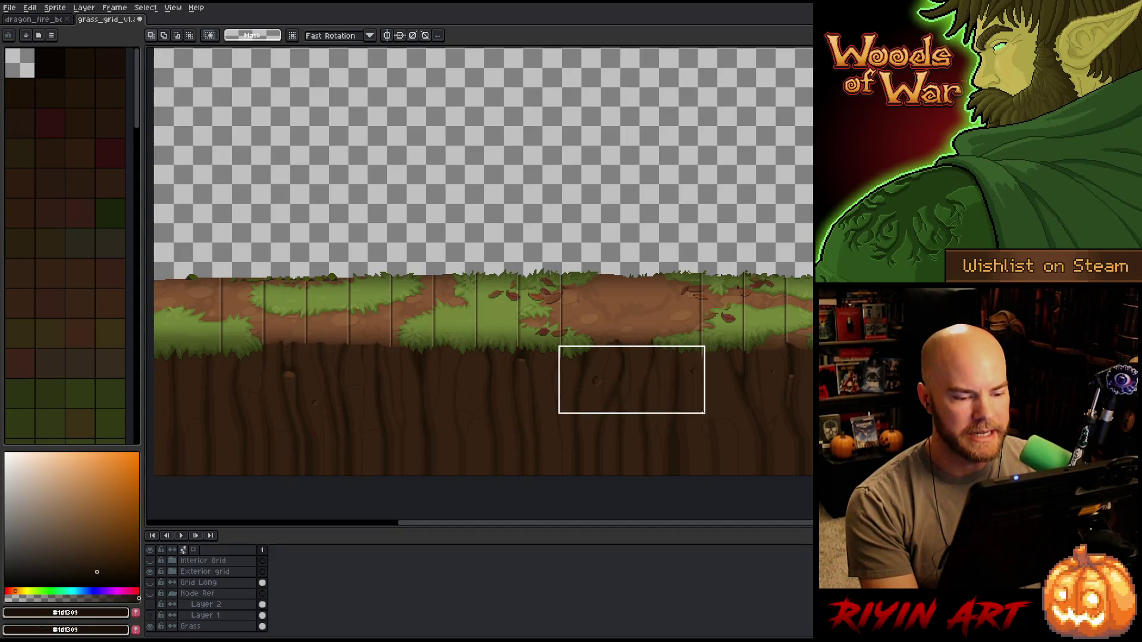
key("ctrl+d")
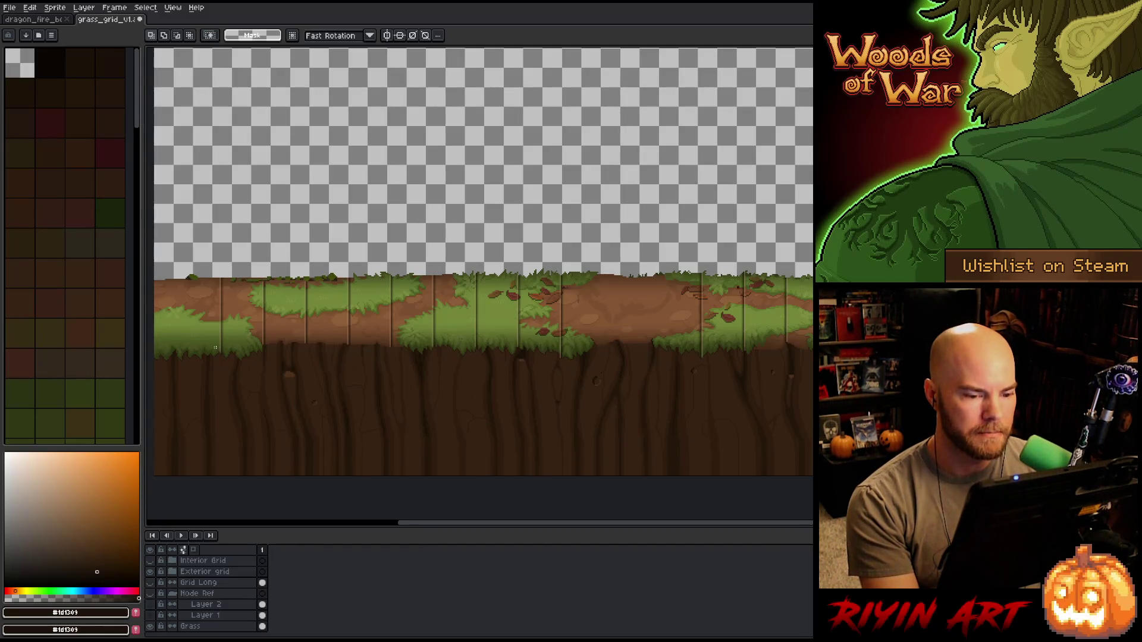
left_click_drag(589, 367, 415, 410)
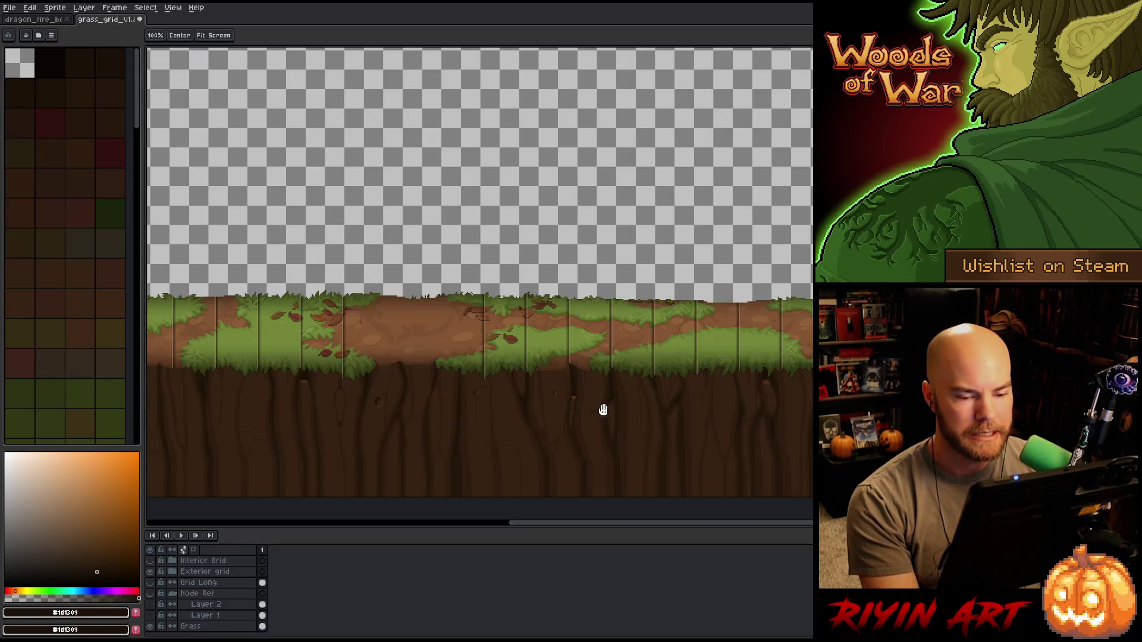
left_click_drag(669, 416, 650, 419)
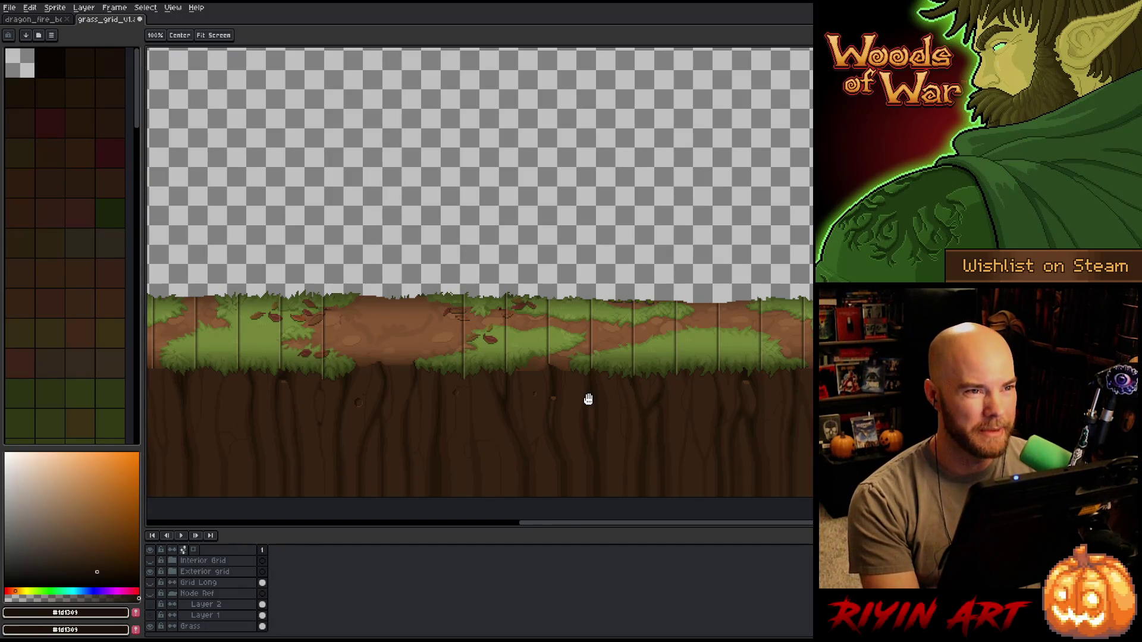
key("m")
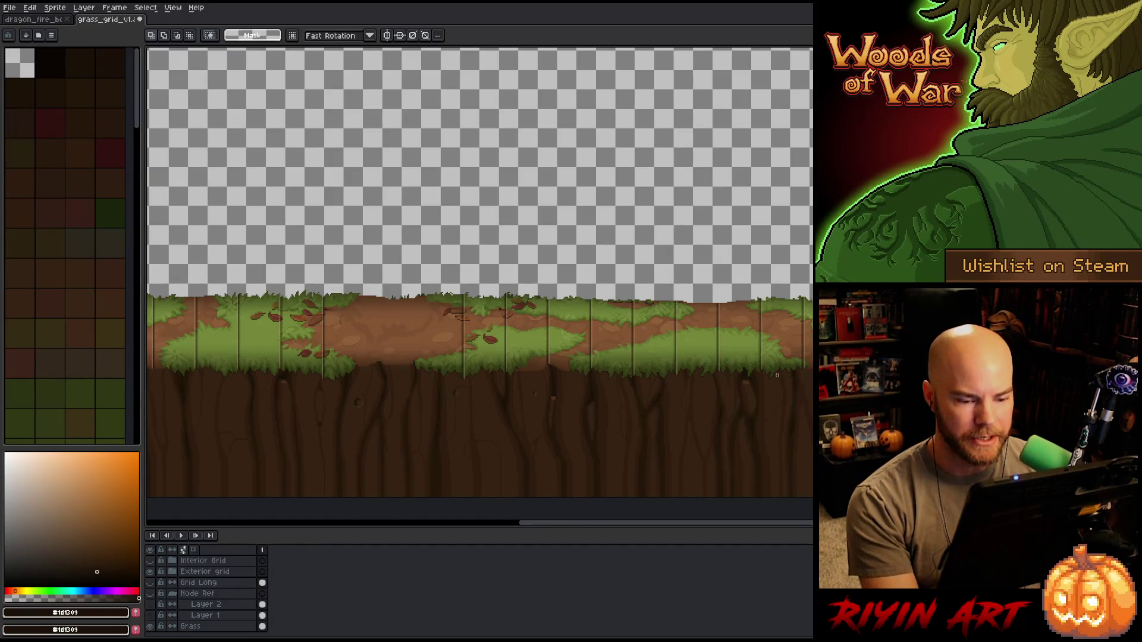
scroll(696, 393, "up", 1)
scroll(364, 377, "up", 1)
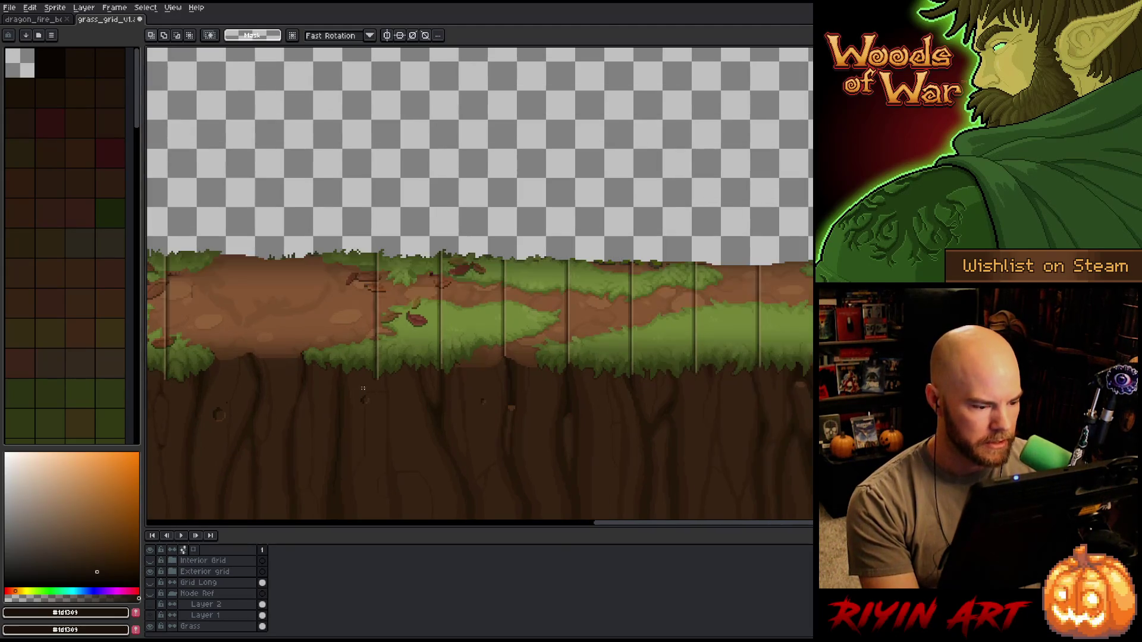
mouse_move(340, 234)
left_mouse_down()
mouse_move(812, 263)
mouse_move(641, 265)
left_mouse_up()
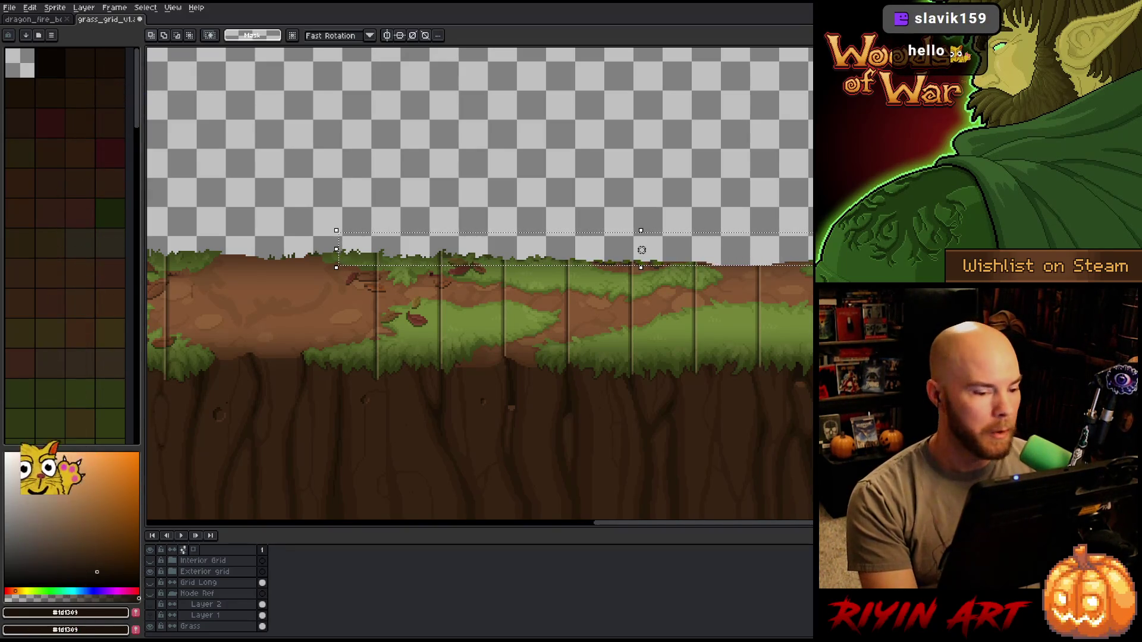
key("ctrl+d")
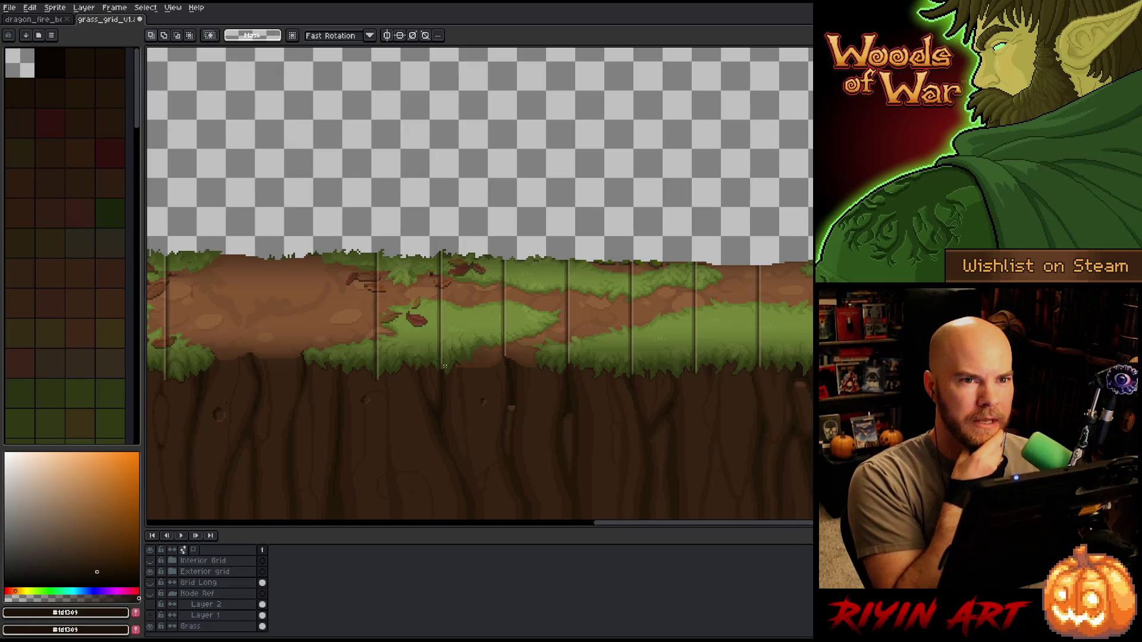
scroll(461, 295, "down", 2)
scroll(460, 294, "up", 1)
left_click_drag(476, 300, 414, 313)
key("m")
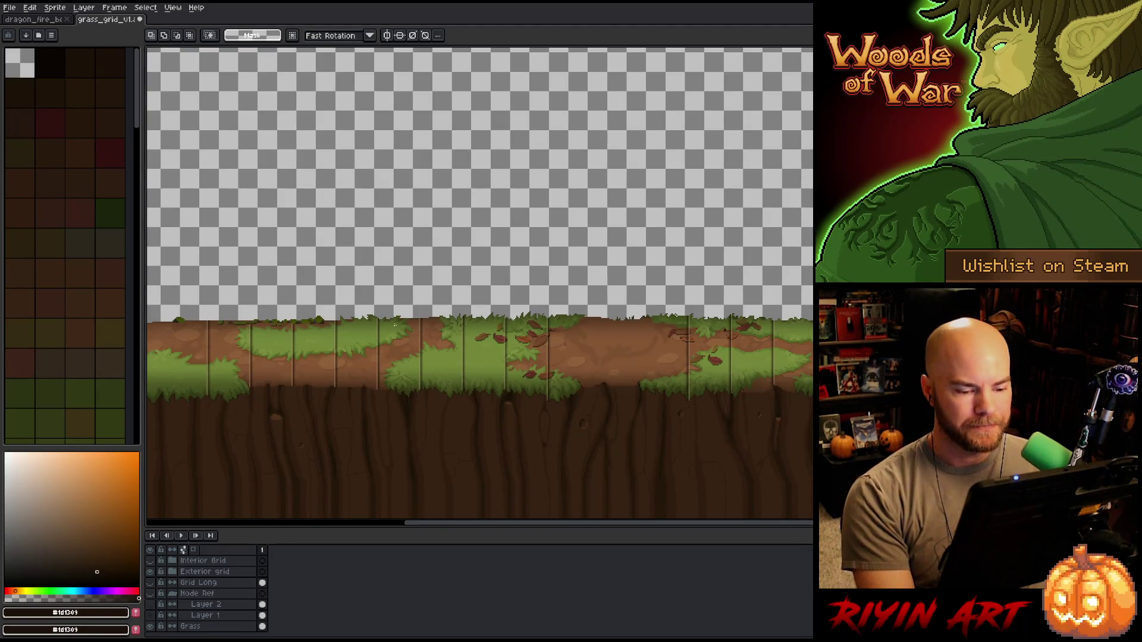
scroll(395, 325, "down", 1)
scroll(490, 348, "up", 1)
scroll(586, 367, "up", 1)
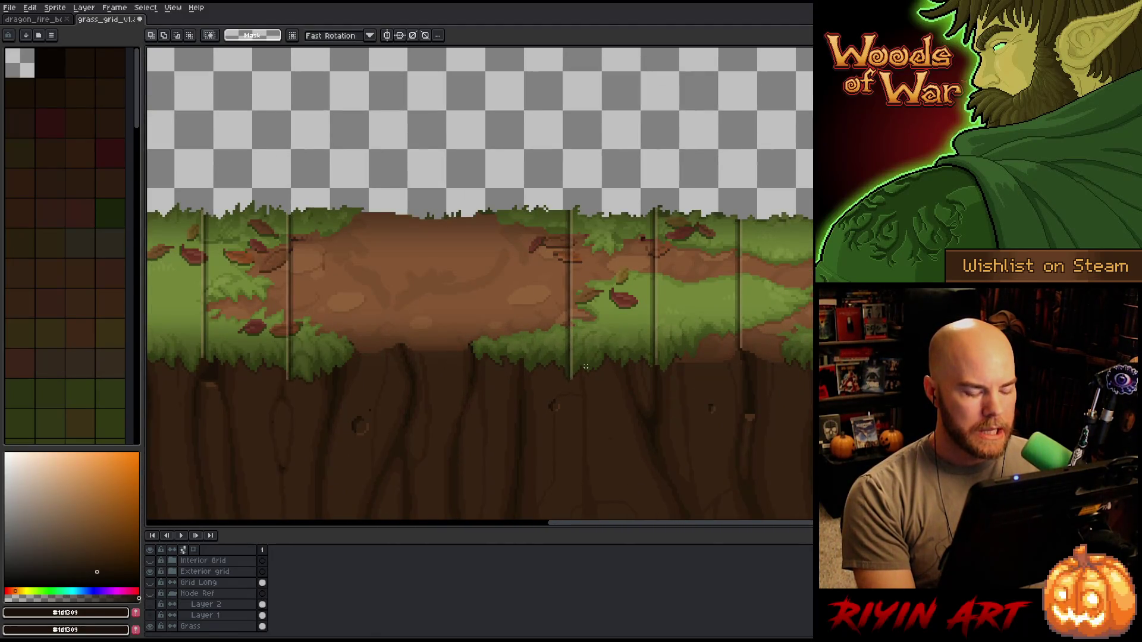
left_click_drag(567, 368, 586, 399)
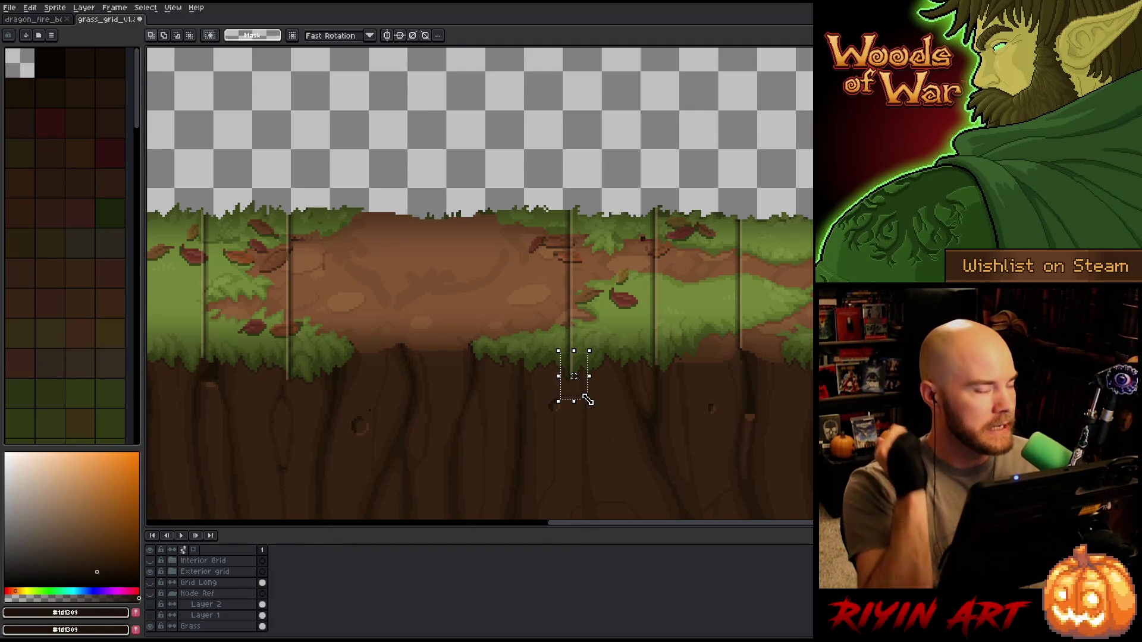
key("ctrl+d")
scroll(713, 388, "down", 1)
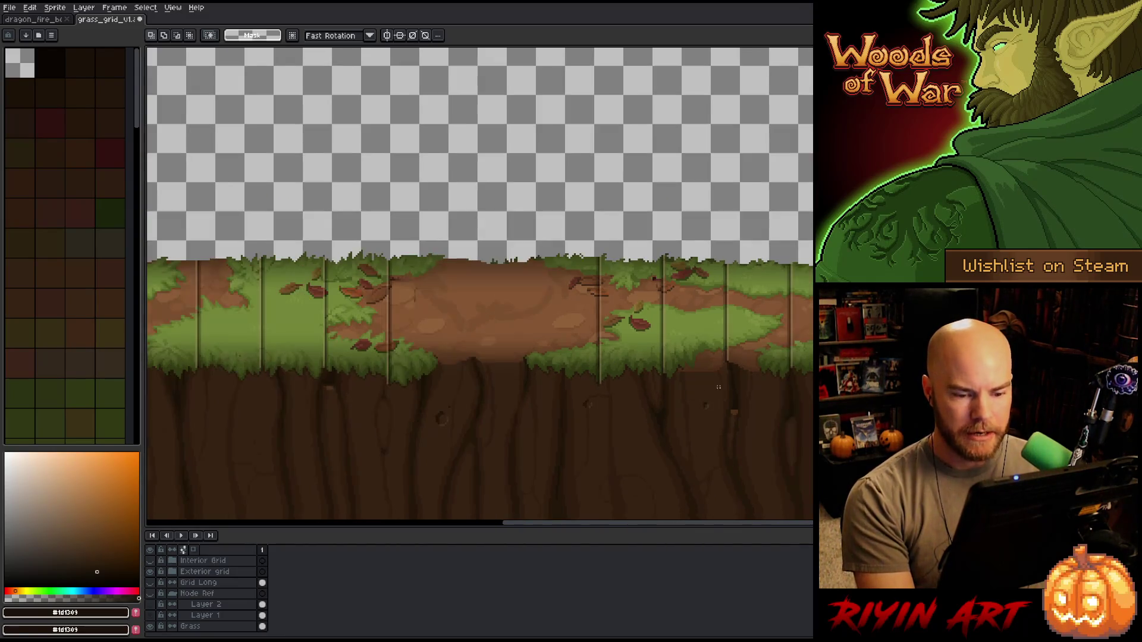
scroll(670, 390, "down", 1)
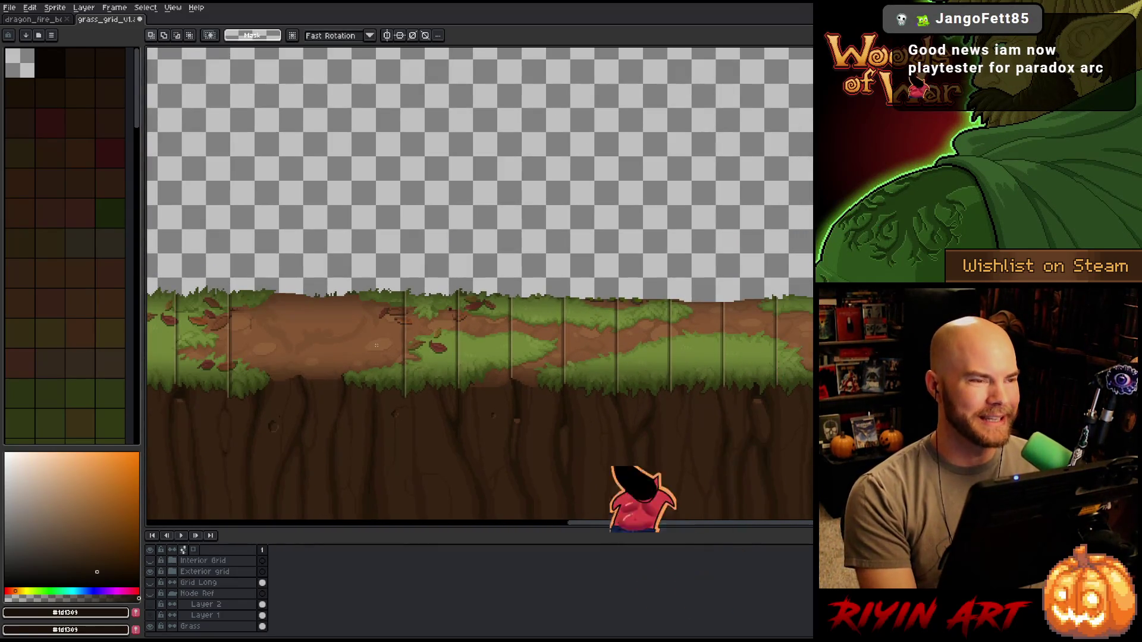
scroll(433, 348, "down", 1)
scroll(330, 446, "down", 1)
scroll(330, 451, "up", 1)
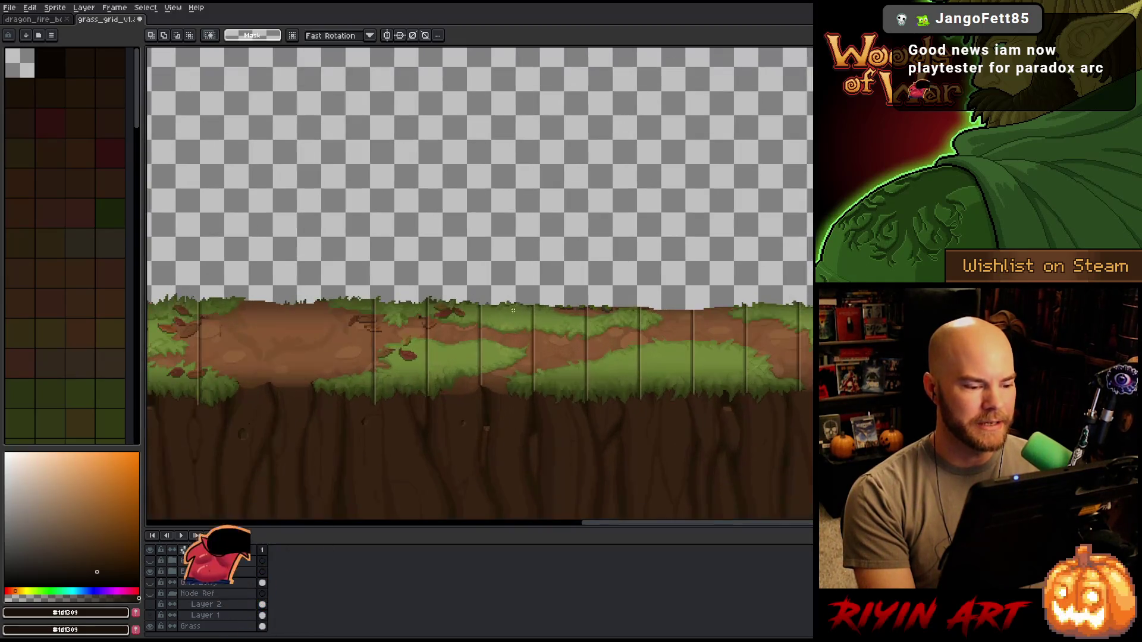
key("plus")
key("minus")
key("m")
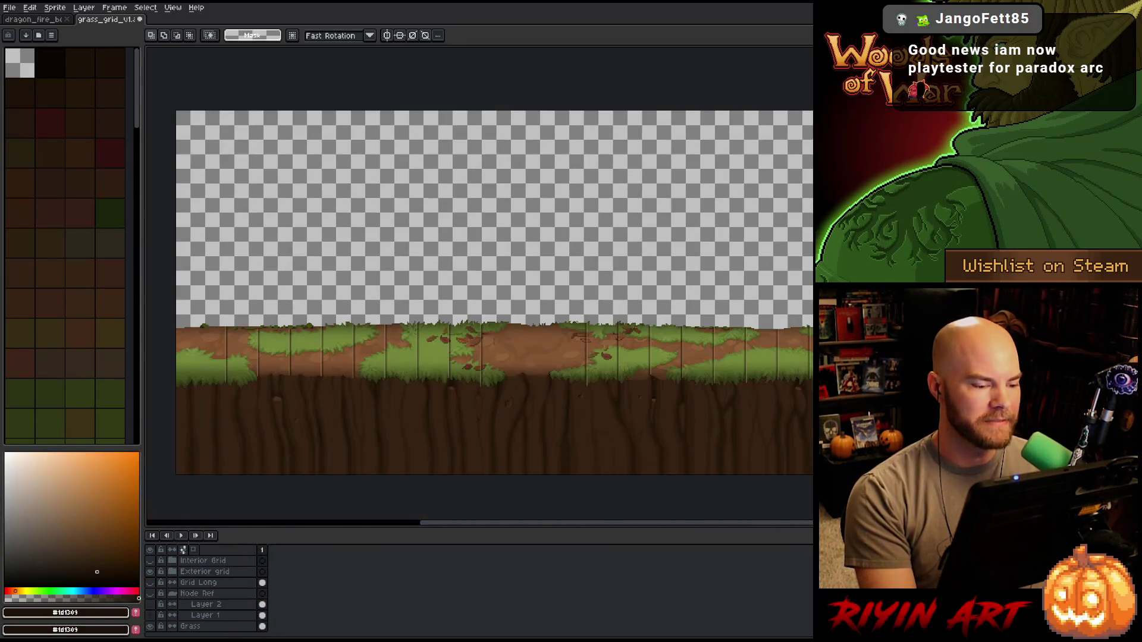
key("plus")
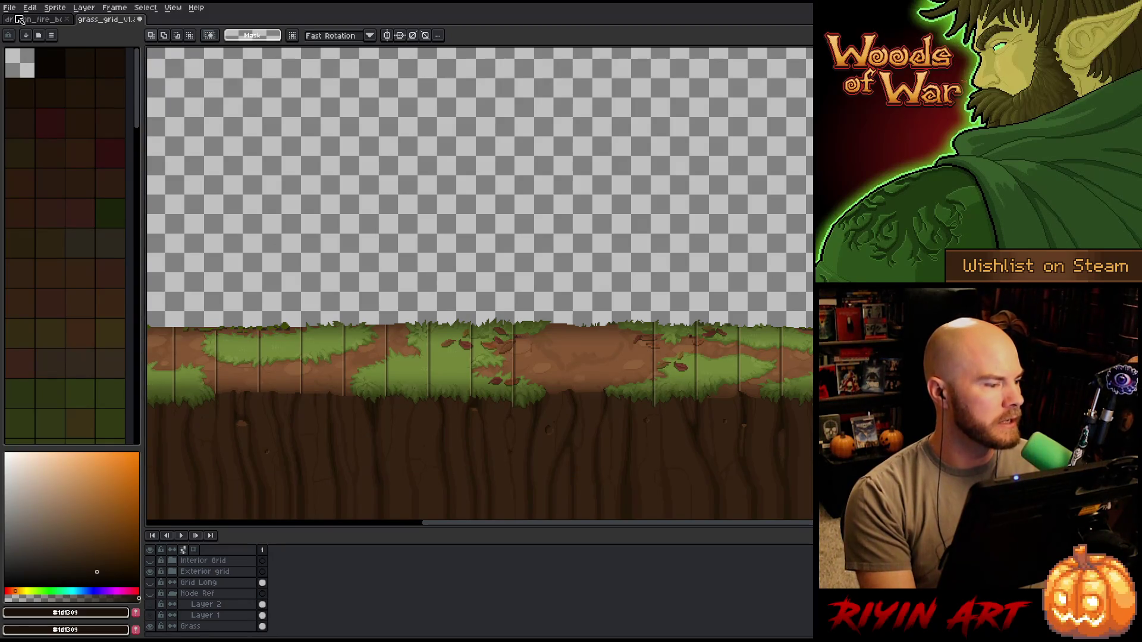
- Start File > Export and shorten the output file name to grass.png
left_click(8, 13)
mouse_move(23, 97)
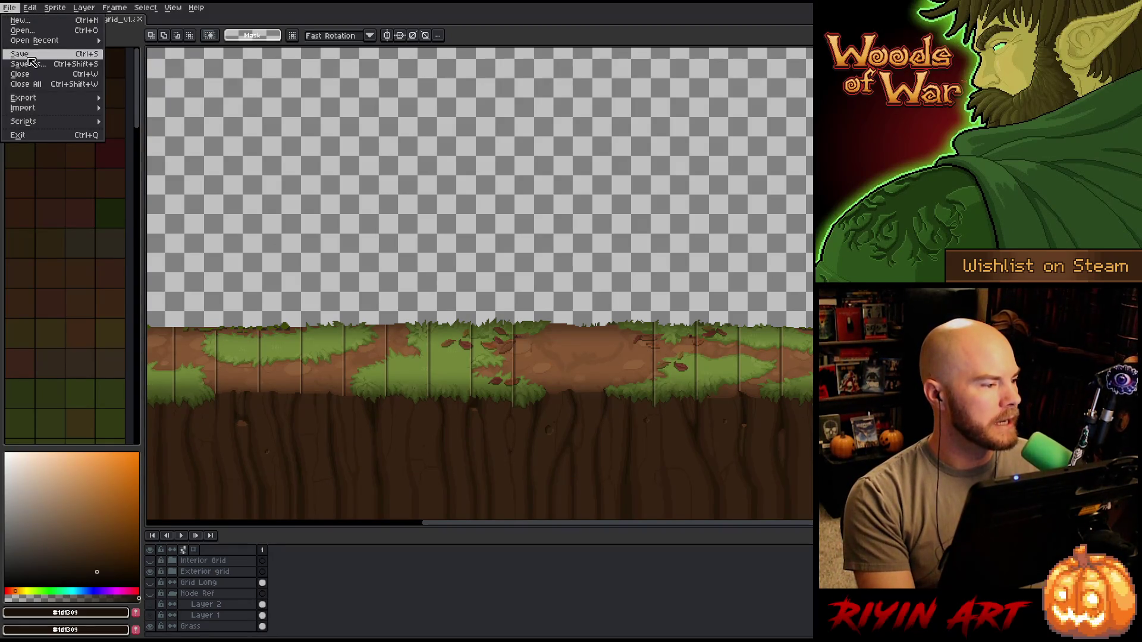
left_click(166, 98)
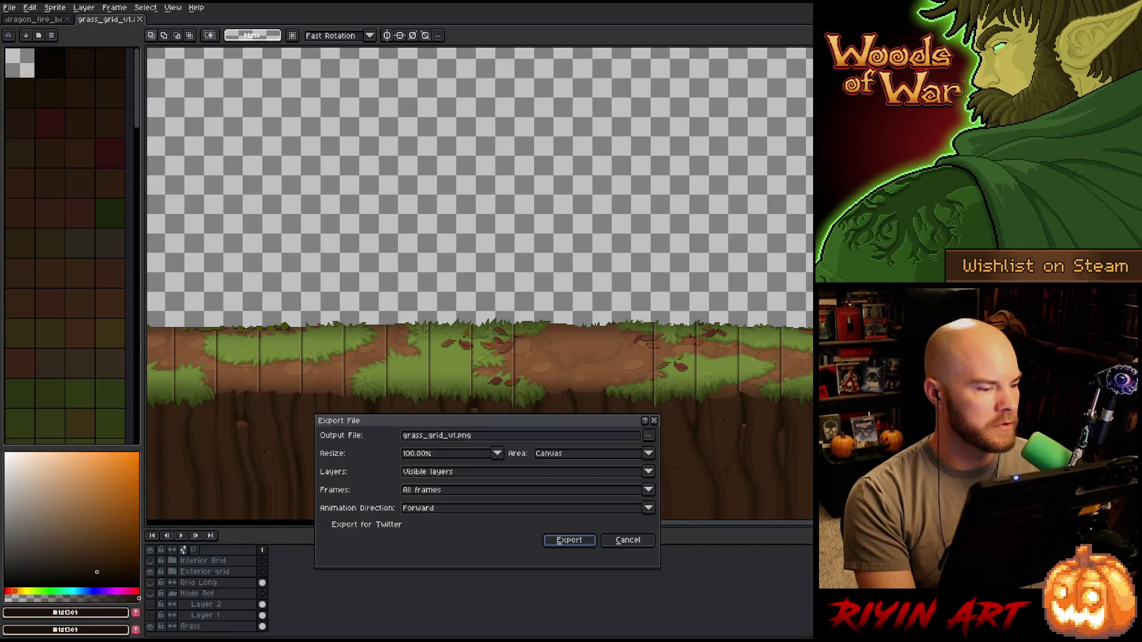
left_click(468, 436)
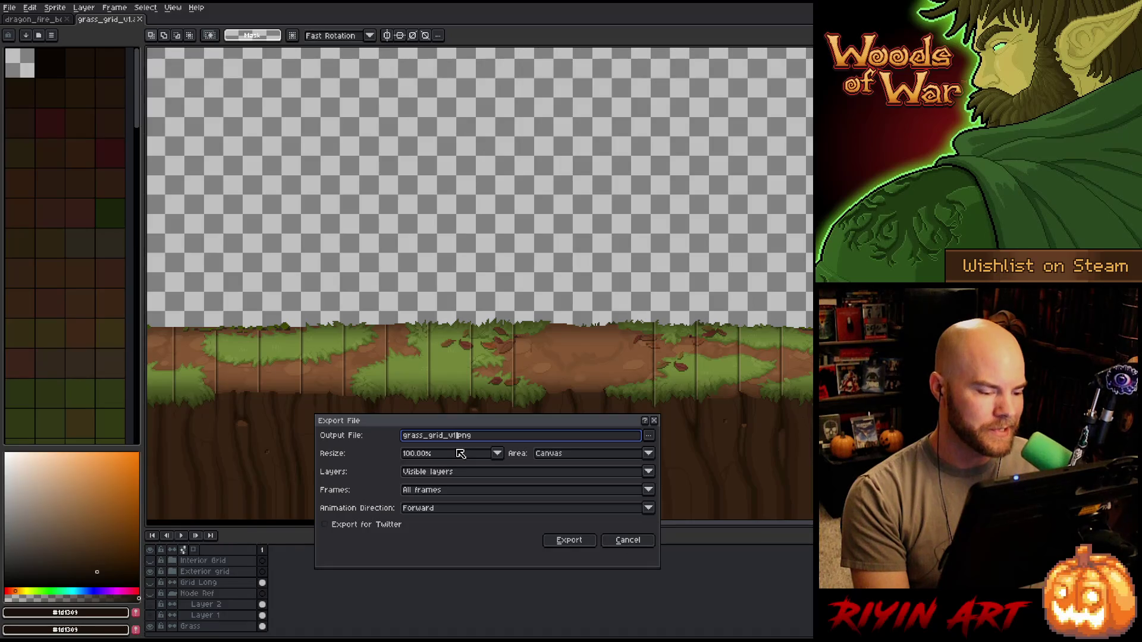
key("BackSpace")
key("BackSpace")
key("BackSpace")
key("BackSpace")
key("BackSpace")
key("BackSpace")
key("BackSpace")
key("BackSpace")
- Bring up the file browser for choosing the export destination folder
left_click(650, 435)
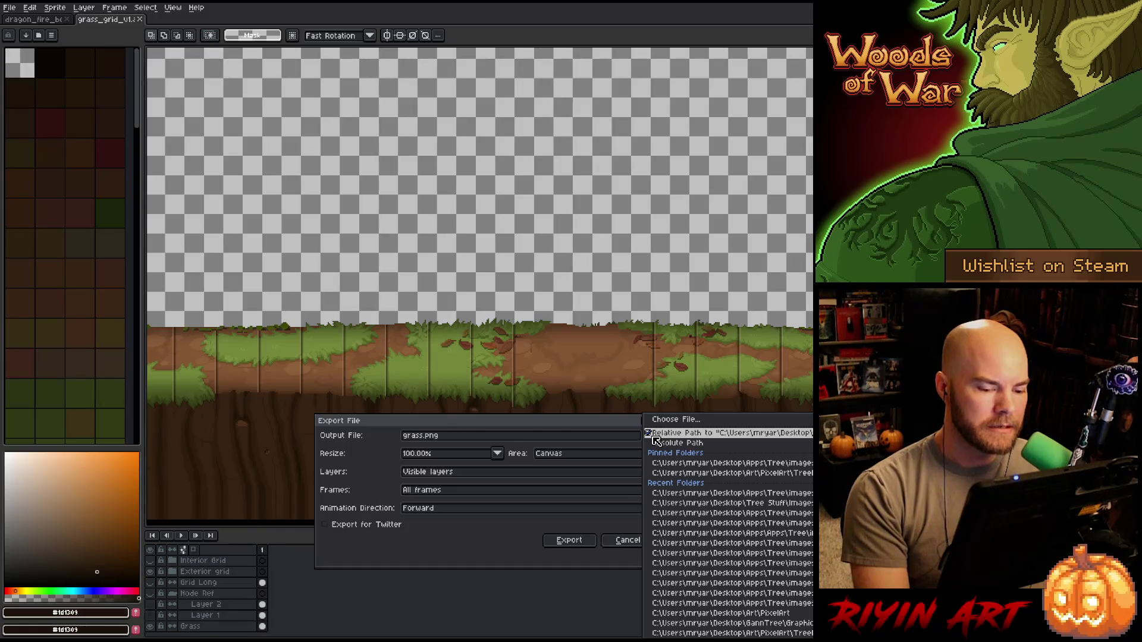
left_click(678, 419)
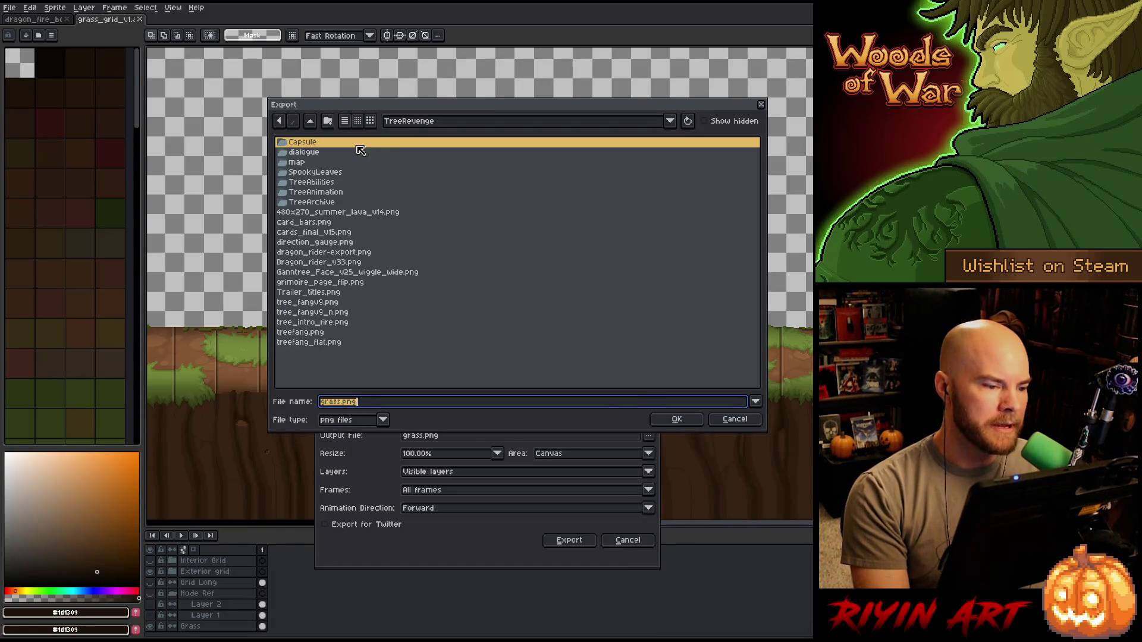
- Navigate to the game's images/spring/786x400 folder and confirm it as the destination
left_click(407, 126)
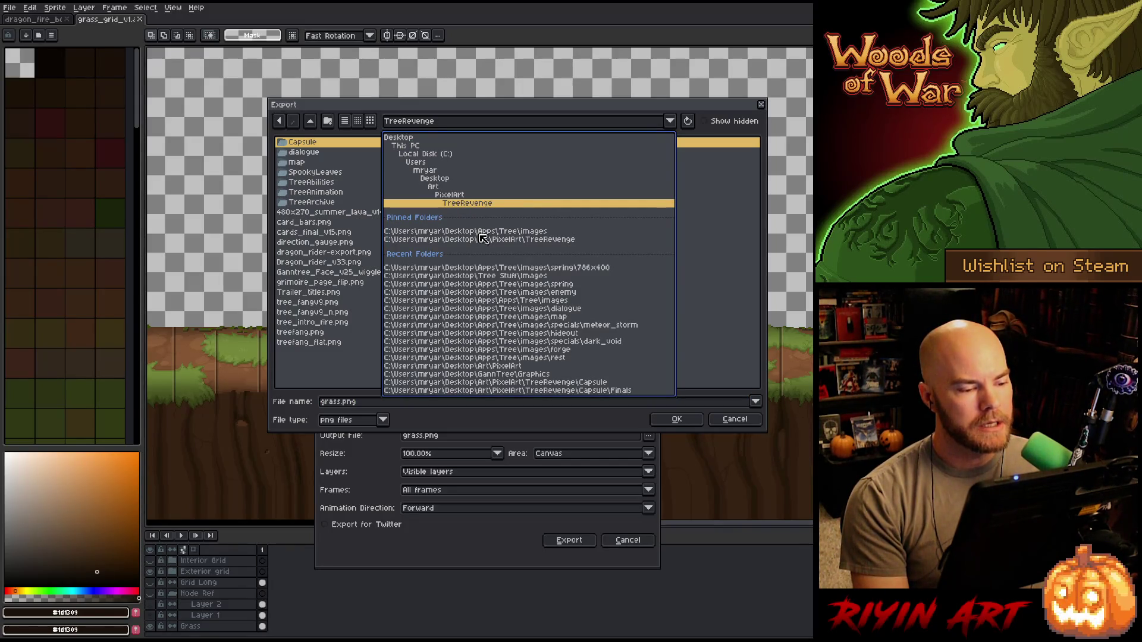
left_click(481, 232)
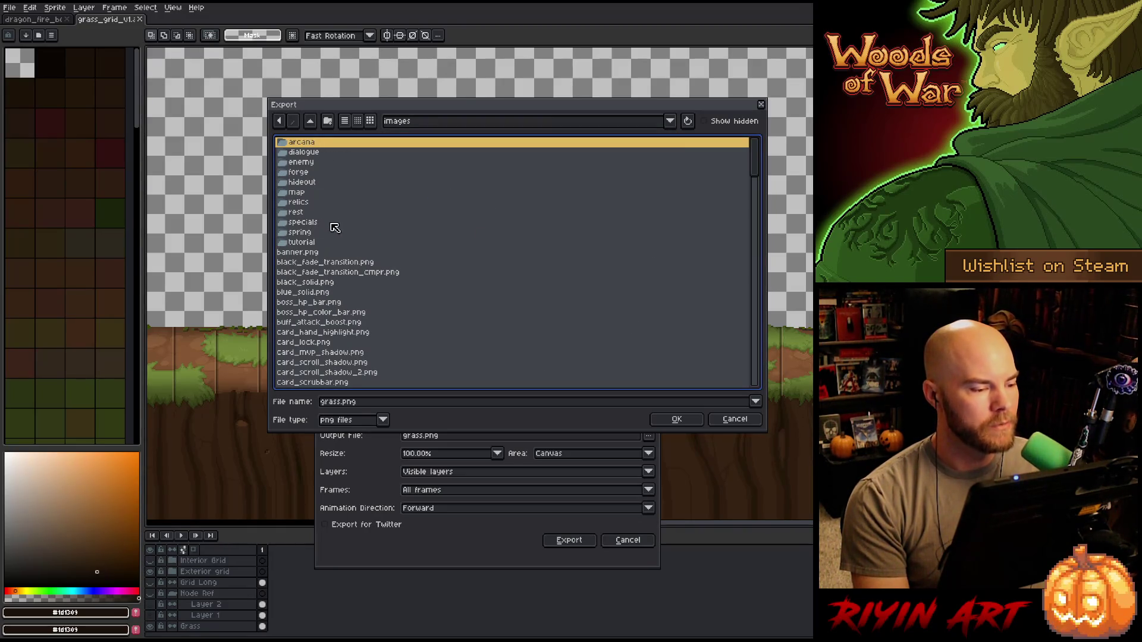
double_click(316, 234)
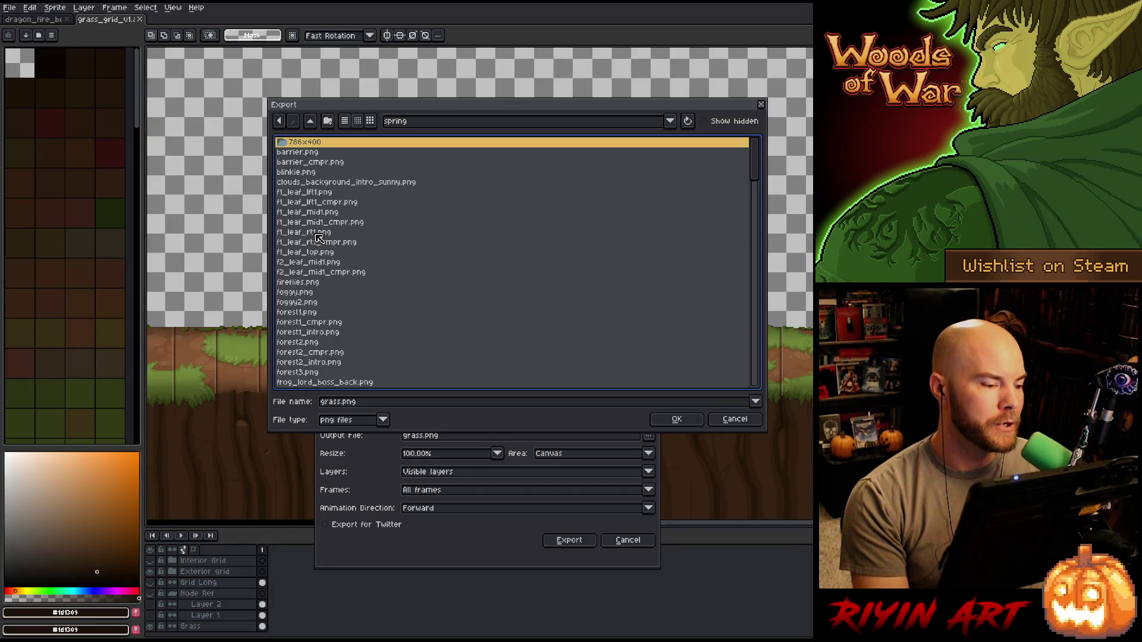
double_click(321, 148)
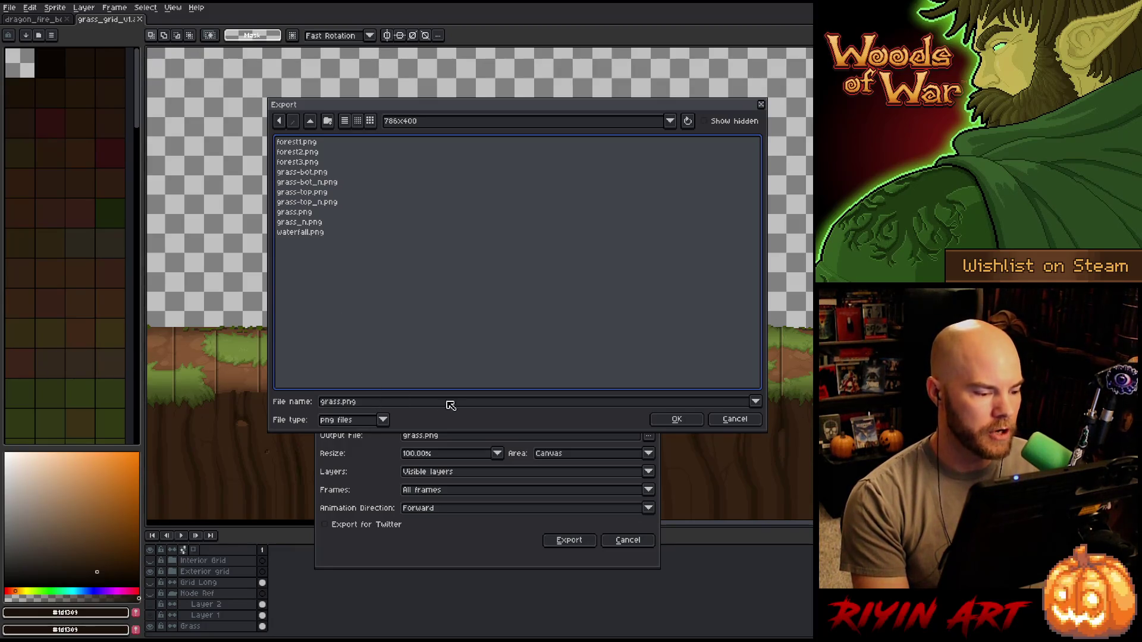
left_click(670, 420)
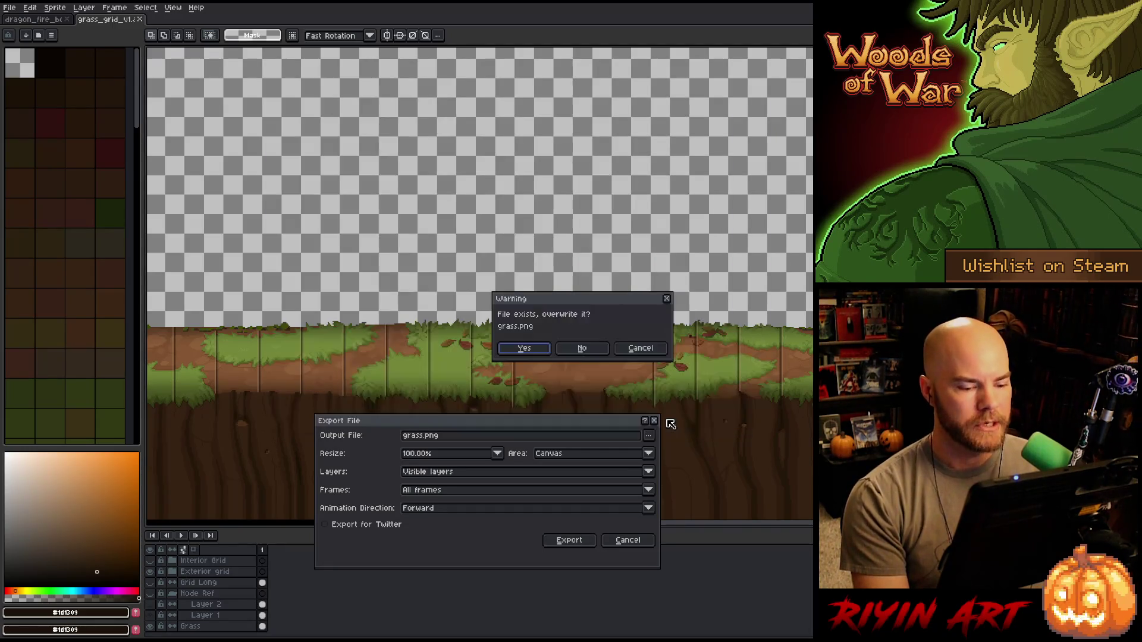
- Overwrite the existing grass.png with the exported strip and close the grass_grid document
left_click(543, 354)
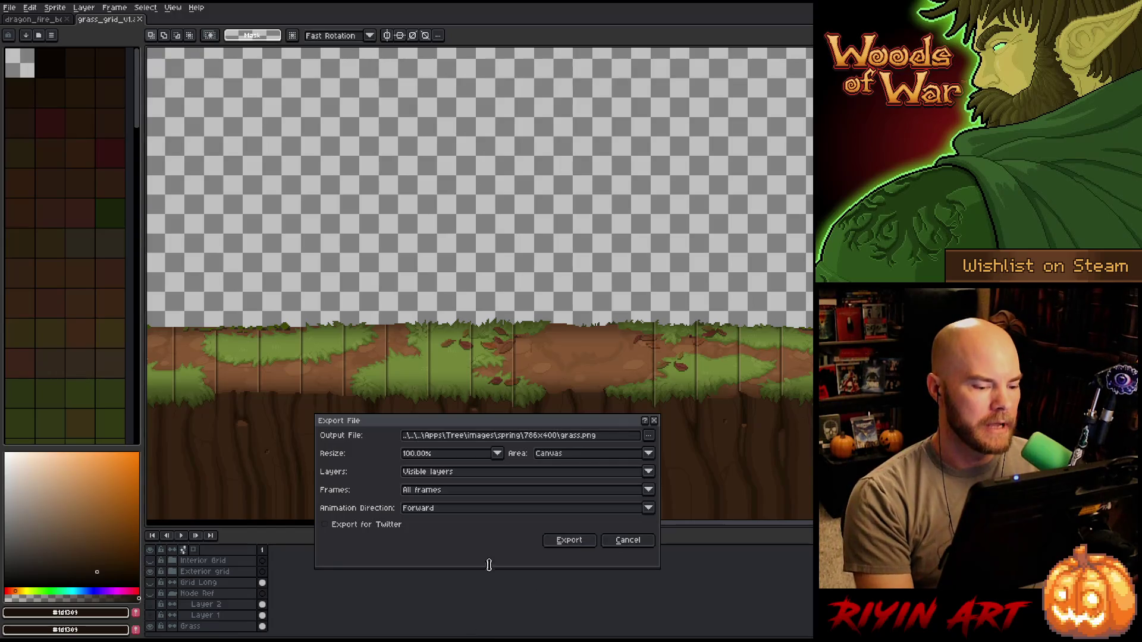
left_click(556, 541)
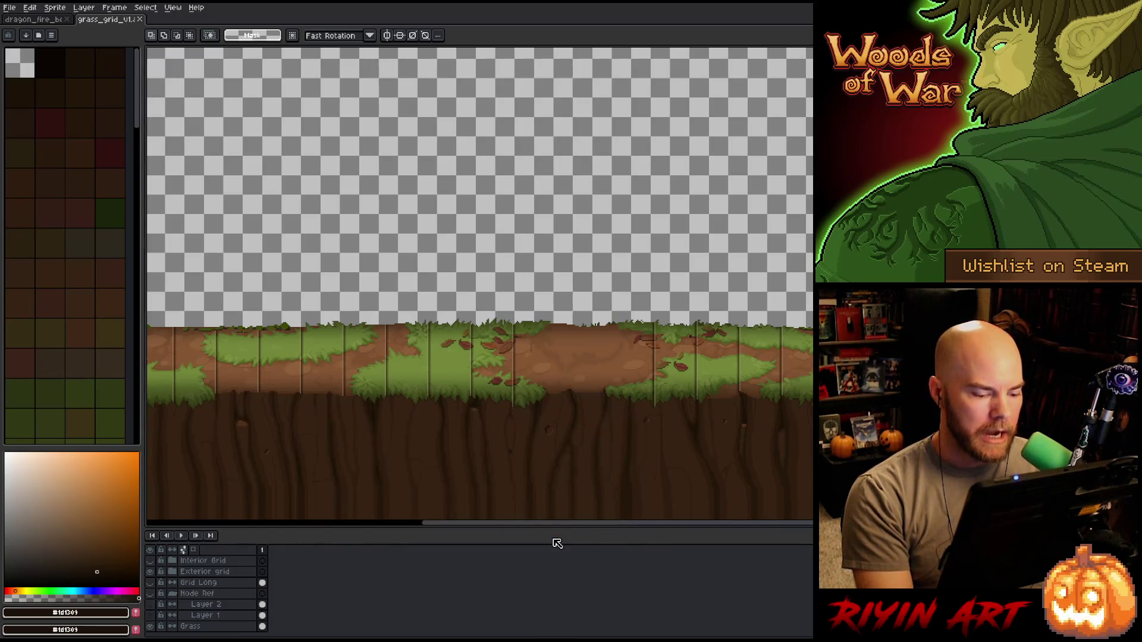
scroll(560, 389, "down", 1)
scroll(561, 388, "up", 1)
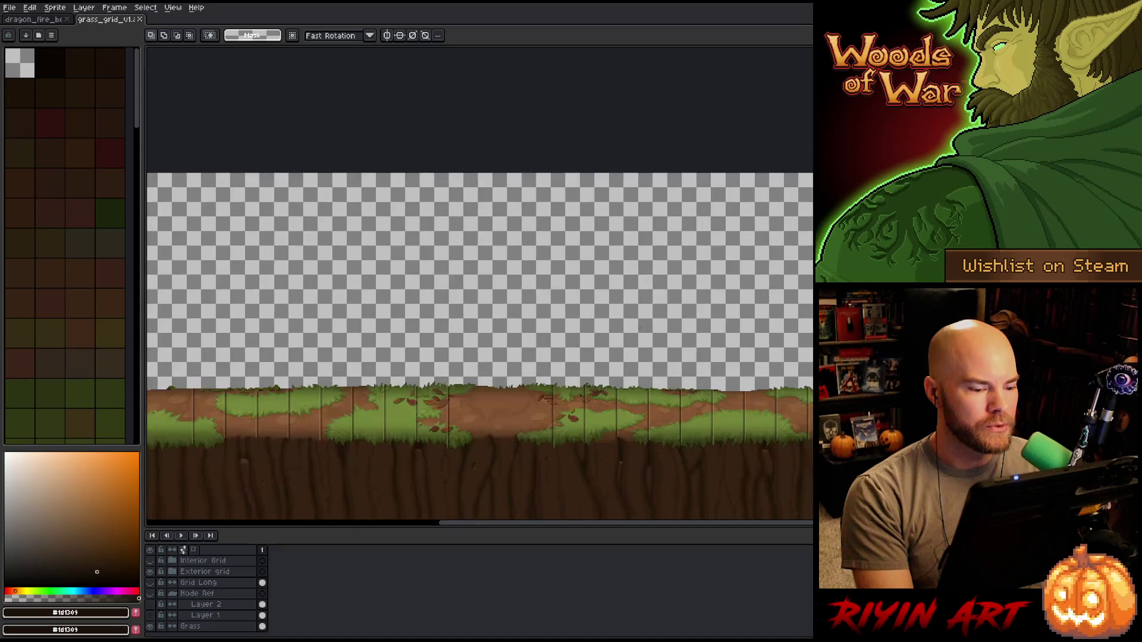
scroll(446, 260, "up", 1)
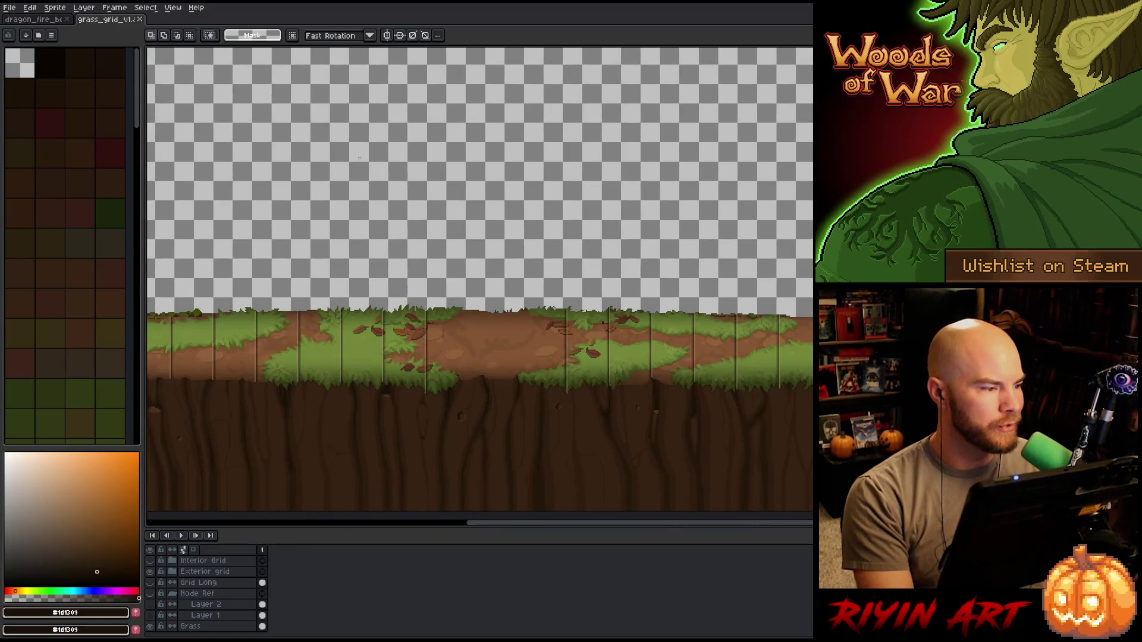
left_click(140, 18)
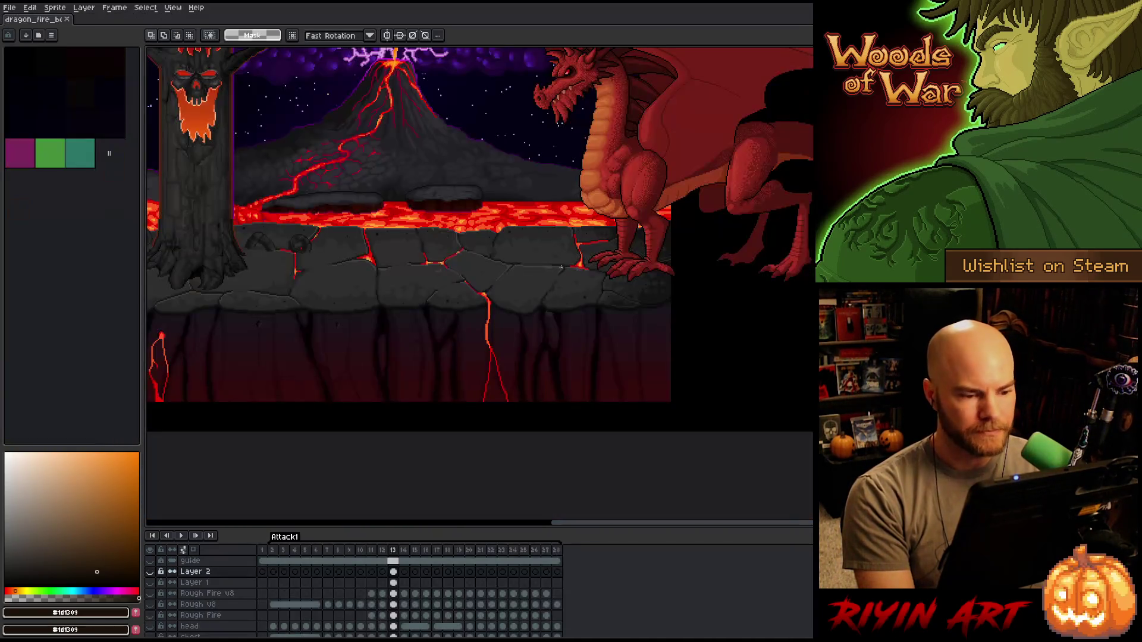
scroll(600, 169, "up", 1)
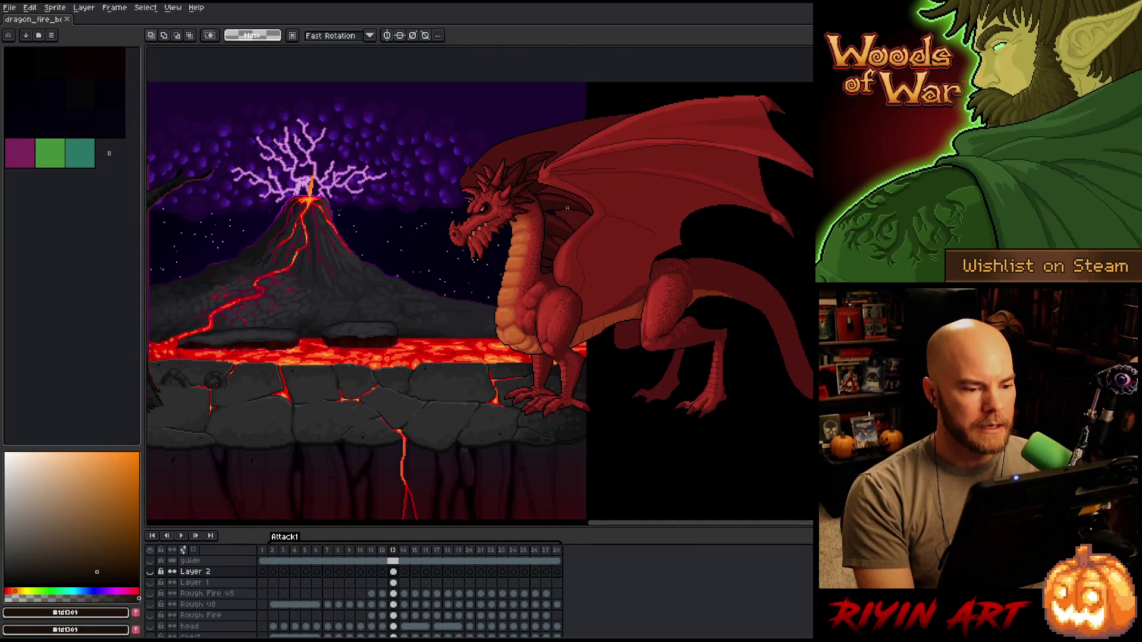
scroll(550, 240, "up", 1)
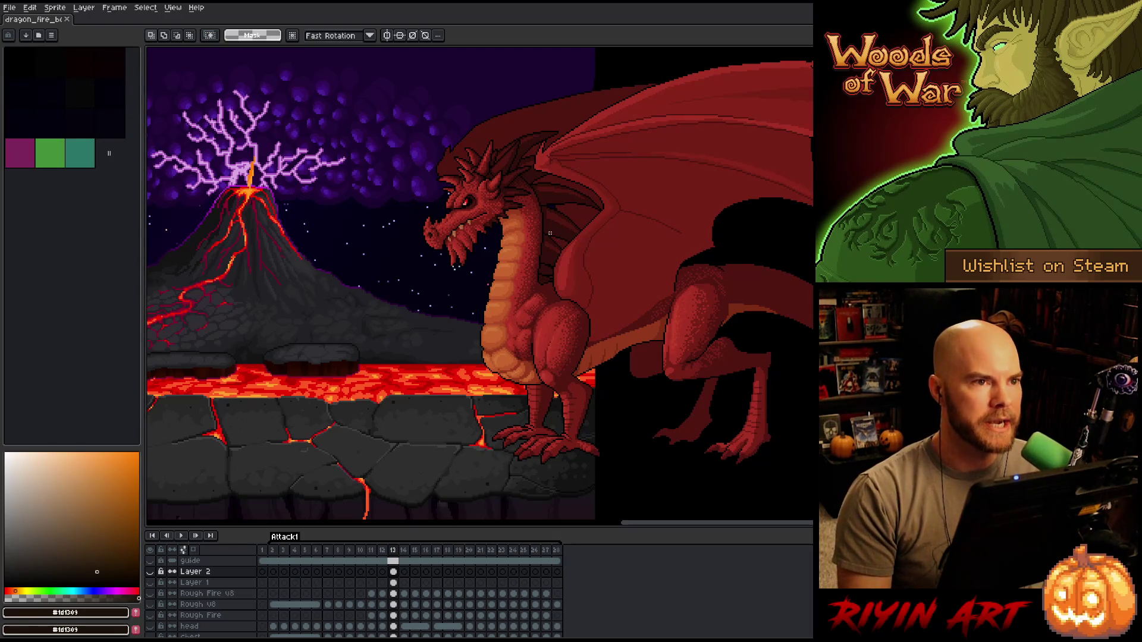
scroll(699, 221, "up", 1)
scroll(708, 213, "up", 1)
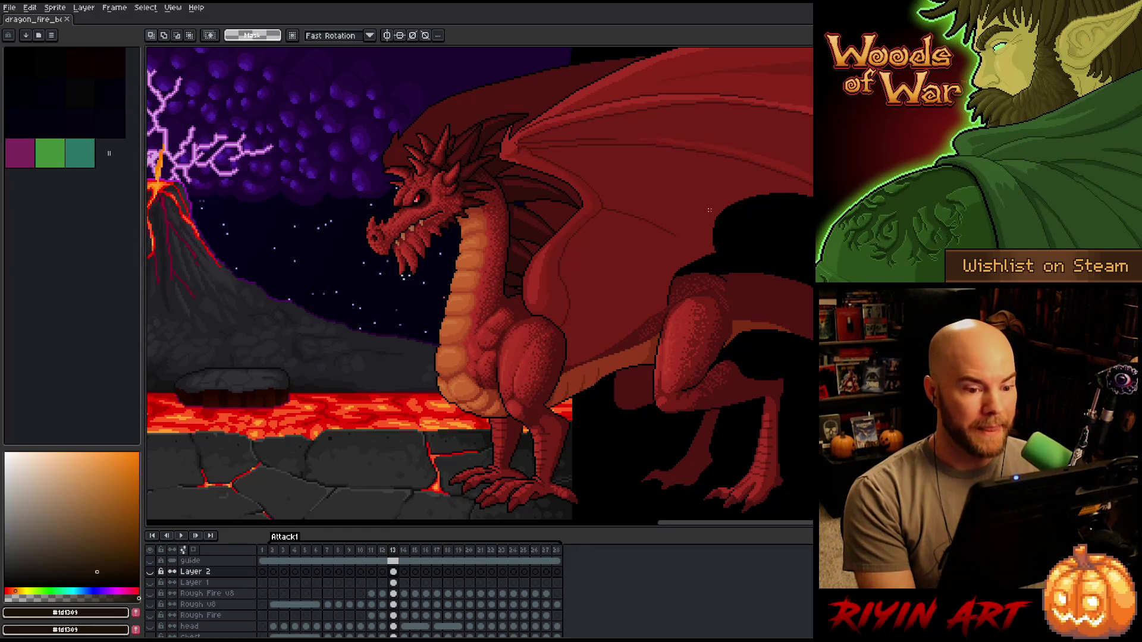
scroll(705, 239, "right", 1)
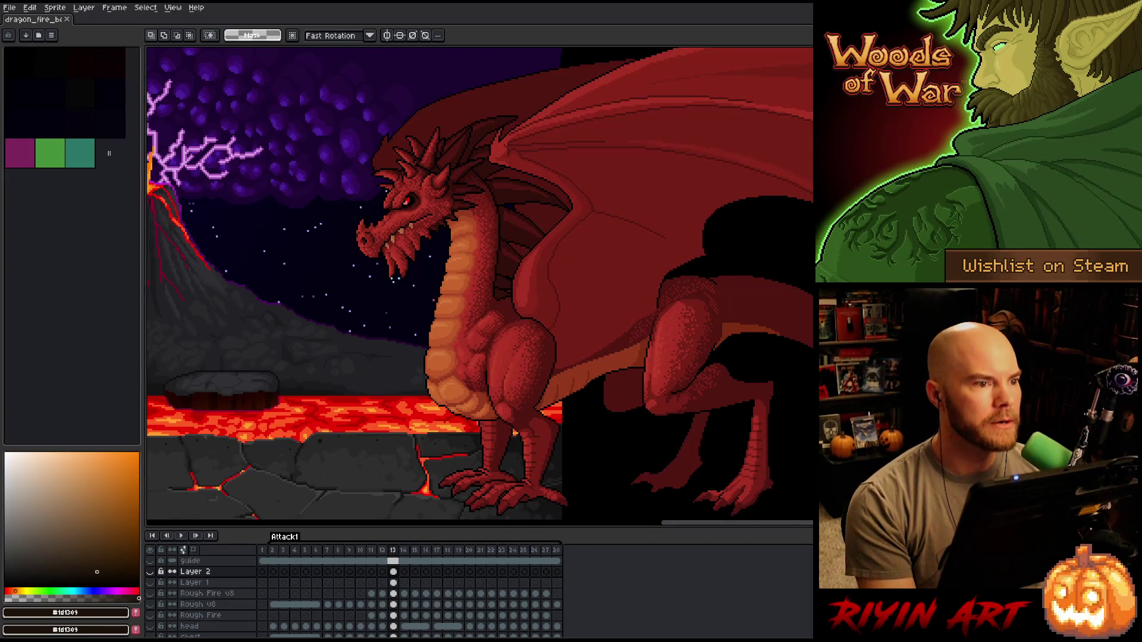
key("alt+Tab")
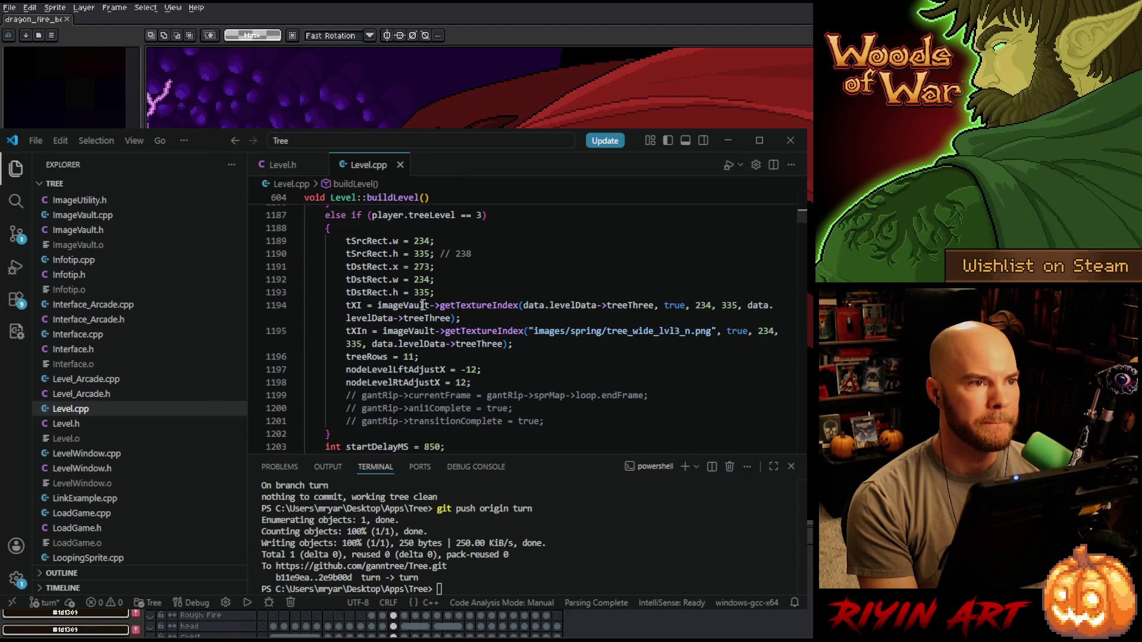
- Place the cursor on the treeRows = 11 line in Level.cpp's buildLevel
left_click(485, 356)
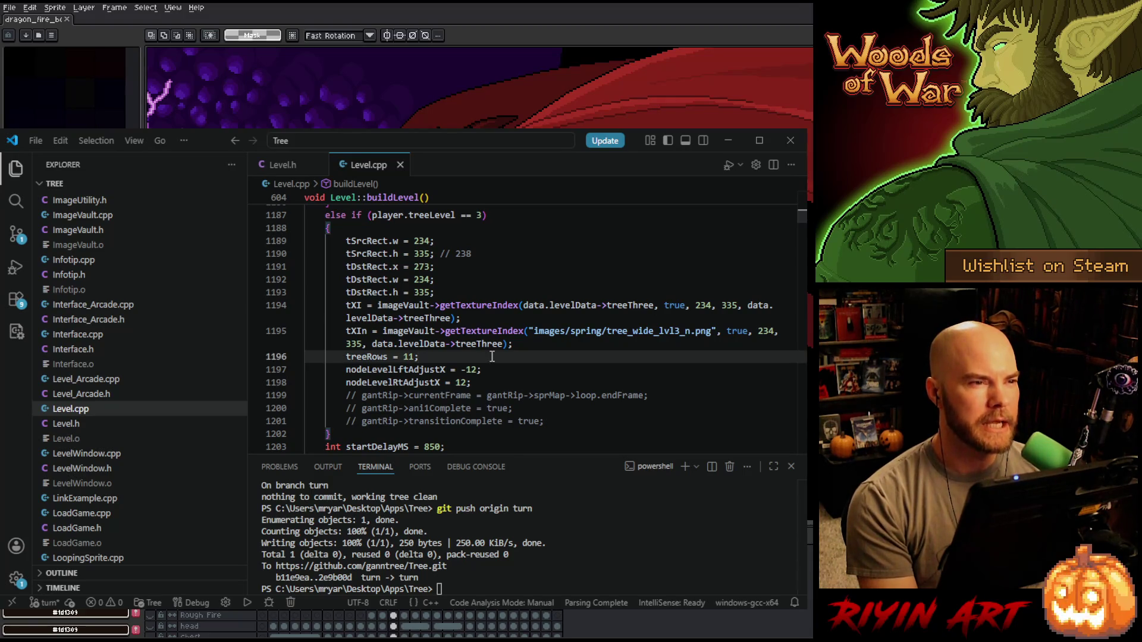